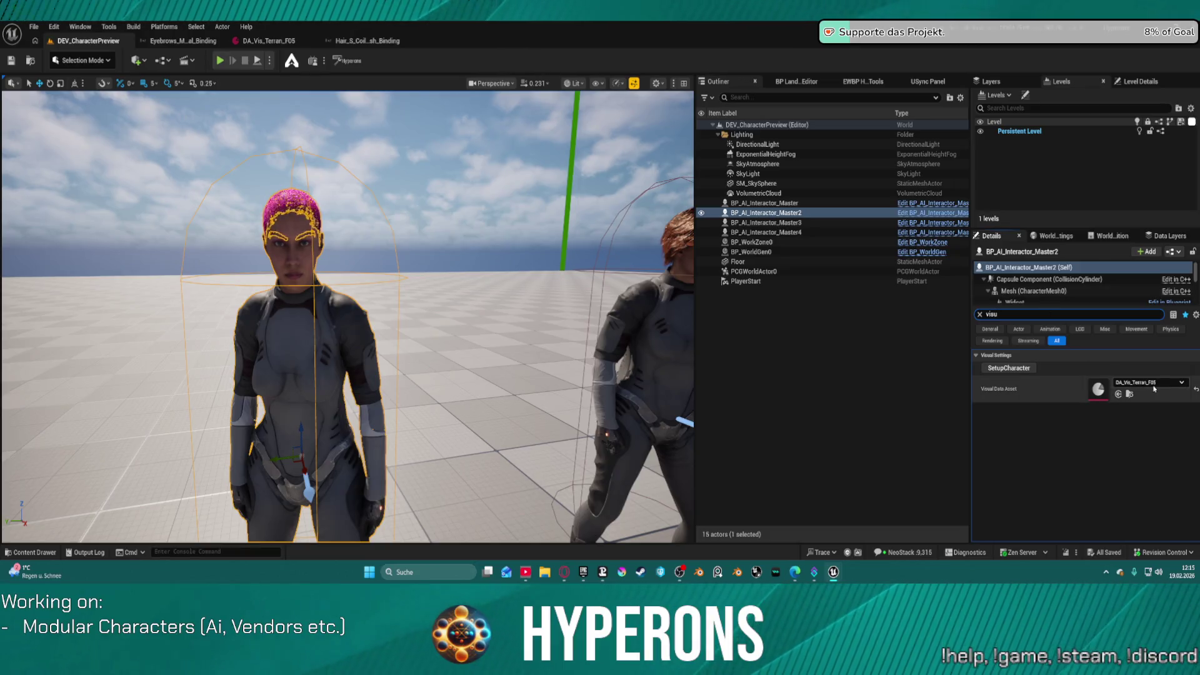
Step: Preview the DA_Vis_Terran F04, F03, F02 and F01 looks through the Visual Data Asset dropdown
click(1149, 382)
click(1127, 314)
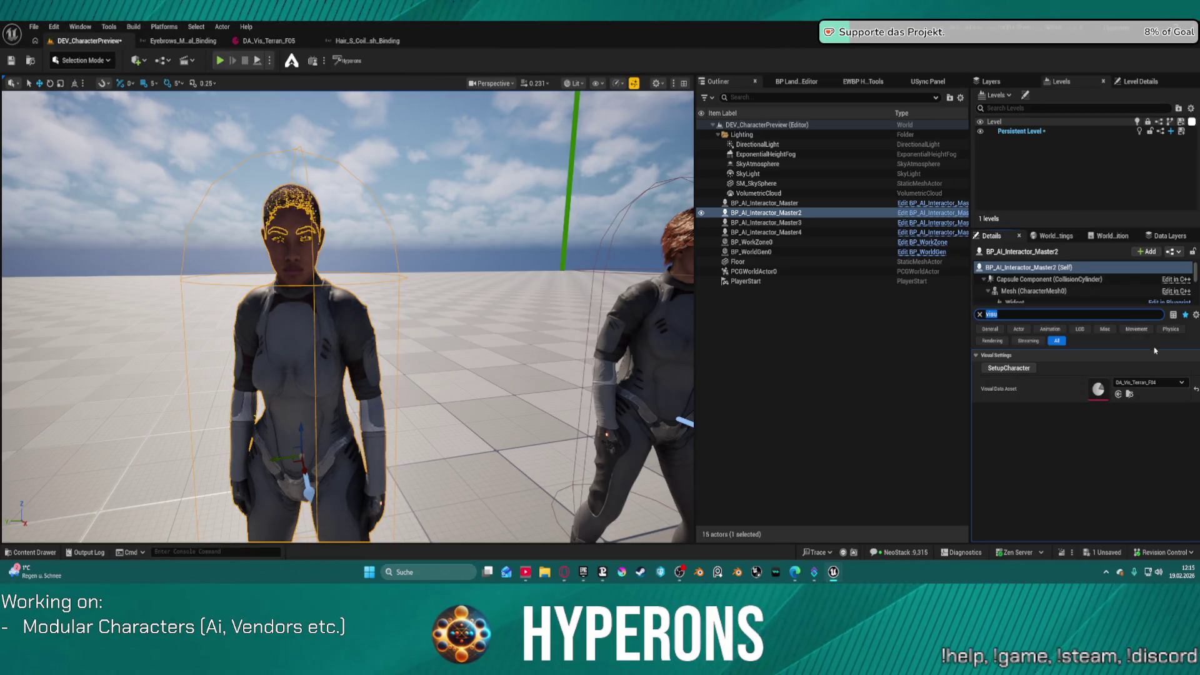
click(1149, 382)
click(1139, 293)
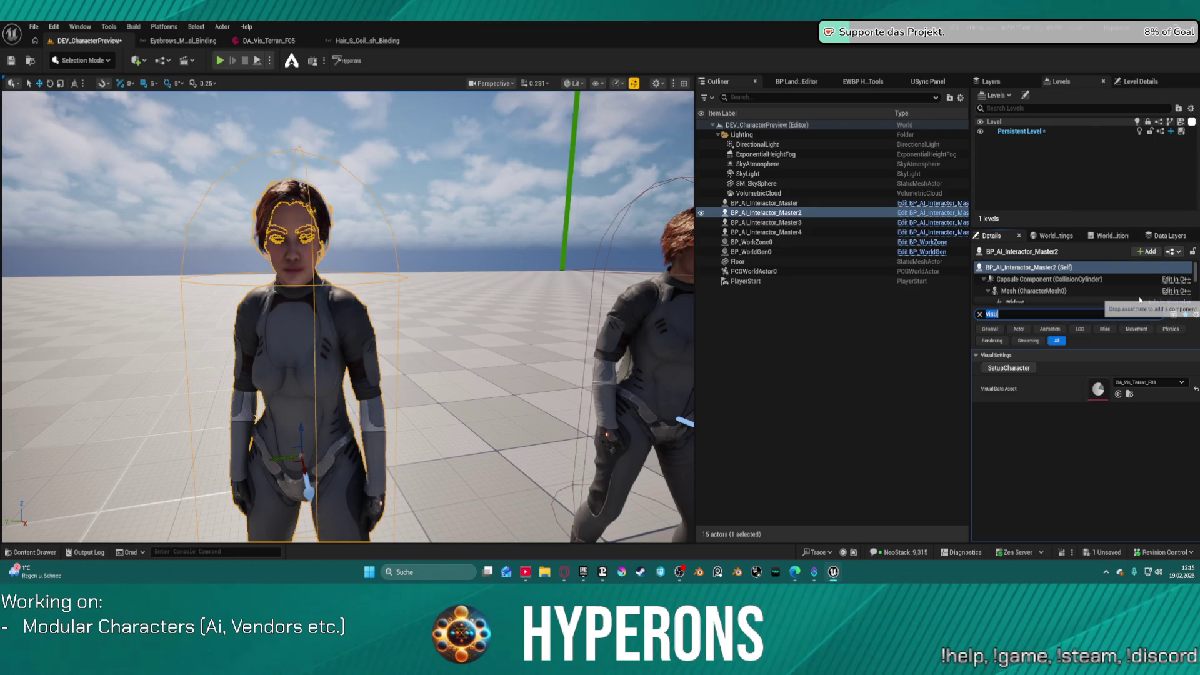
click(1149, 382)
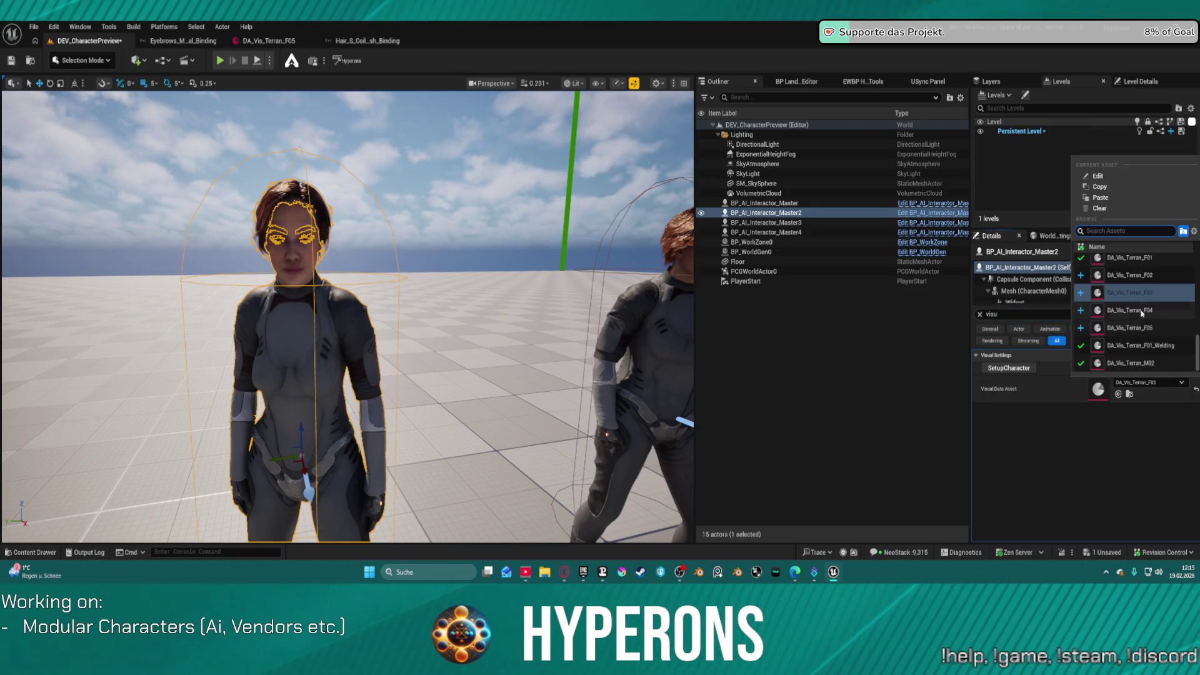
click(1139, 275)
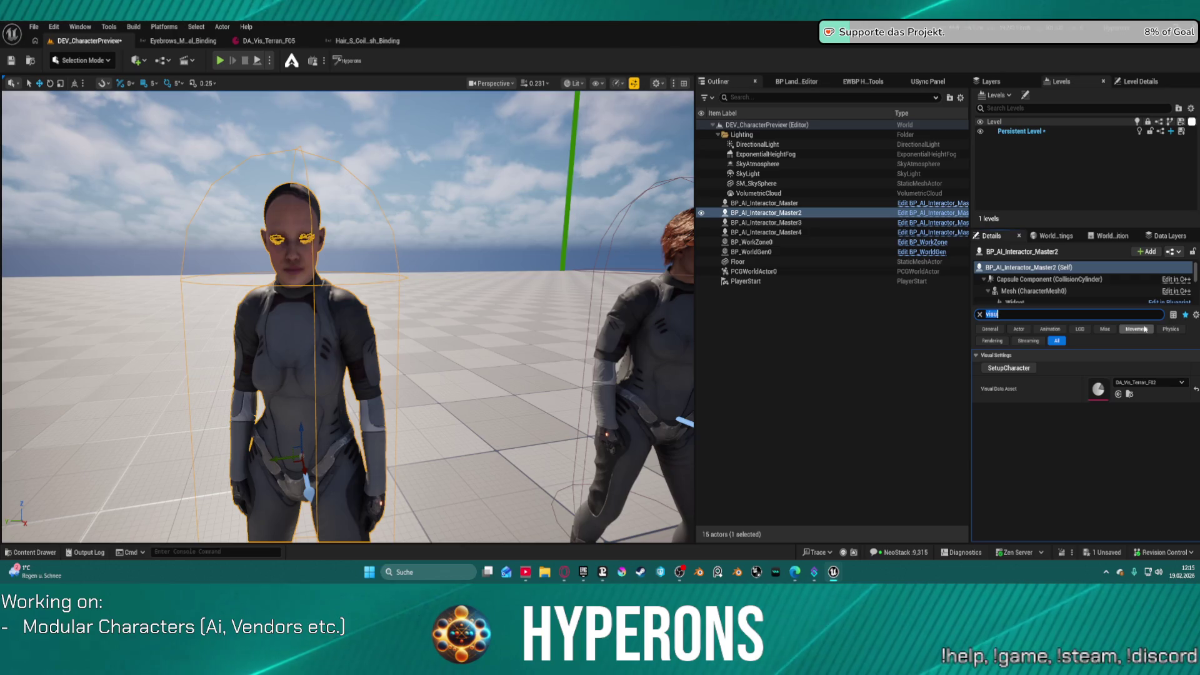
click(1149, 382)
click(1128, 258)
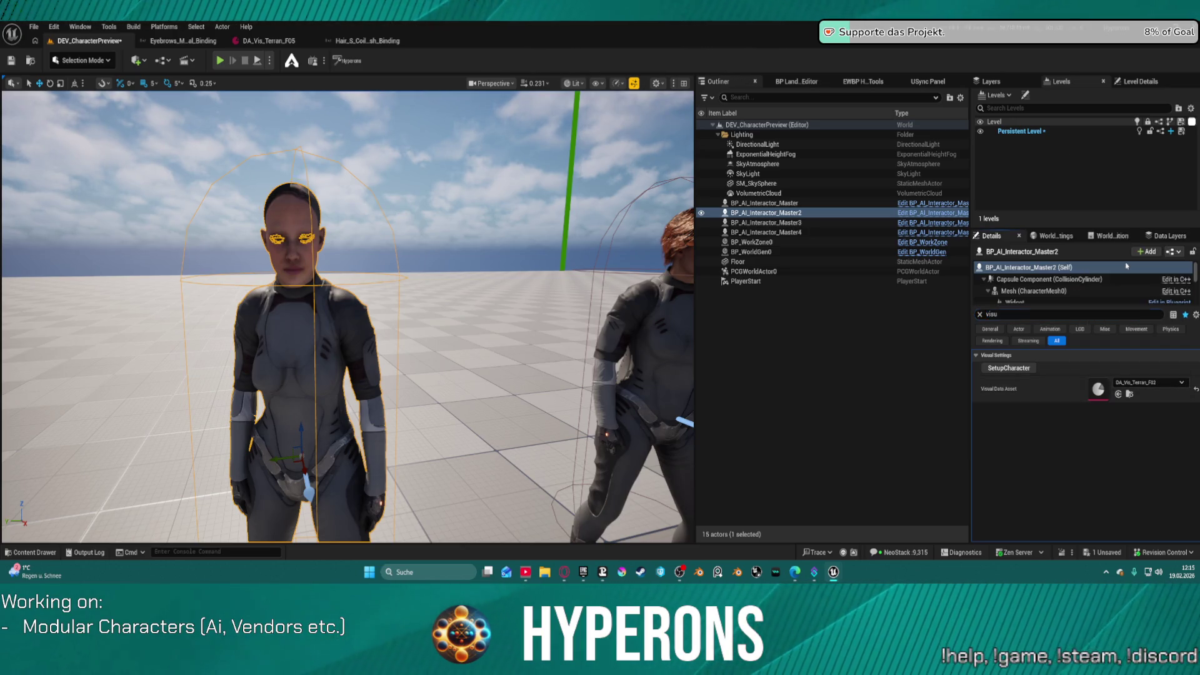
Step: Settle on DA_Vis_Terran_F02 and deselect the character by clicking the sky sphere
click(1147, 383)
click(1124, 281)
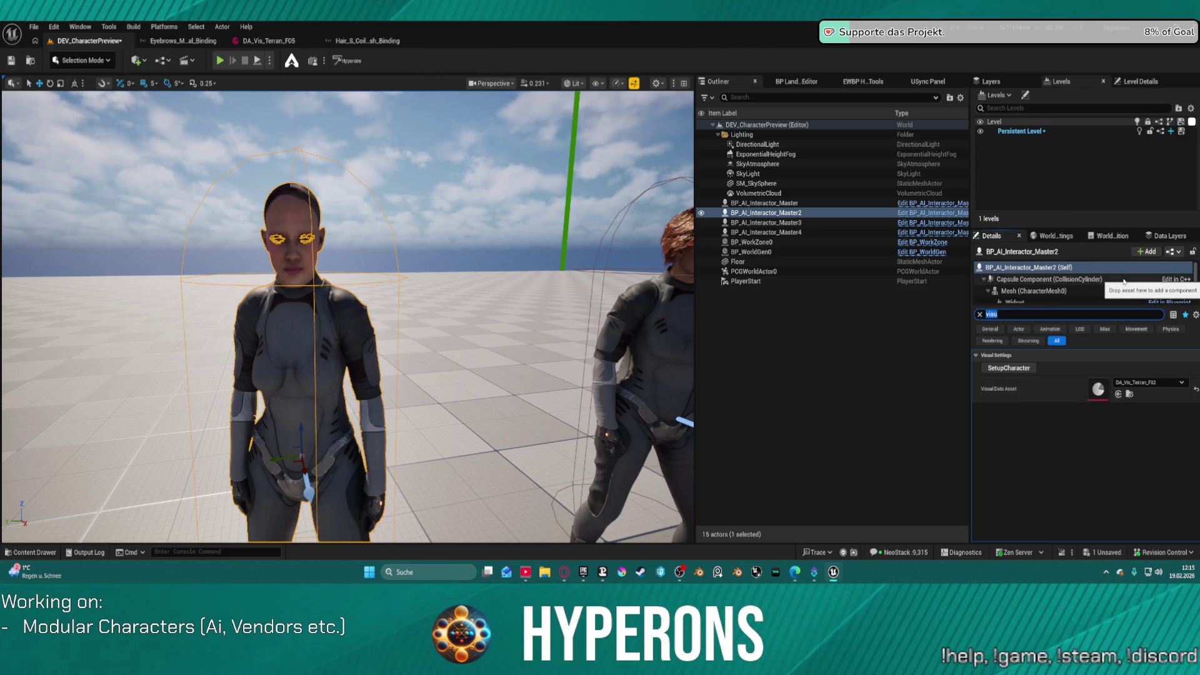
click(490, 242)
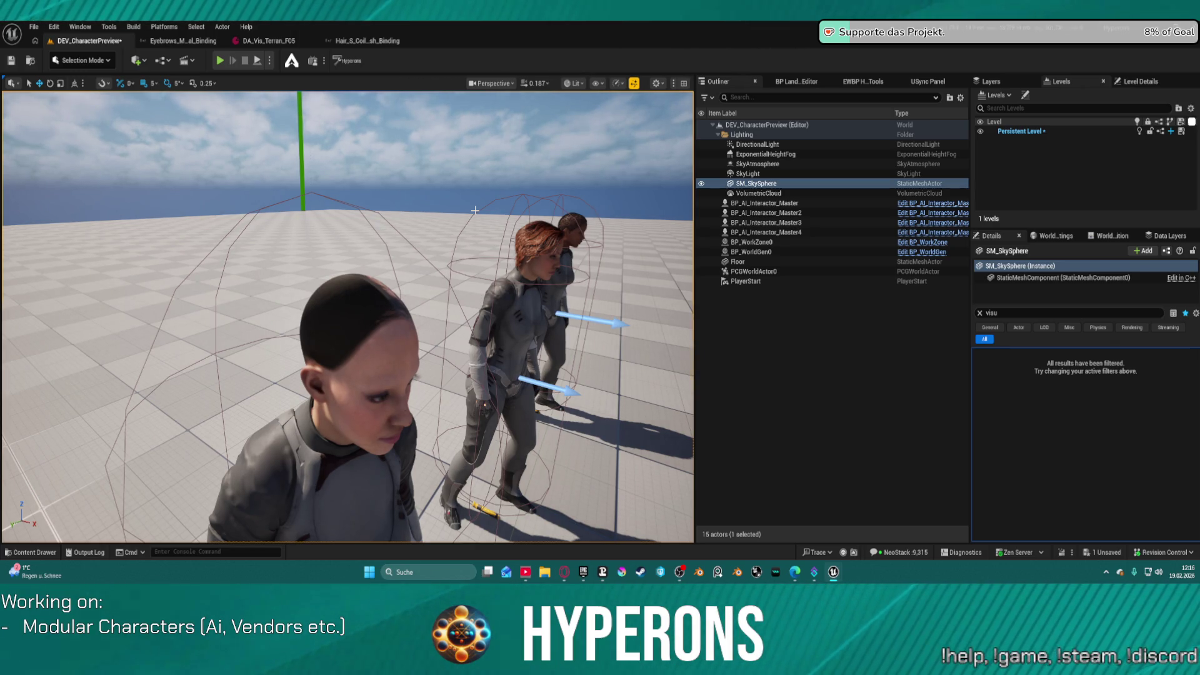
Step: Clear the Details filter, bring up the Content Drawer, and switch to the Eyebrows_M_Natural_Binding asset
click(980, 313)
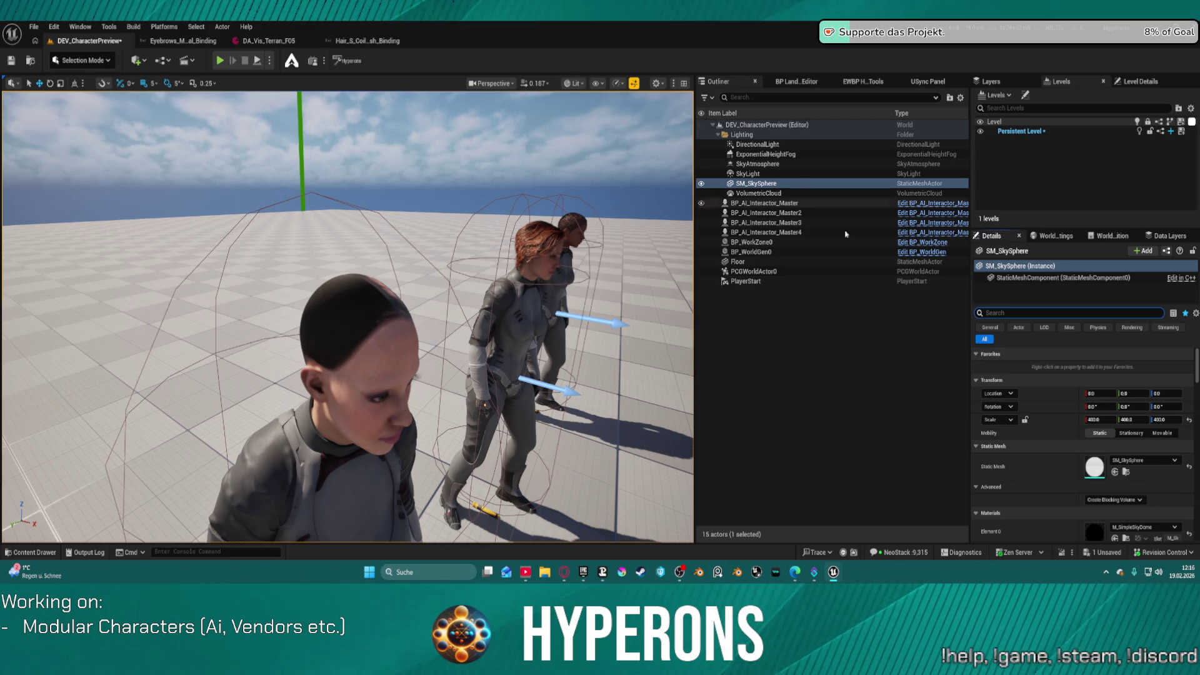
key(ctrl+space)
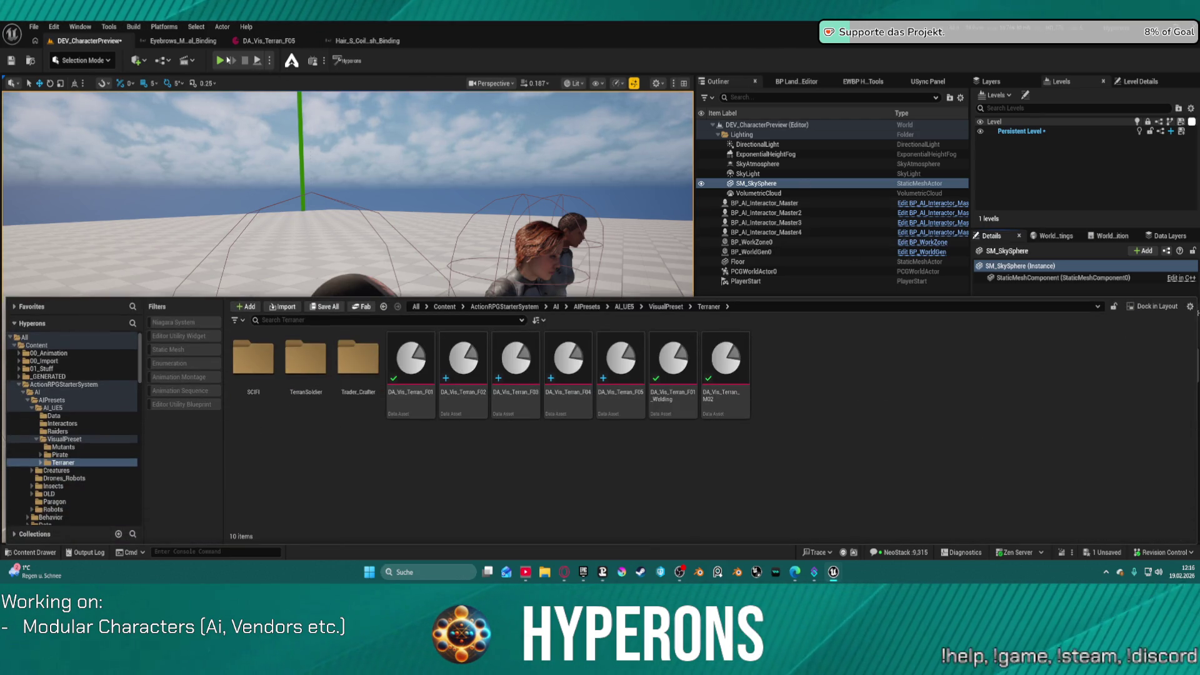
click(182, 41)
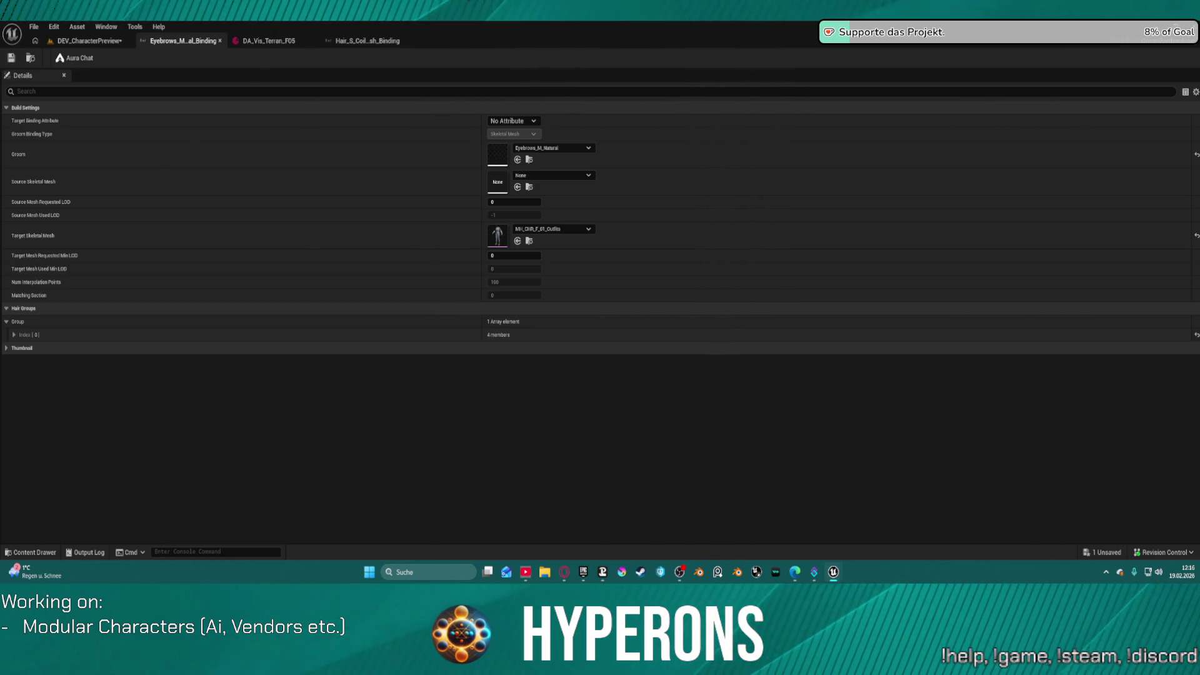
Step: Close the Eyebrows and Hair groom binding tabs and return to the DEV_CharacterPreview level
middle_click(190, 43)
middle_click(261, 44)
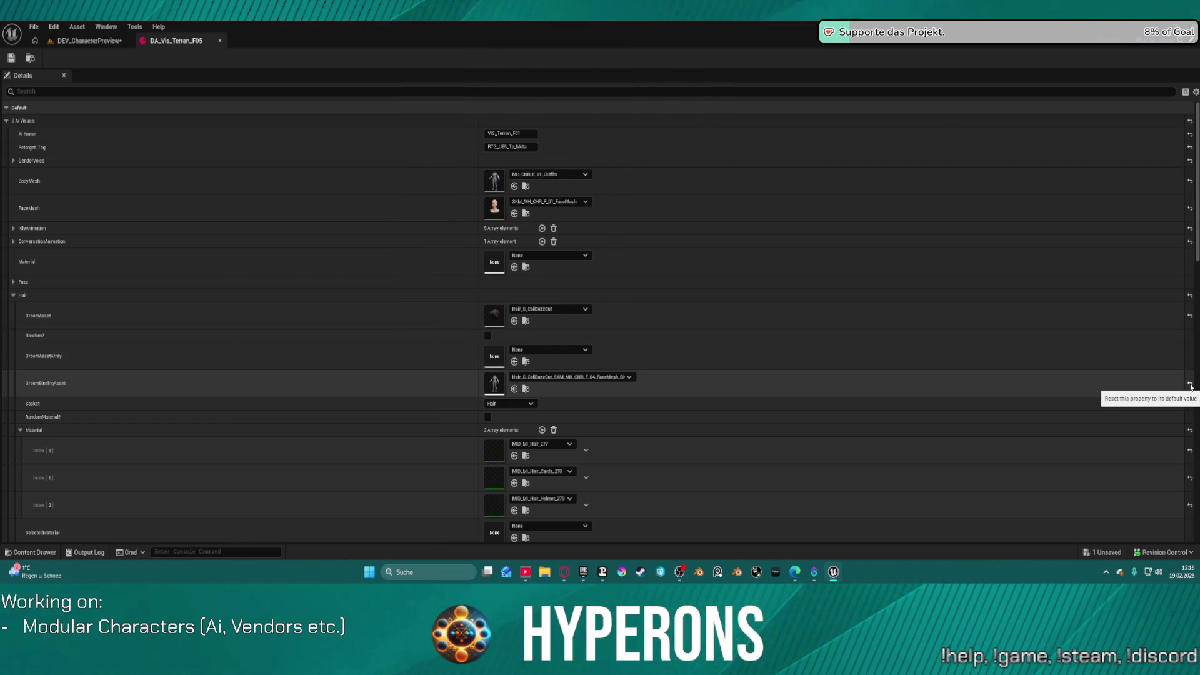
click(89, 40)
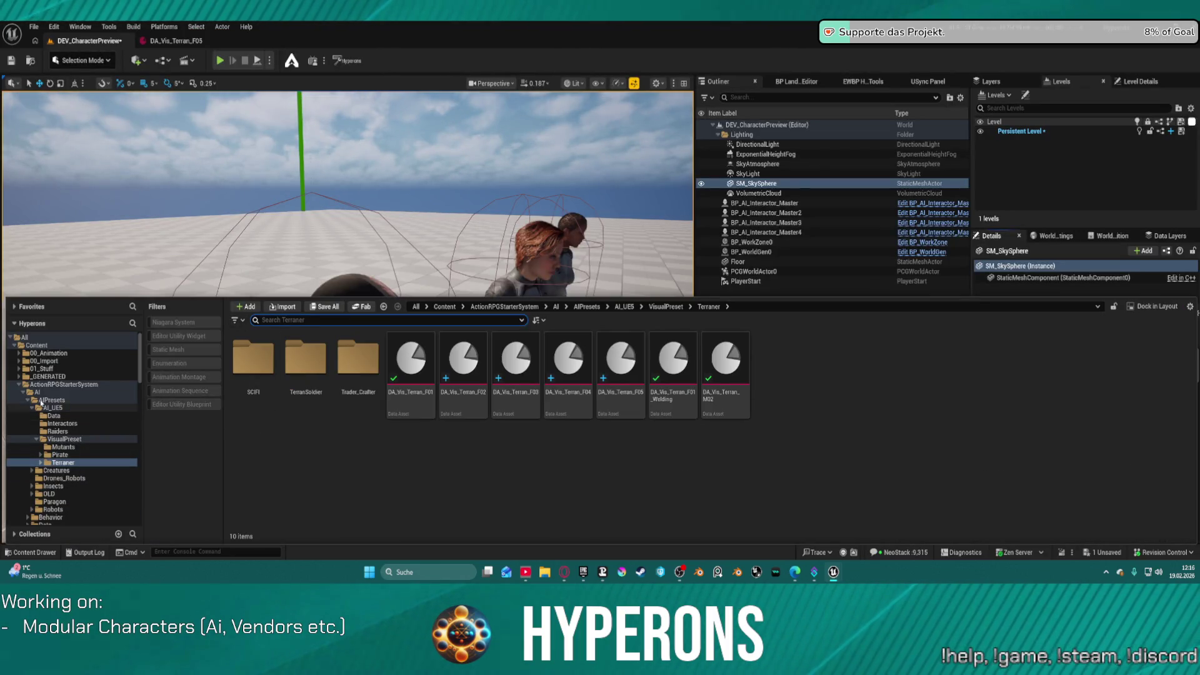
Step: Inspect the BP_MH_CHR_F_05 blueprint from MetaHumans > MH_CHR_F_05, then close its tab
scroll(92, 479, down, 4)
scroll(91, 479, down, 15)
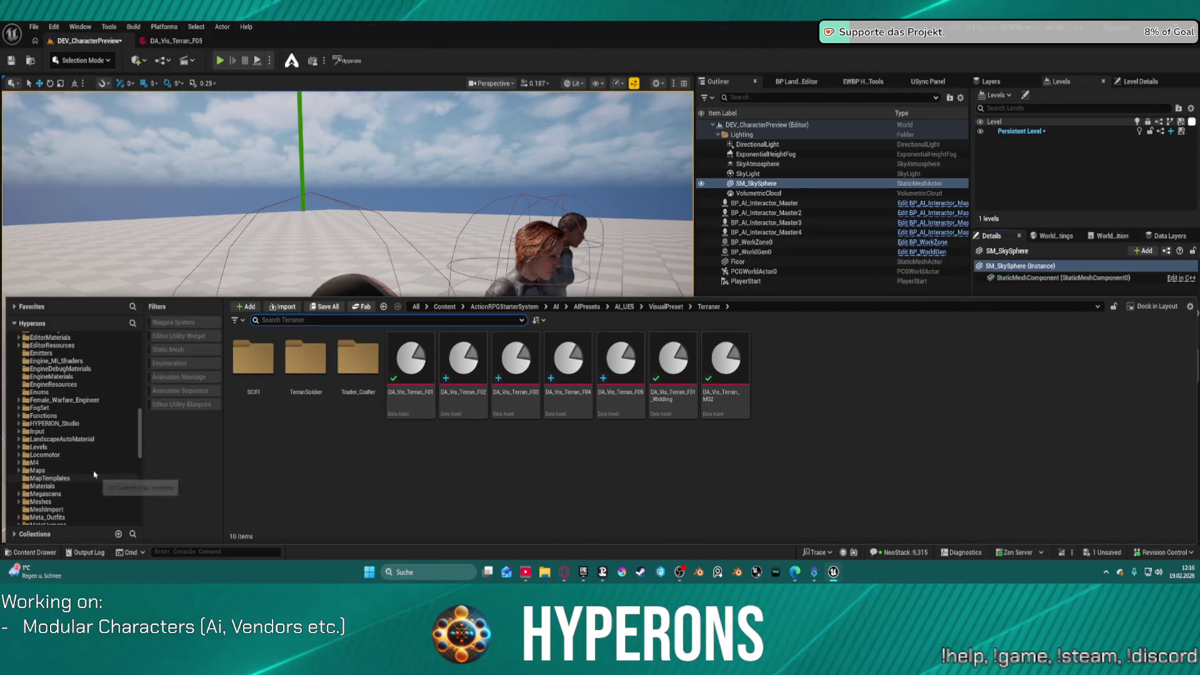
scroll(75, 450, up, 5)
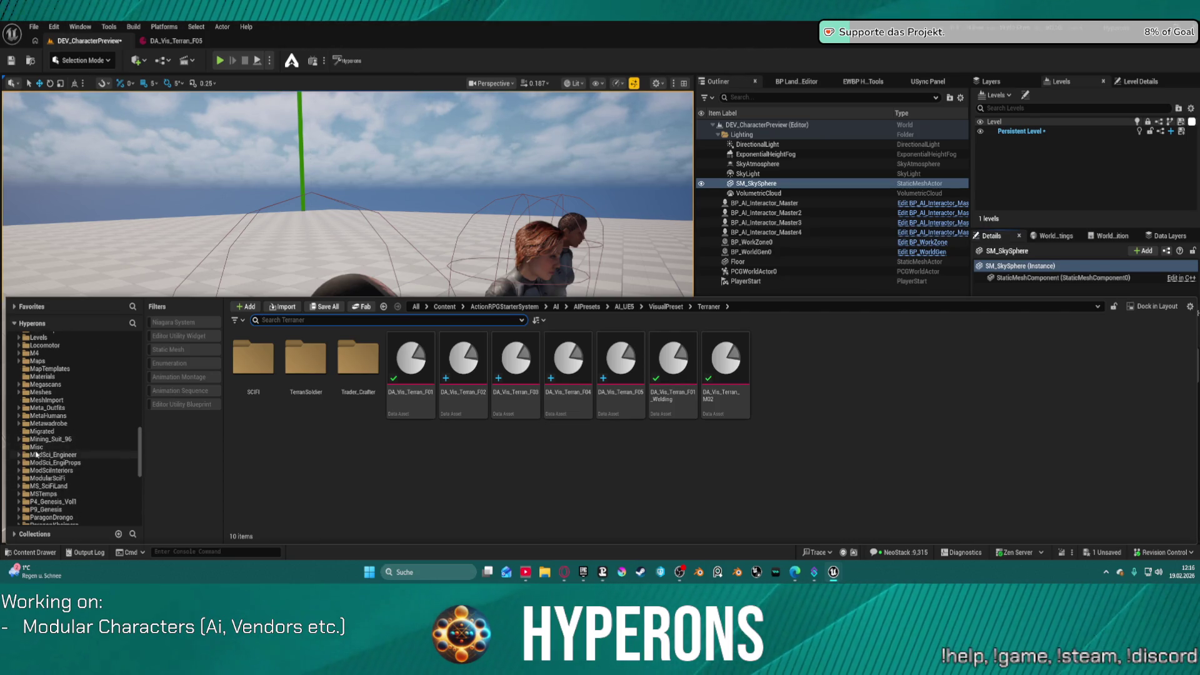
click(19, 416)
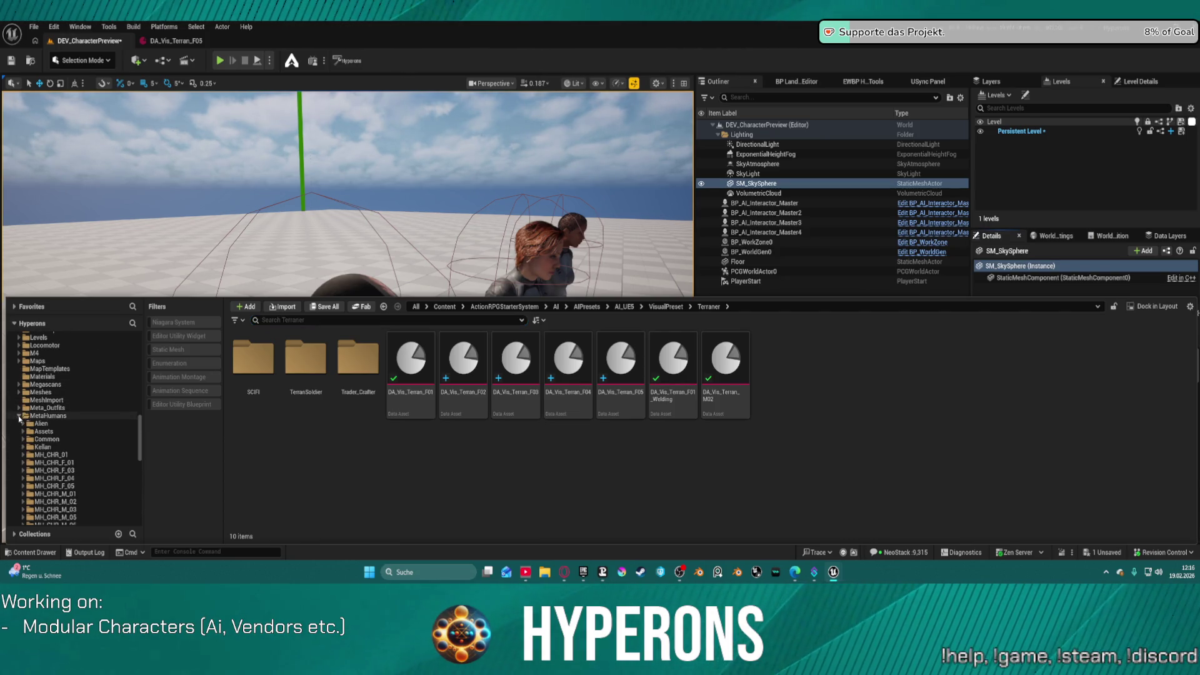
click(58, 487)
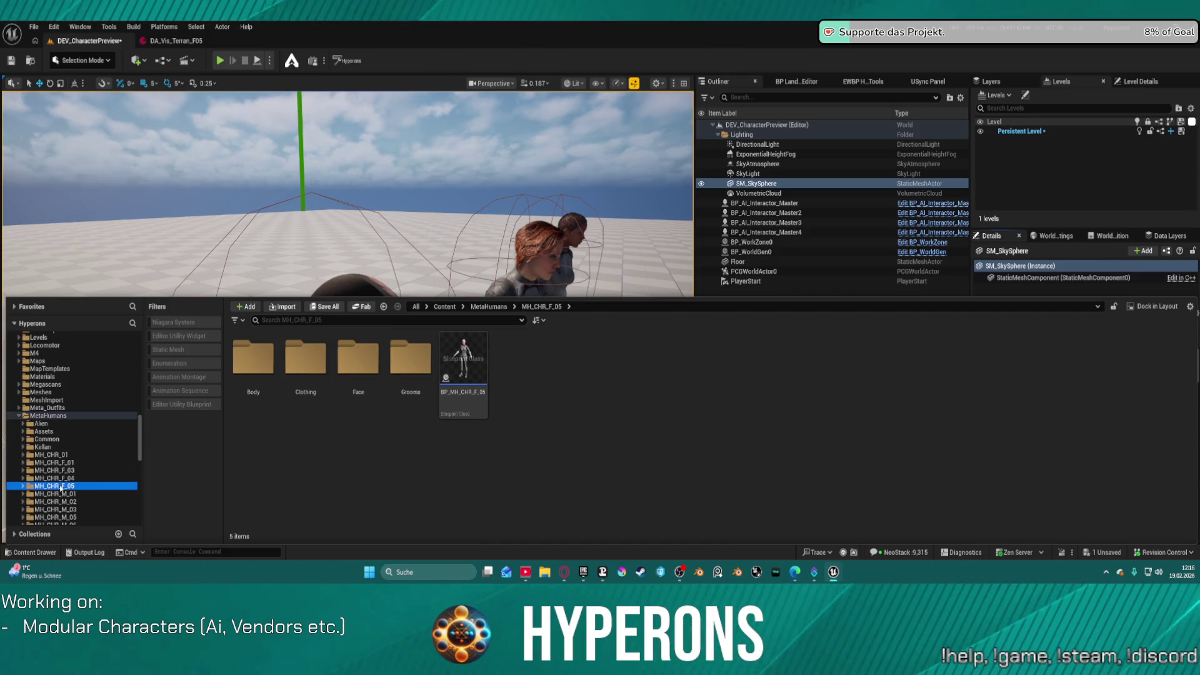
click(469, 363)
double_click(469, 362)
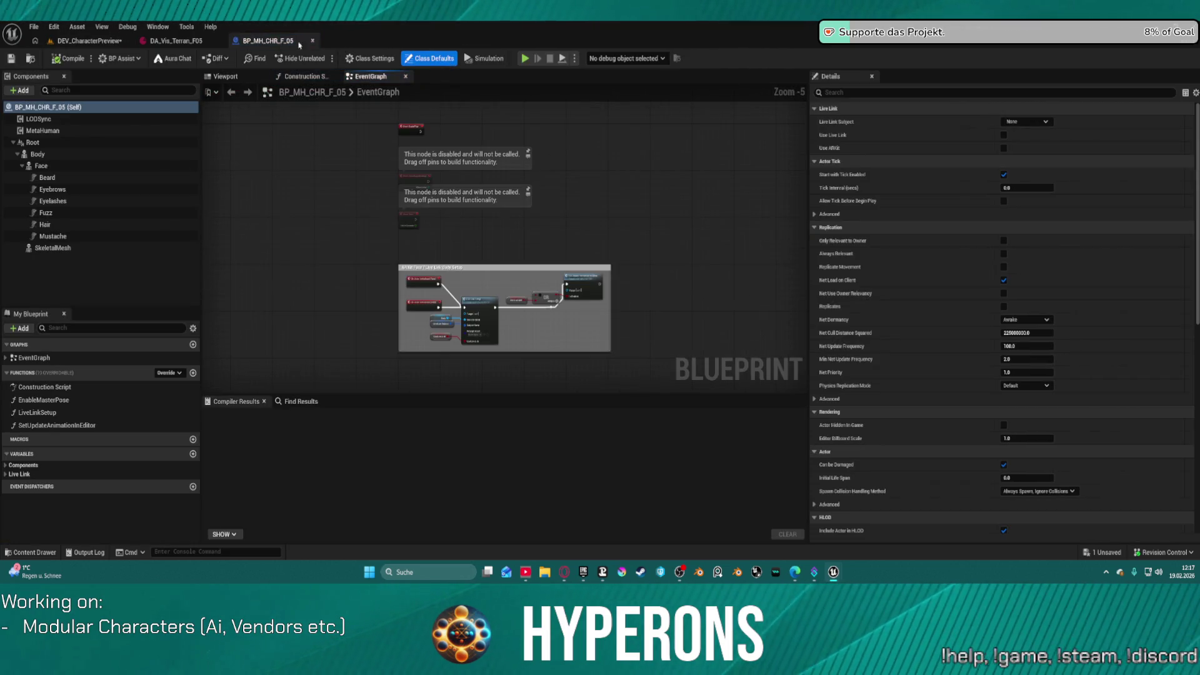
click(313, 40)
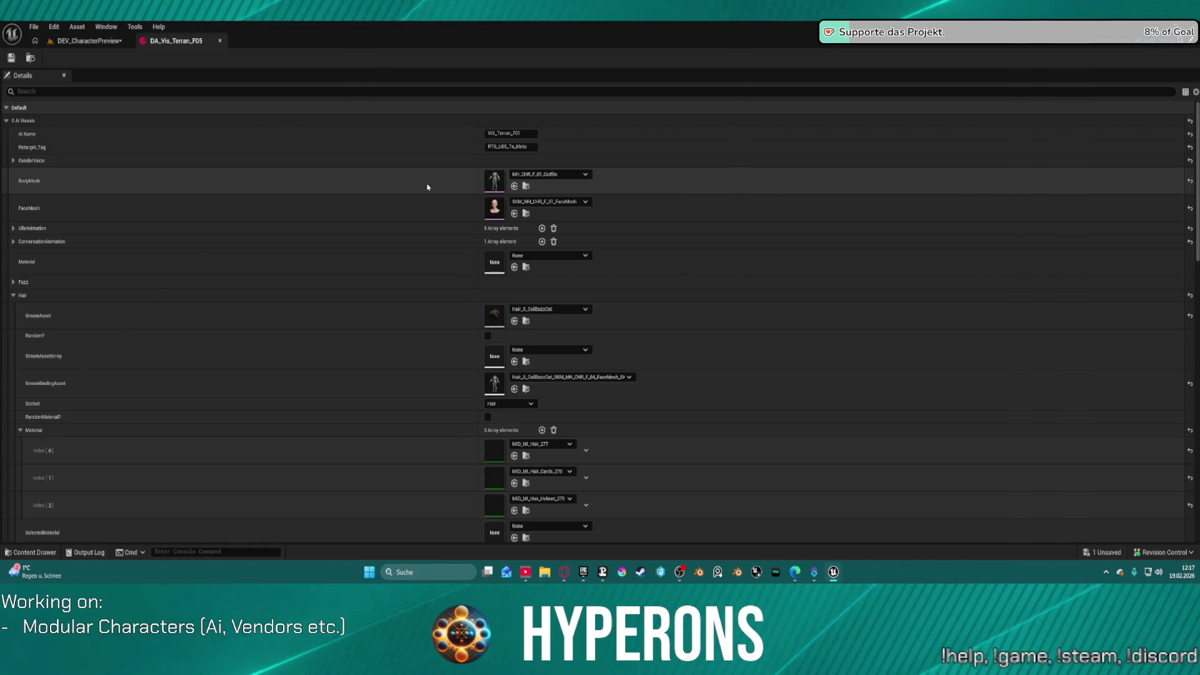
Step: Assign the F_05 body and face meshes and BobMessy hair materials to slots 0, 1 and 2
key(ctrl+v)
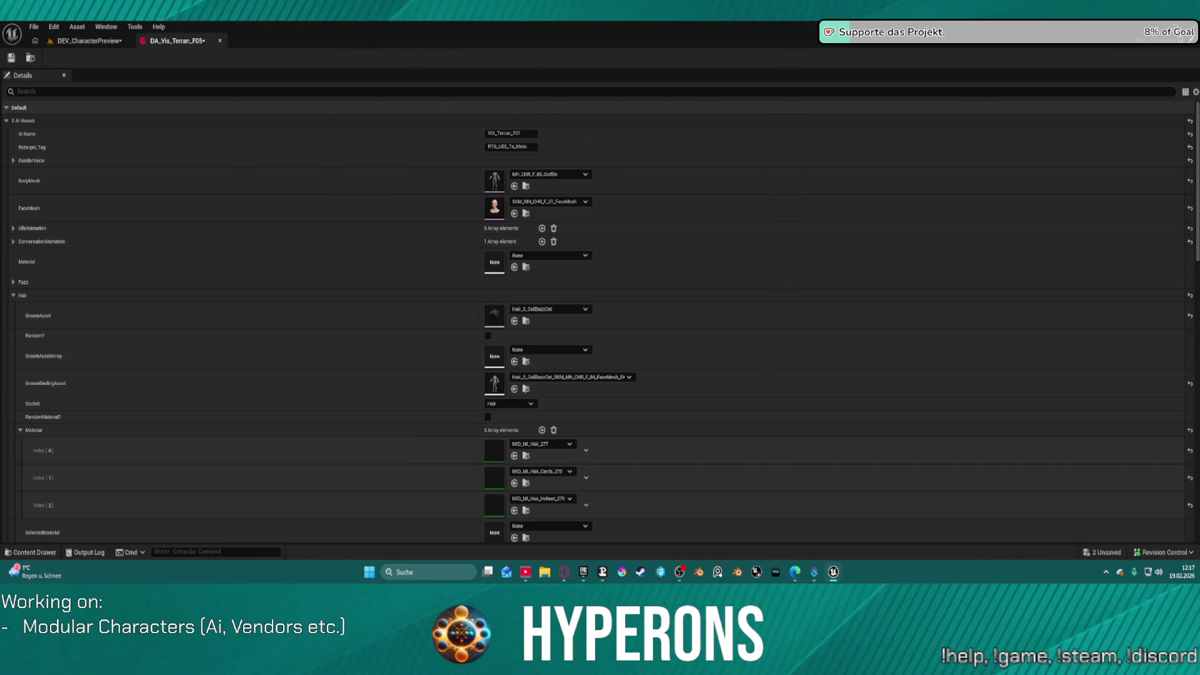
key(ctrl+v)
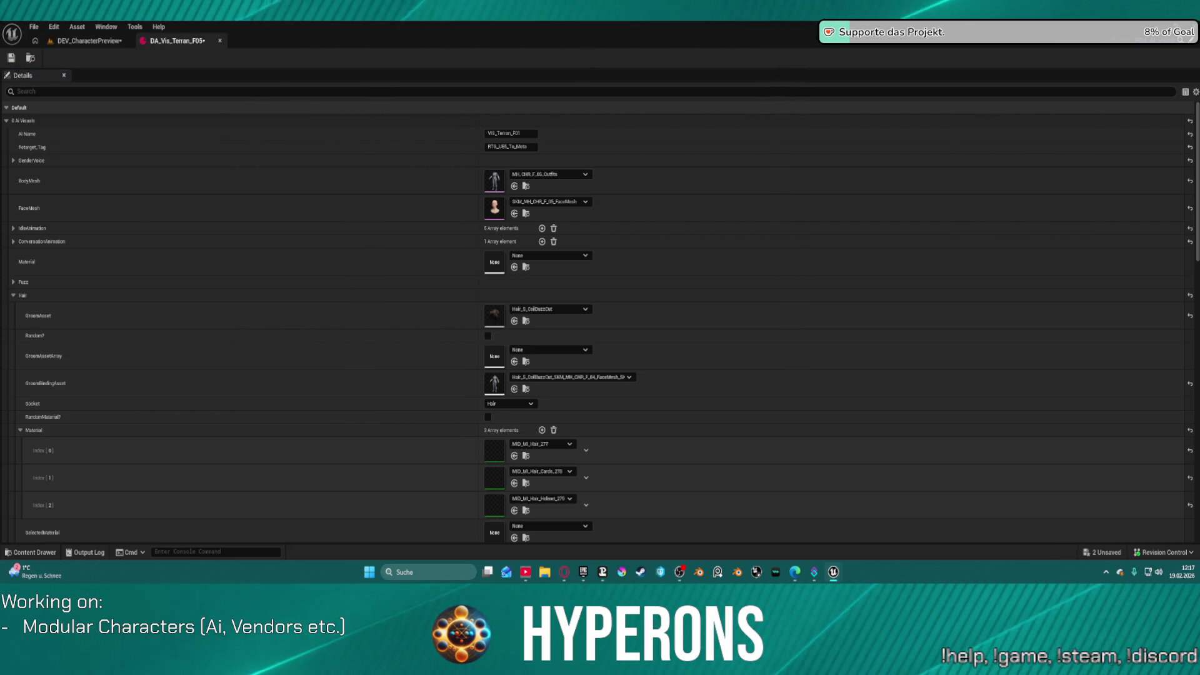
scroll(319, 359, down, 3)
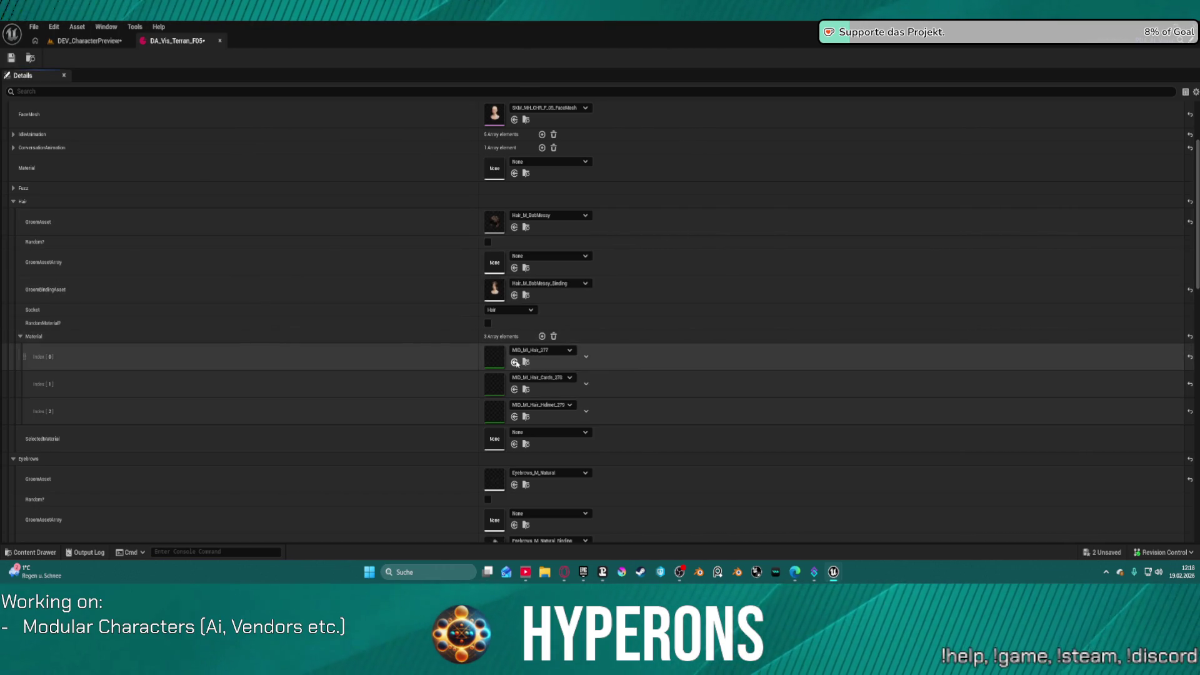
key(ctrl+v)
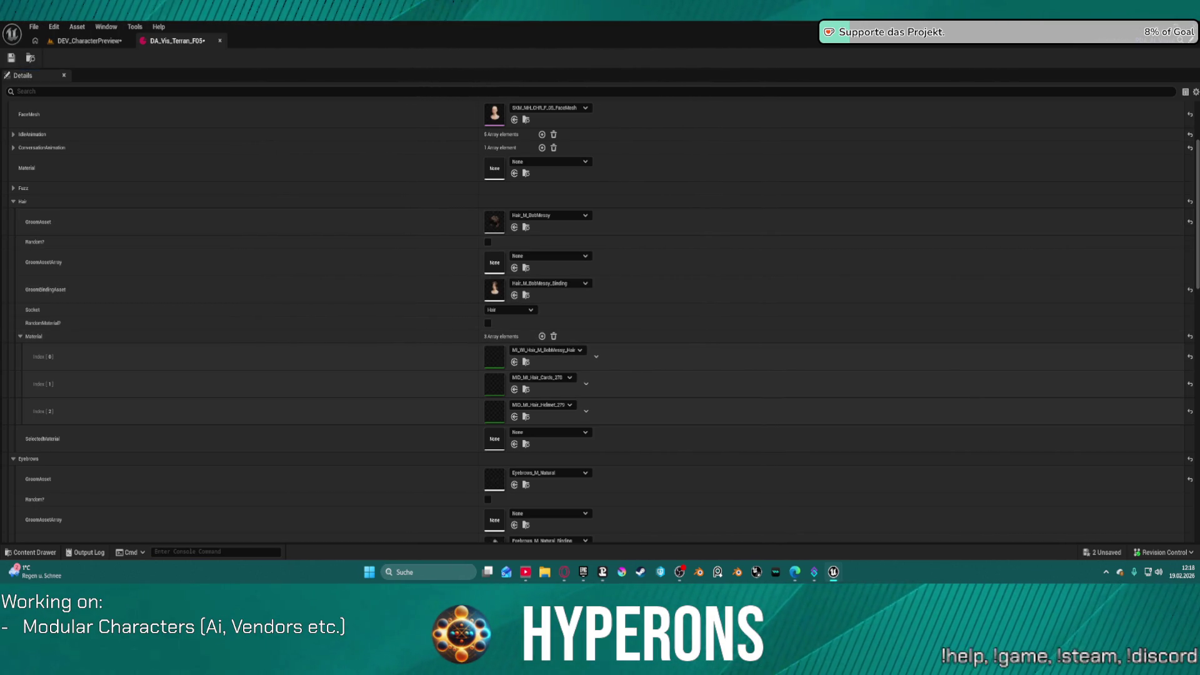
click(515, 389)
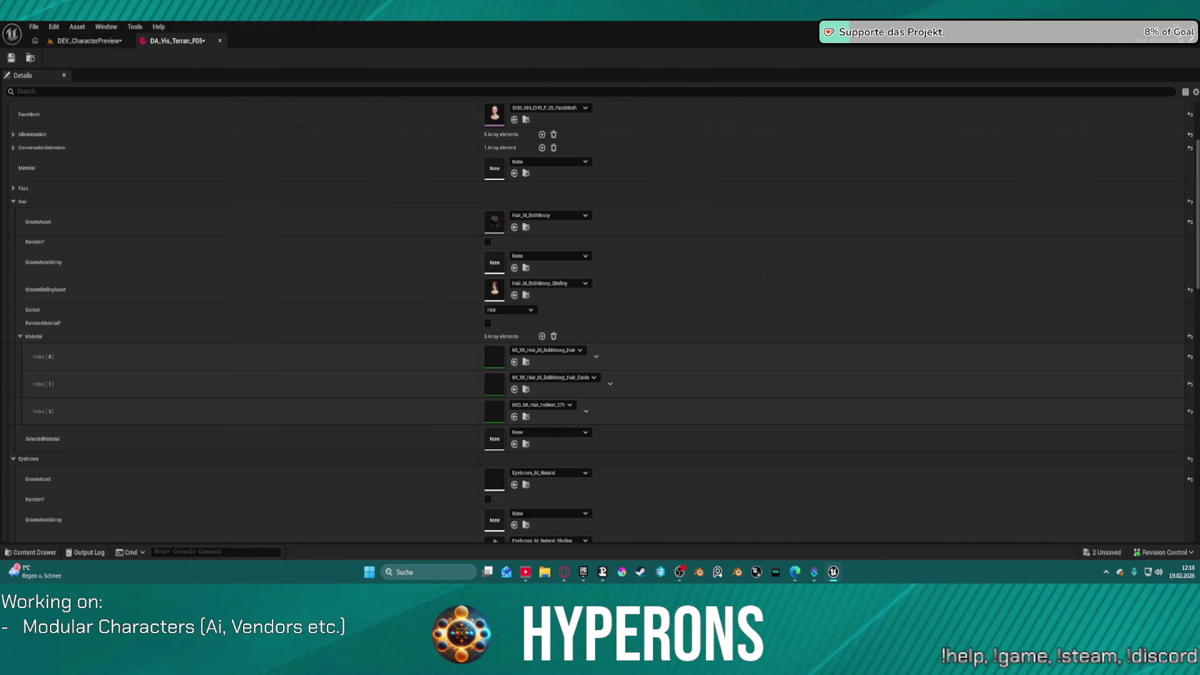
click(515, 418)
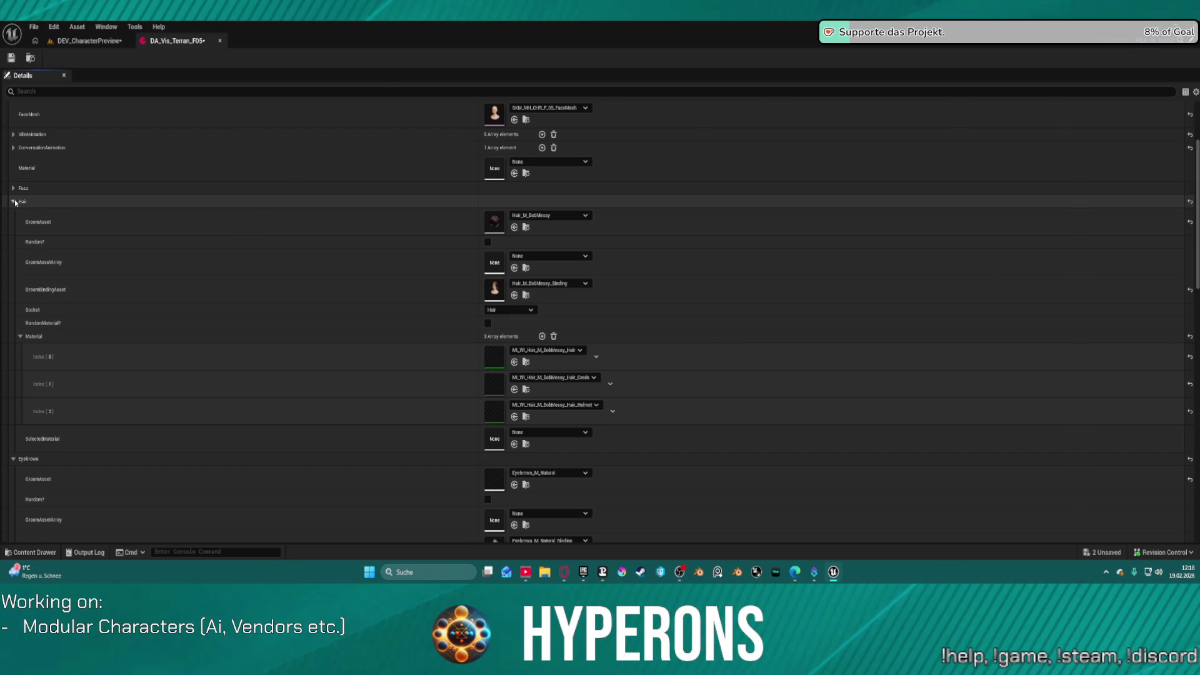
click(48, 202)
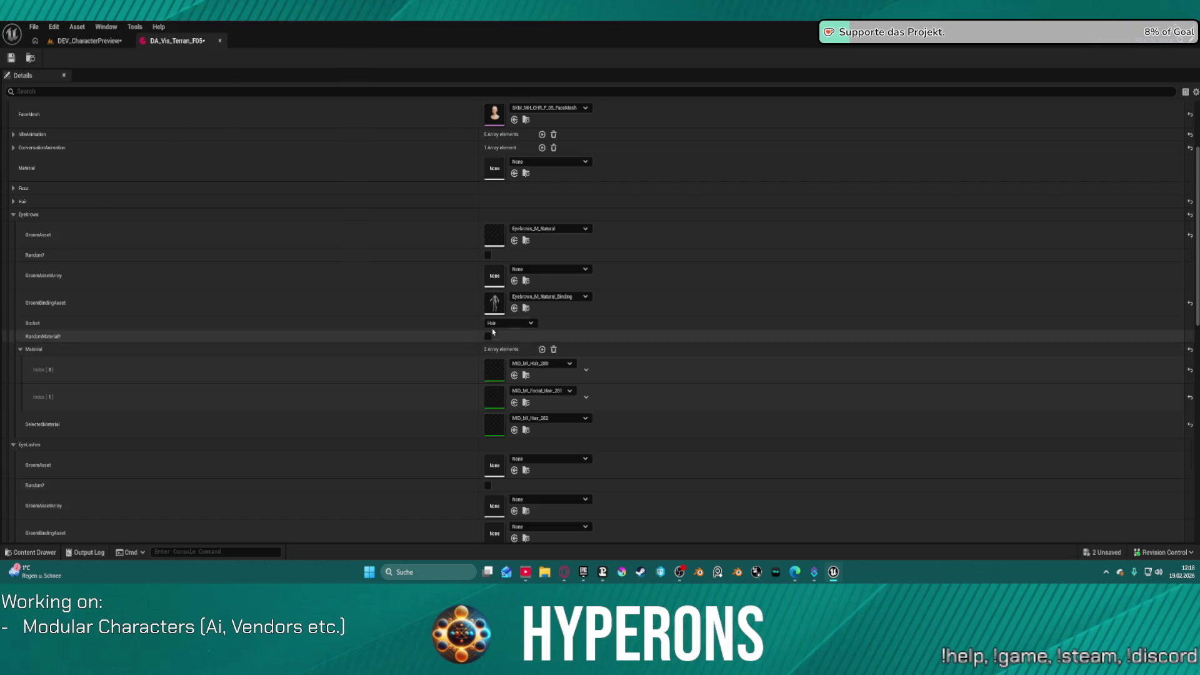
Step: Set the eyebrows to the Eyebrows_L_Shaded groom and binding with L_Shaded hair and facial hair materials
scroll(483, 501, down, 1)
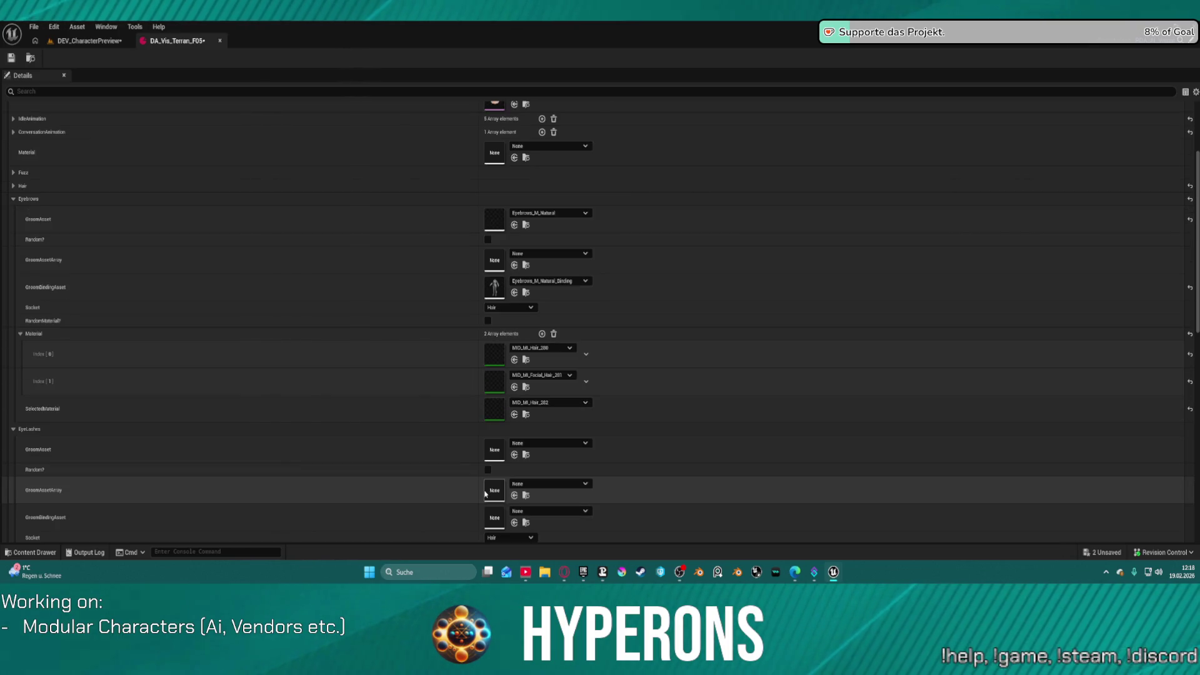
scroll(486, 491, down, 1)
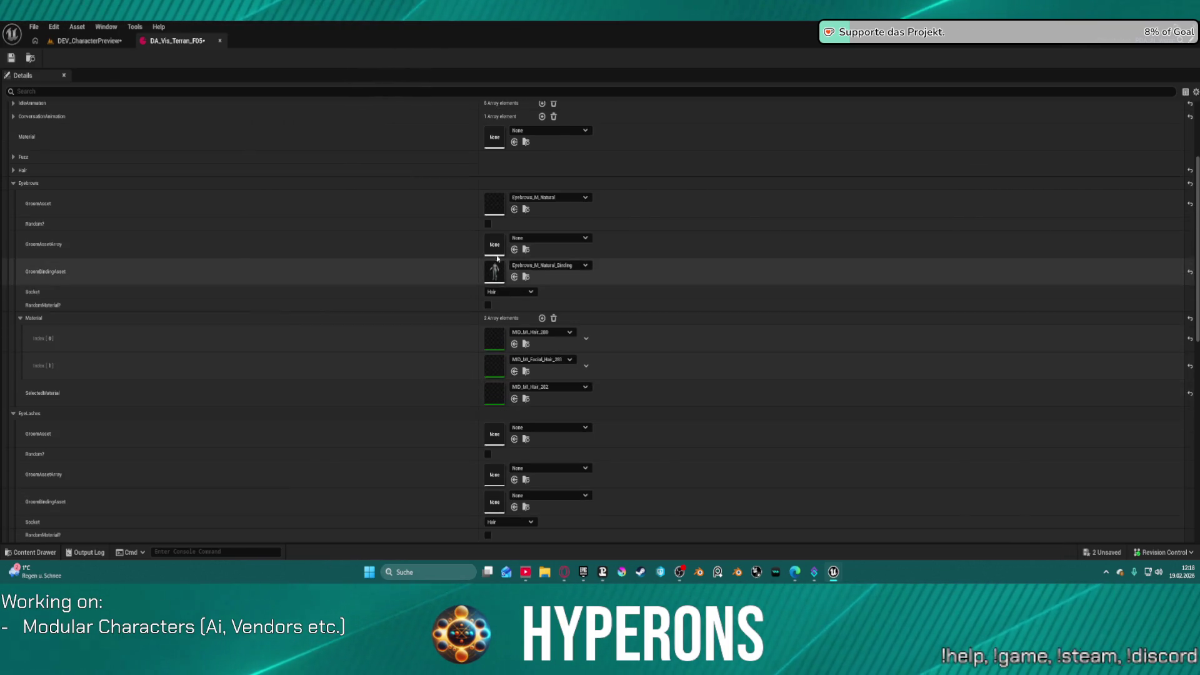
key(ctrl+v)
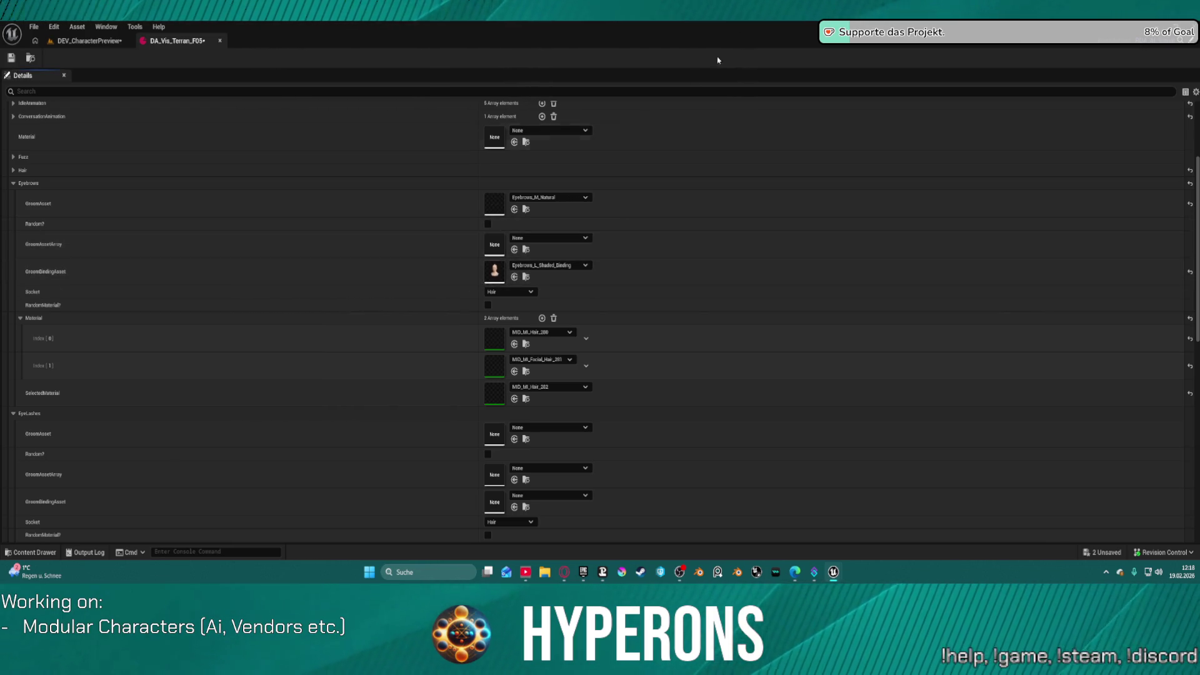
key(ctrl+v)
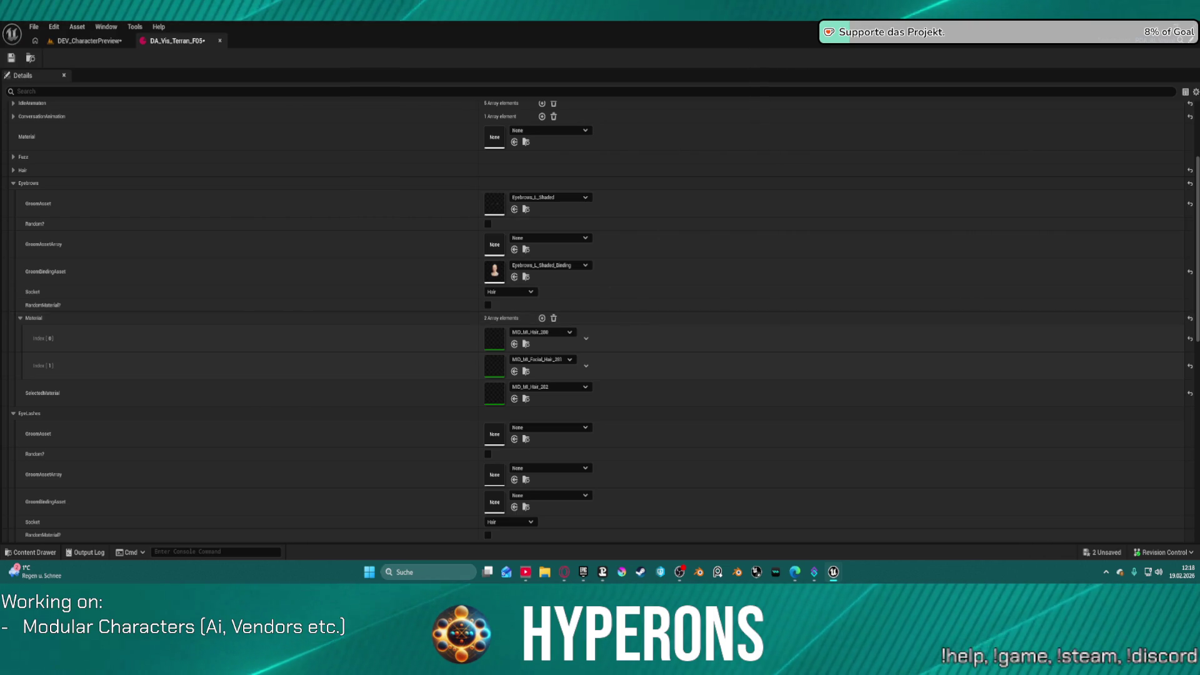
key(ctrl+v)
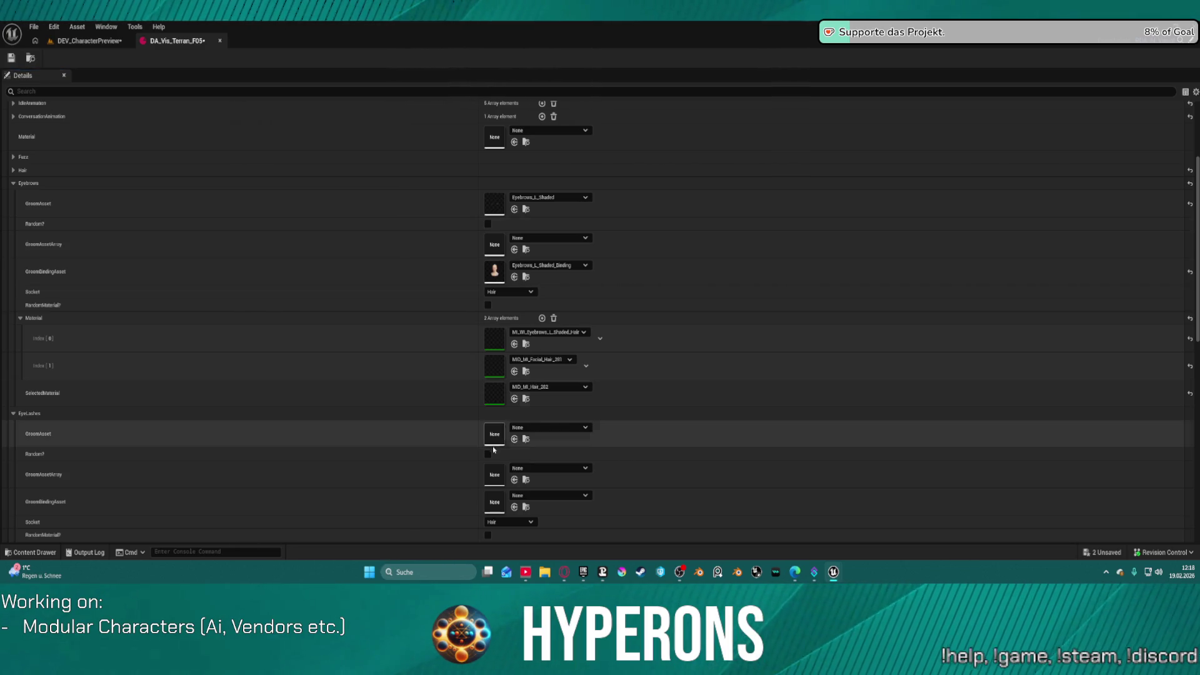
click(516, 374)
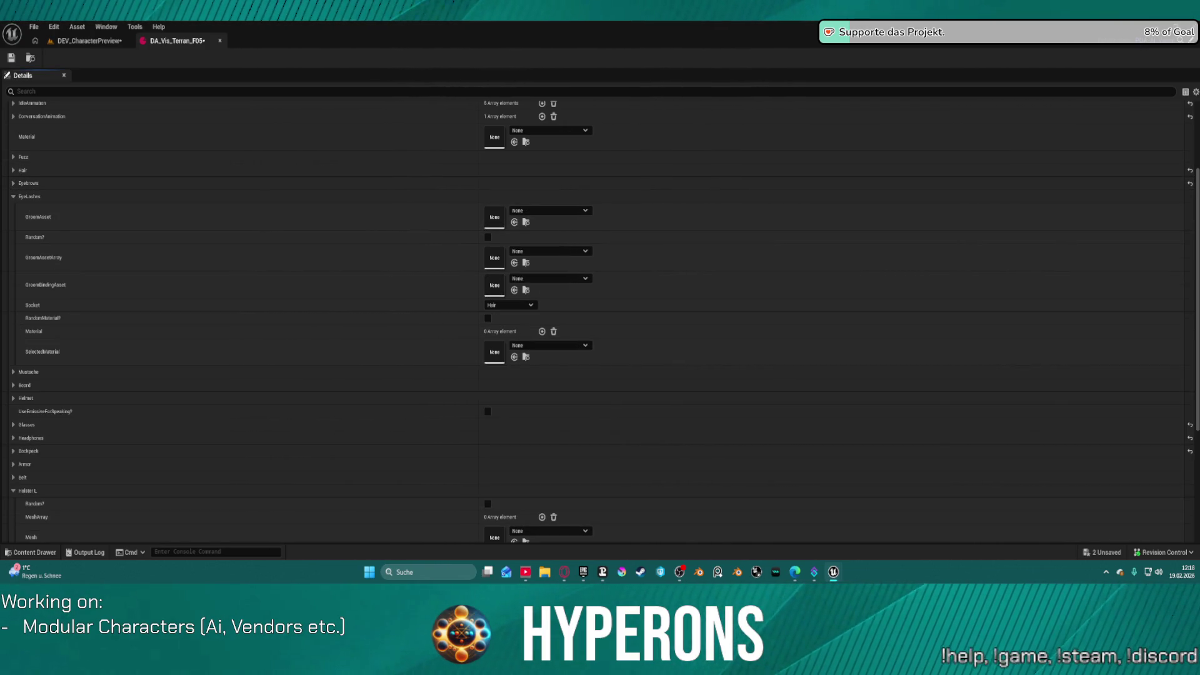
Step: Assign the Eyelashes_L_SlightCurl groom and binding, plus one eyelash hair material entry
key(ctrl+v)
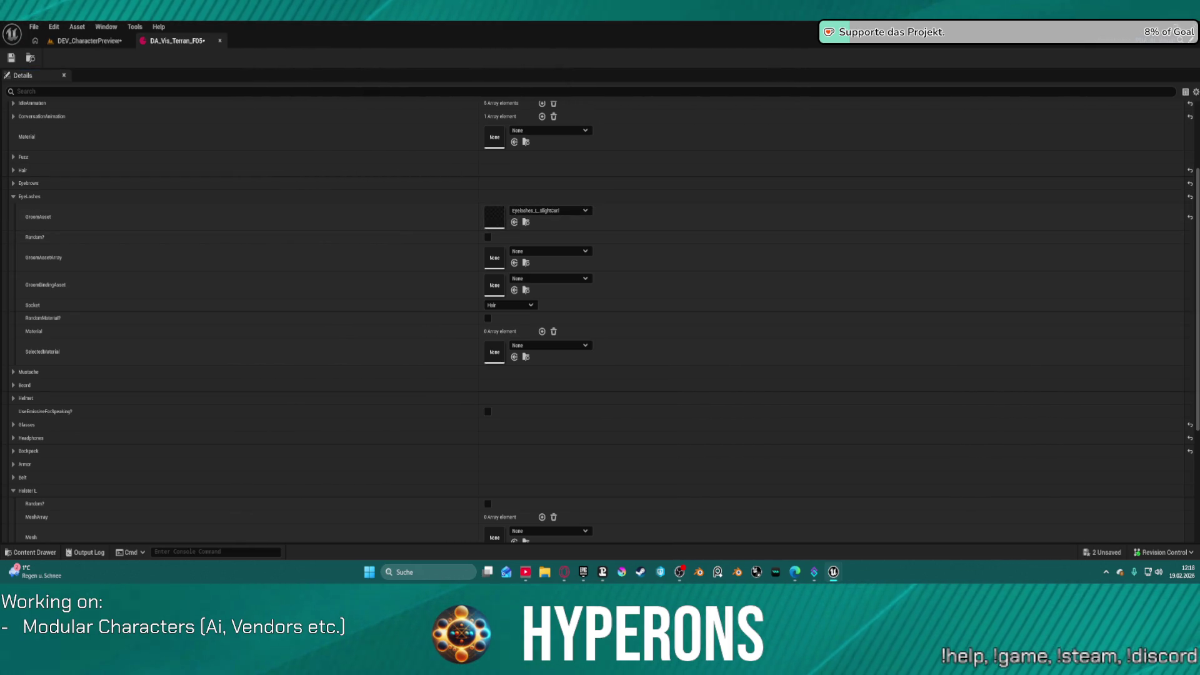
key(ctrl+v)
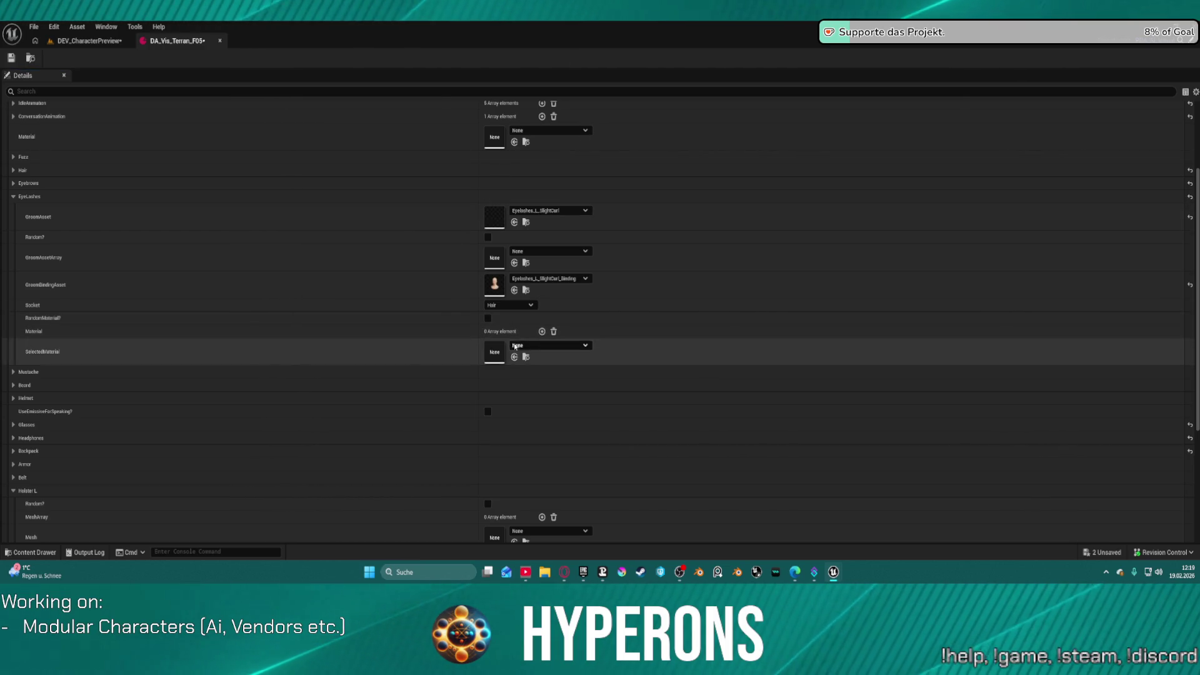
click(542, 331)
click(515, 358)
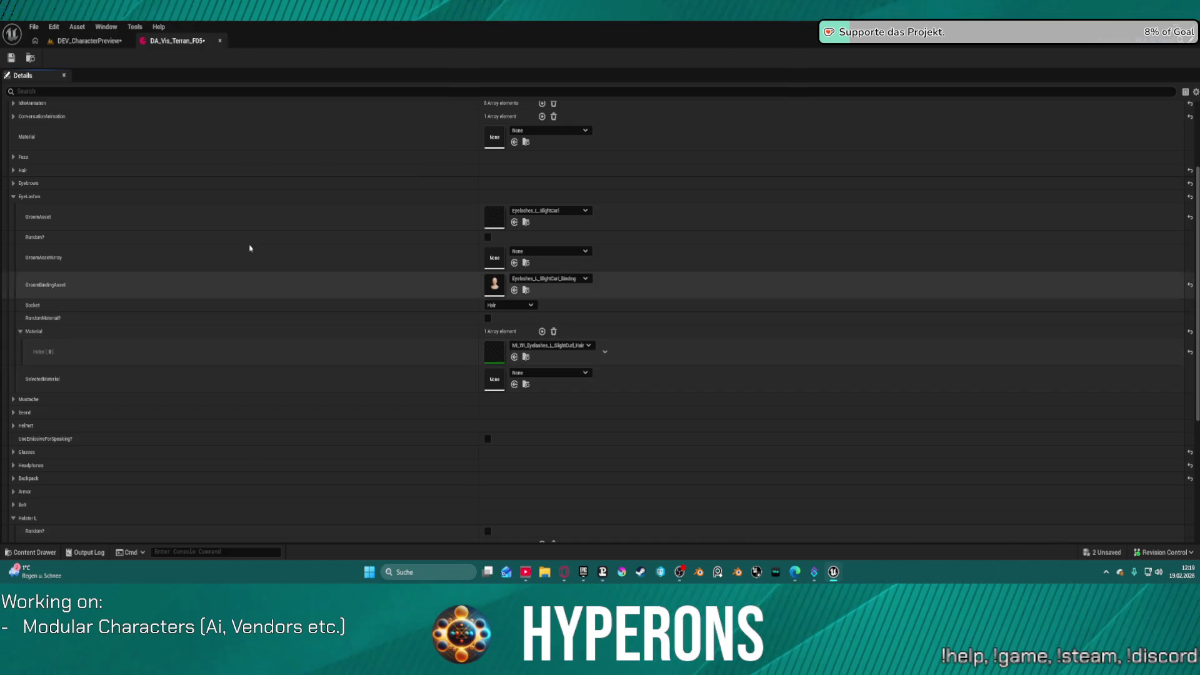
Step: Save the DA_Vis_Terran_F05 data asset and the DEV_CharacterPreview level
click(11, 58)
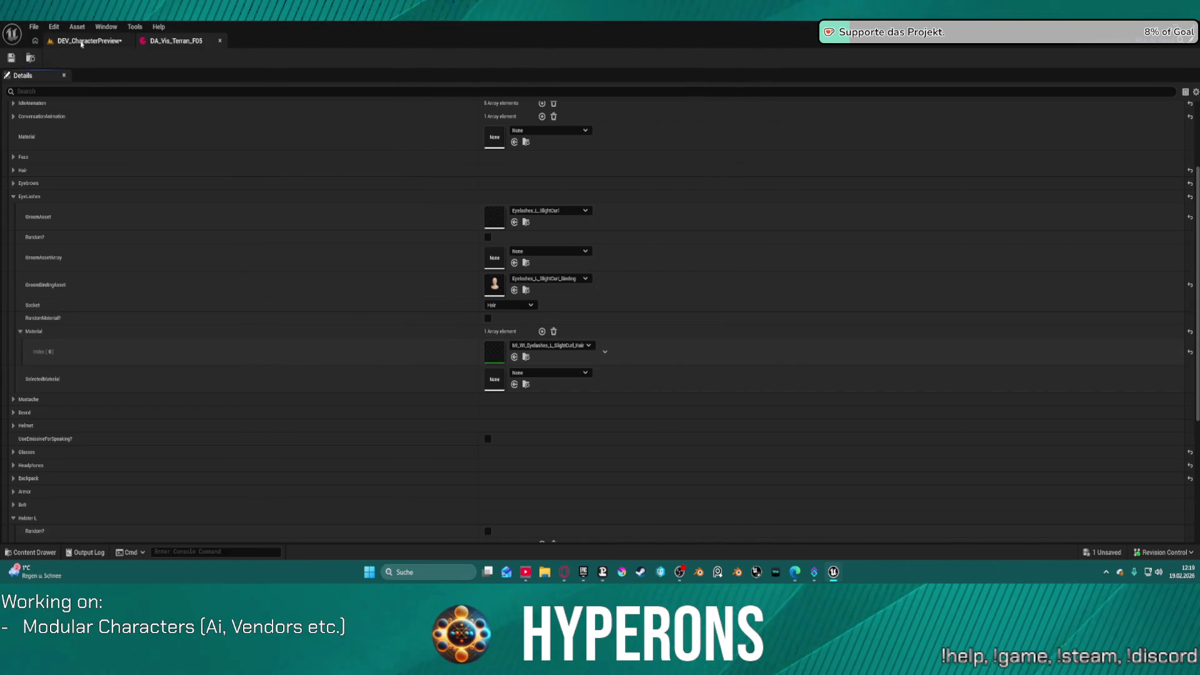
click(86, 40)
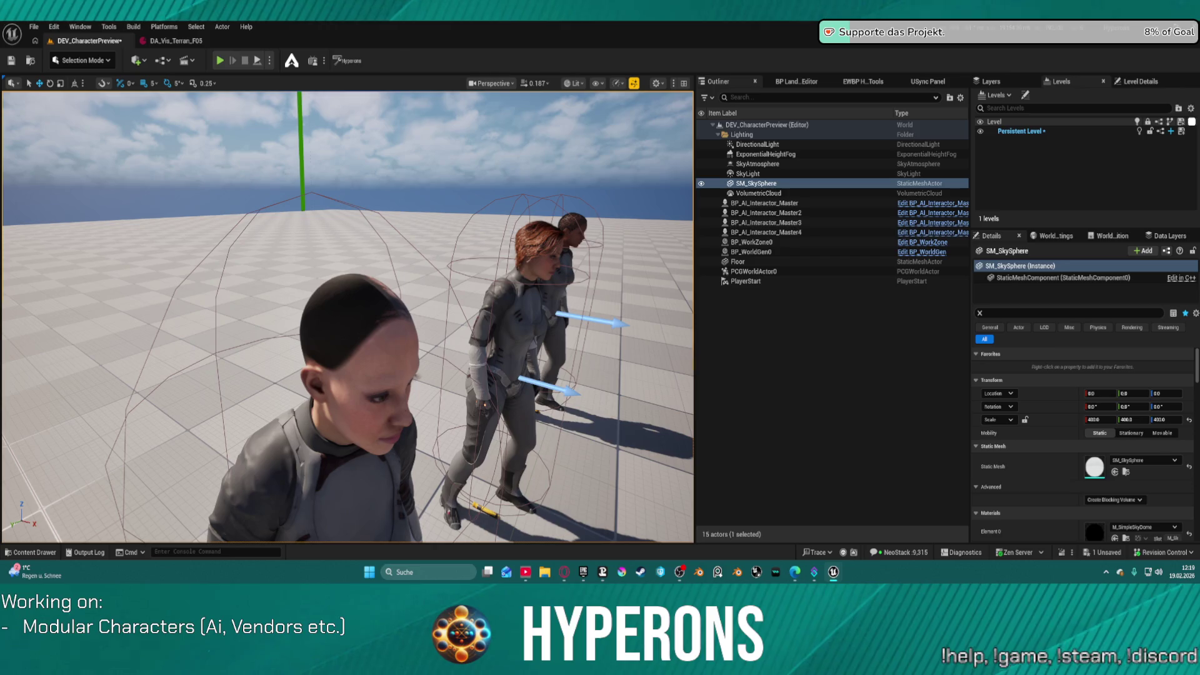
key(ctrl+s)
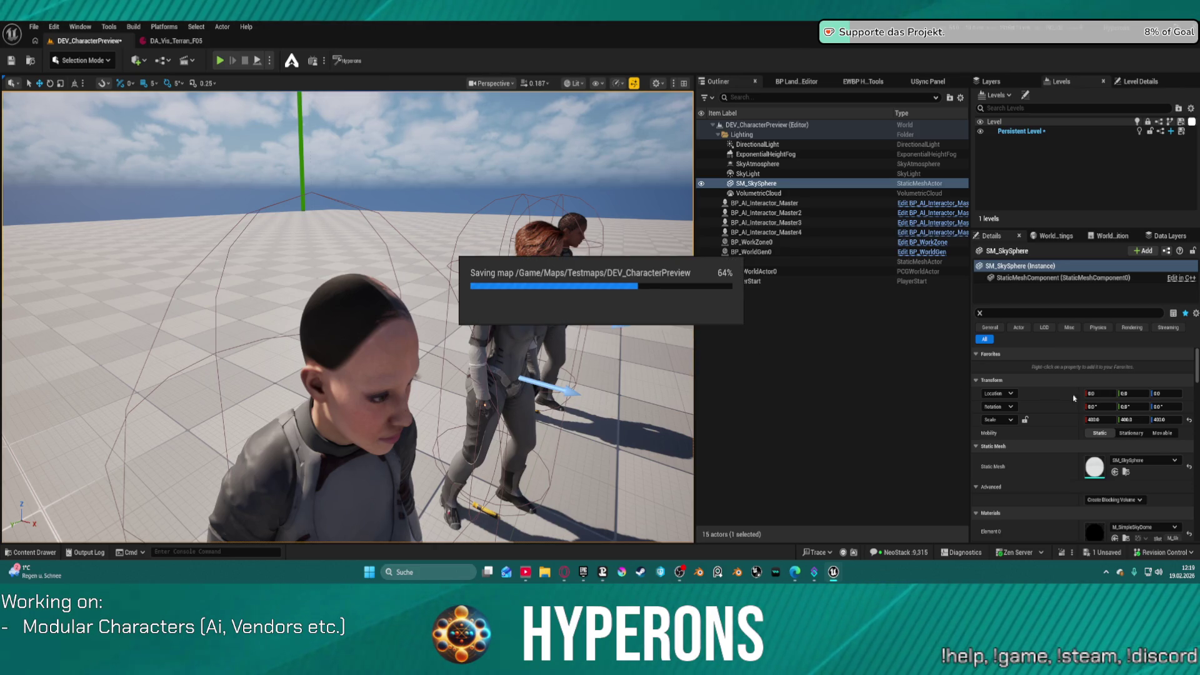
Step: Give the front character DA_Vis_Terran_F05 via a 'visu' Details search, then focus on Master4
click(332, 445)
key(f)
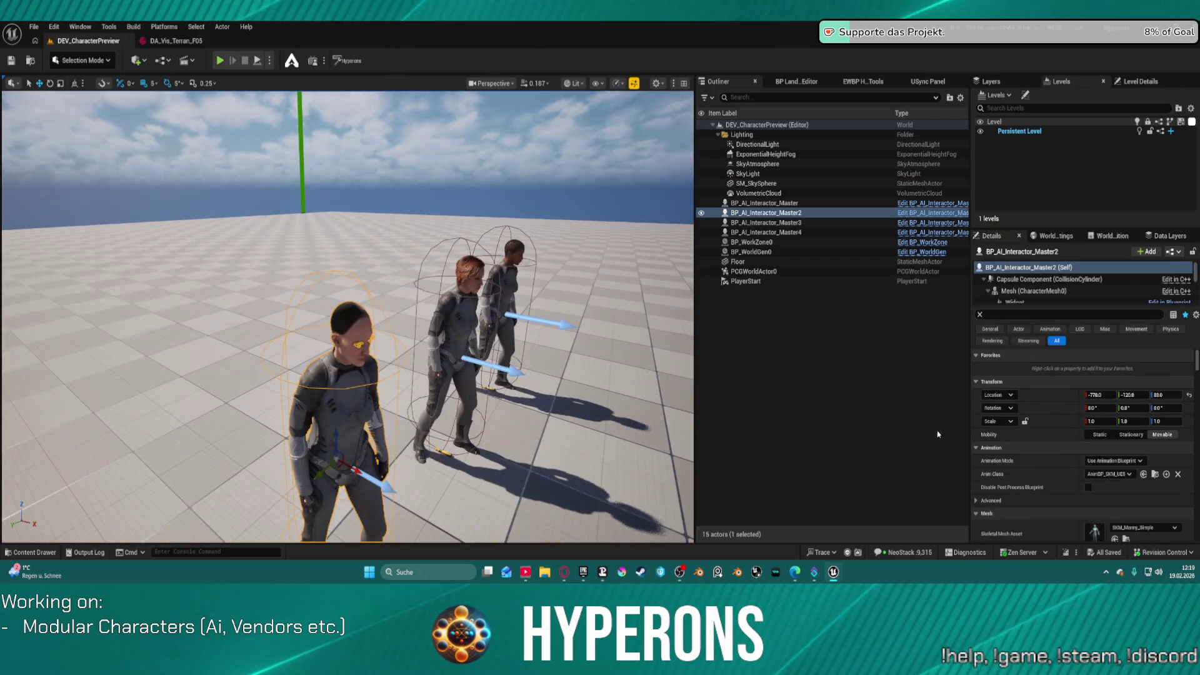
scroll(1157, 467, down, 5)
scroll(1157, 467, down, 2)
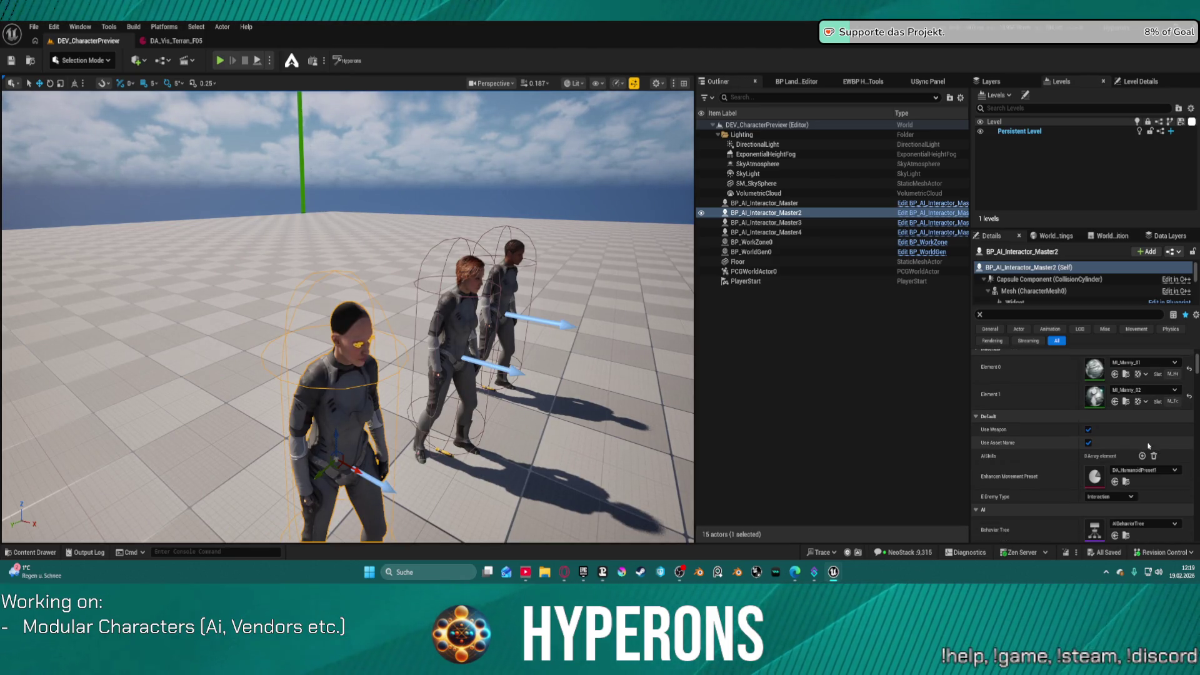
click(1020, 314)
text(v)
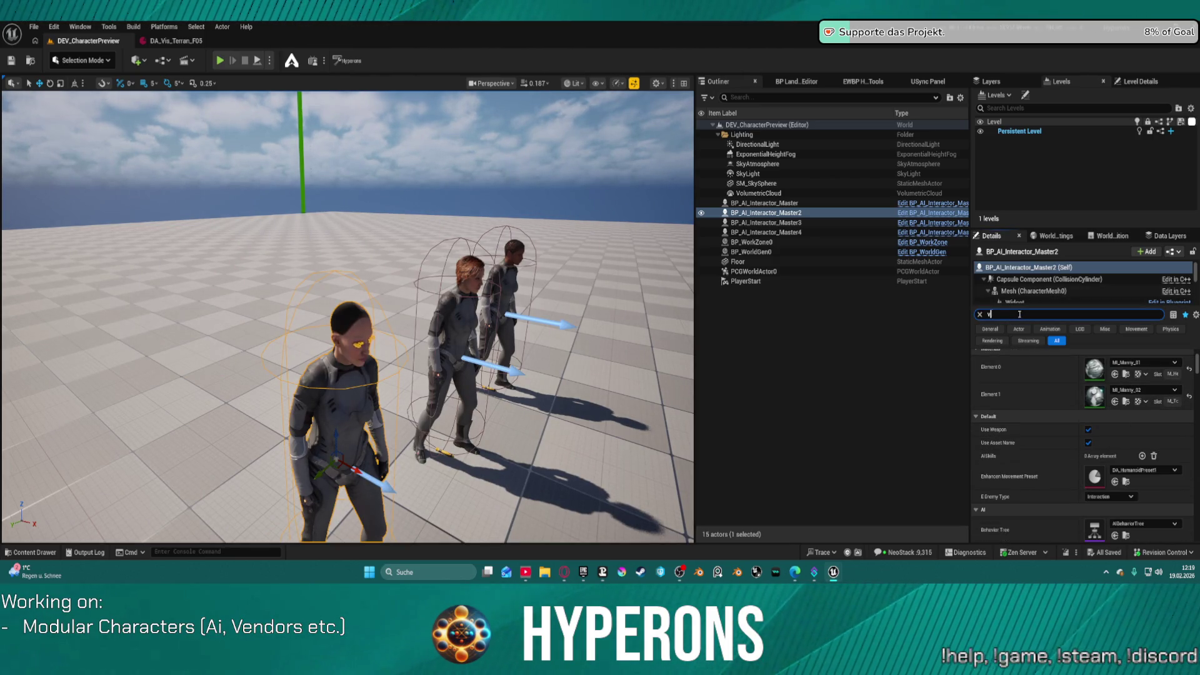
text(isu)
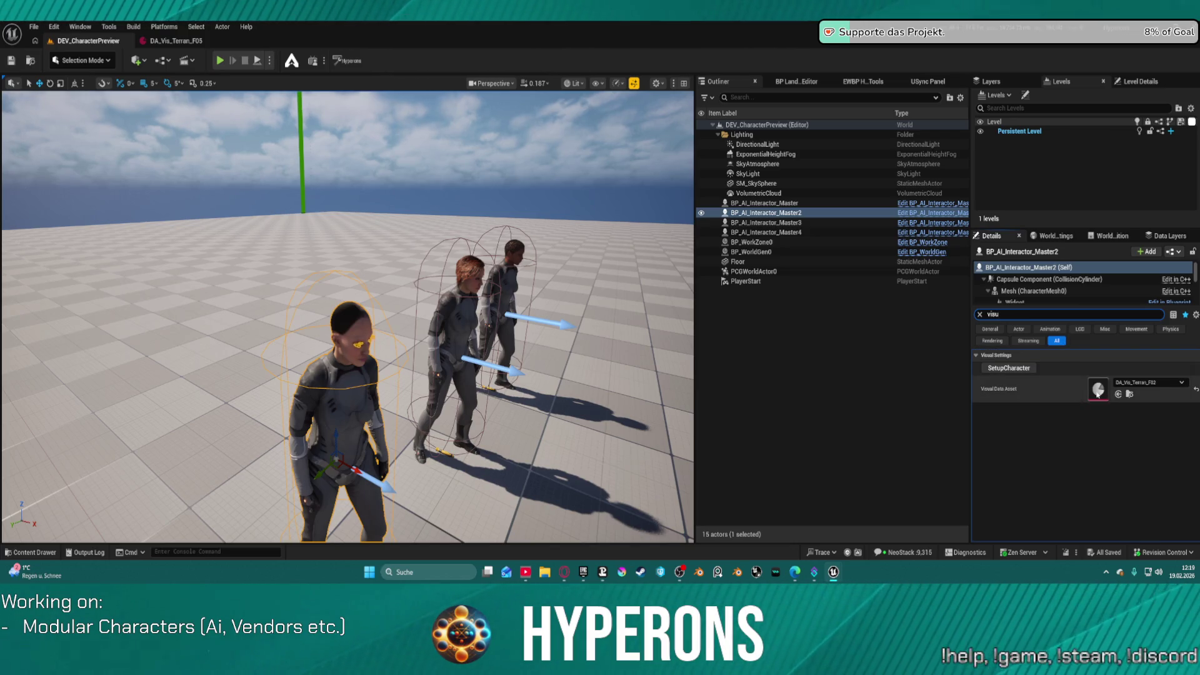
click(1149, 382)
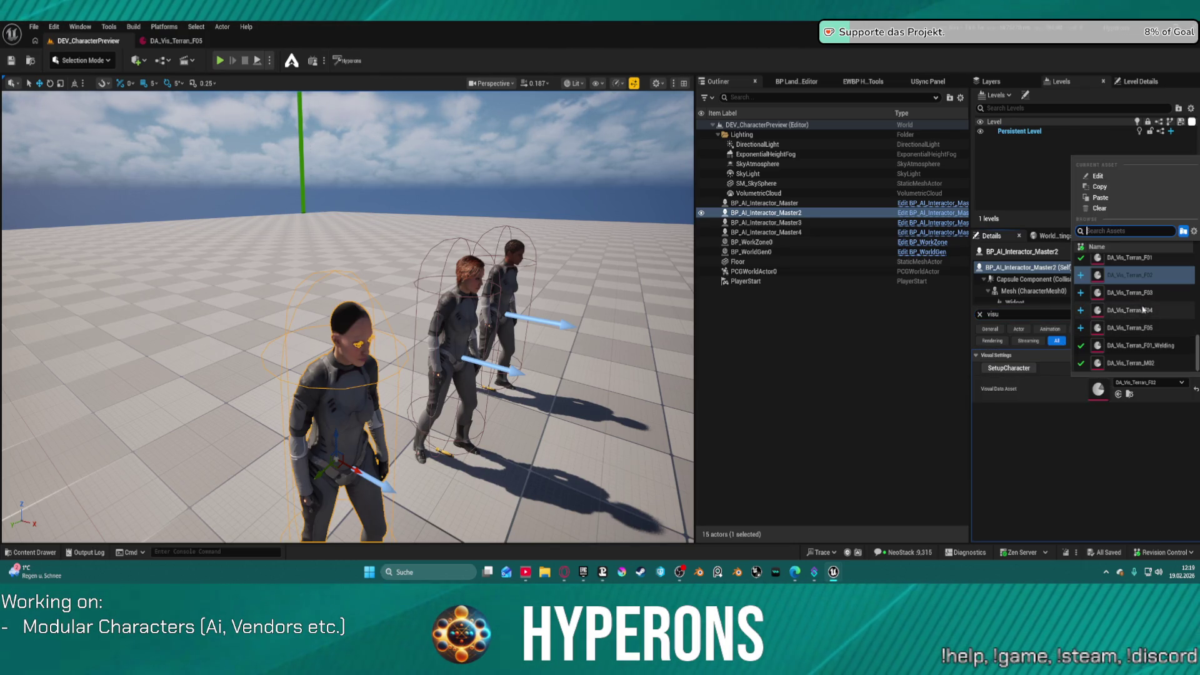
click(1130, 327)
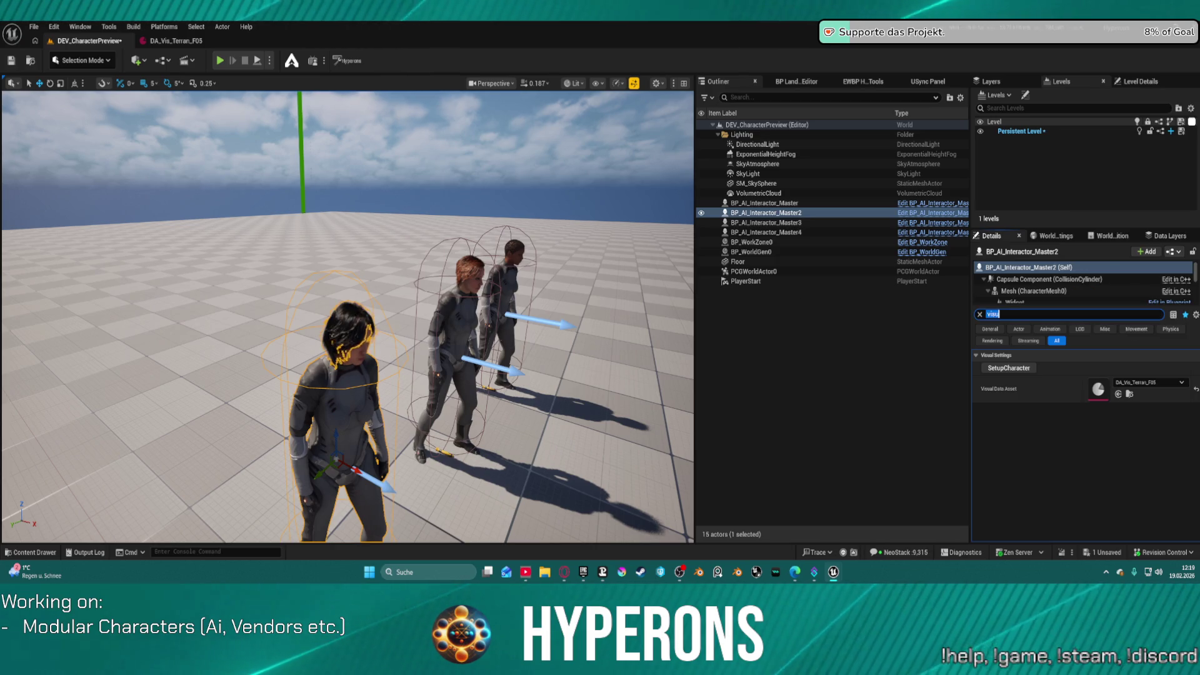
double_click(766, 232)
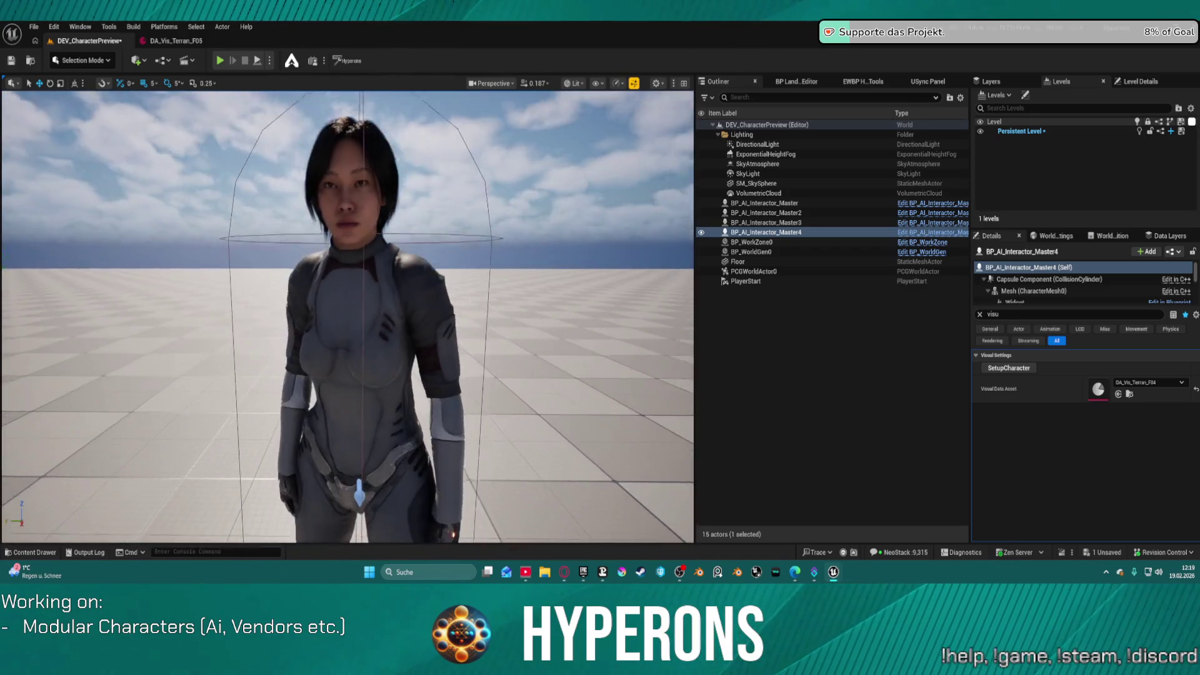
scroll(482, 328, down, 10)
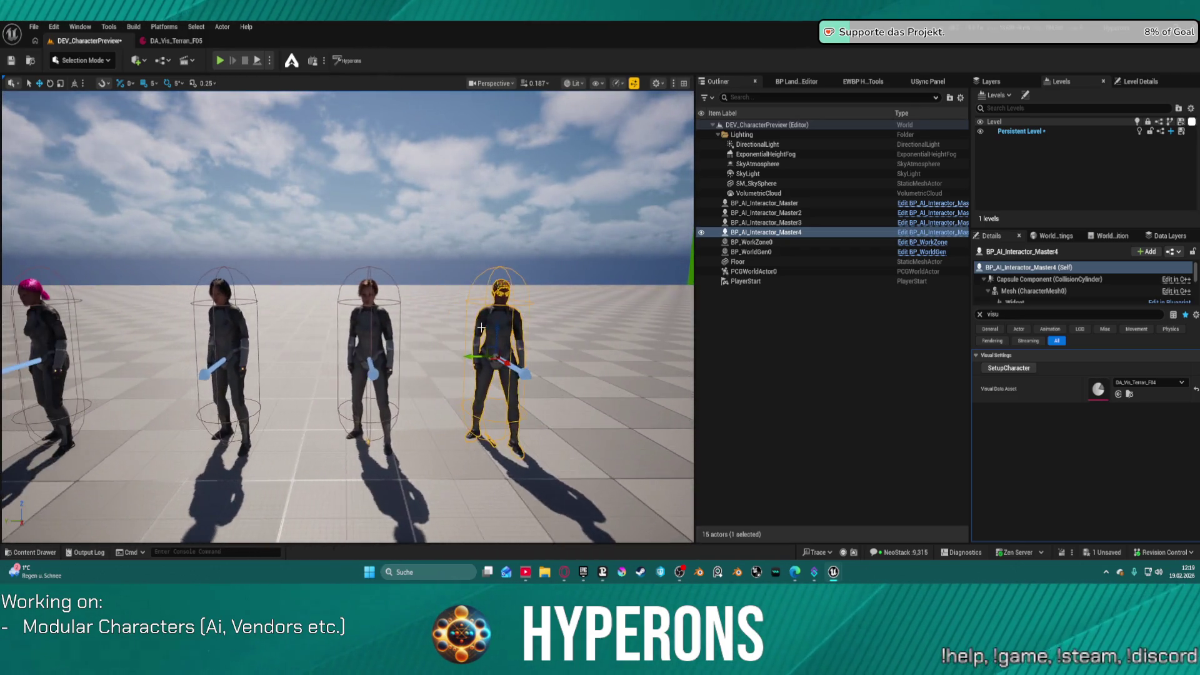
Step: Drag BP_AI_Interactor_Master2 to the far right of the row, then check the other characters
click(218, 340)
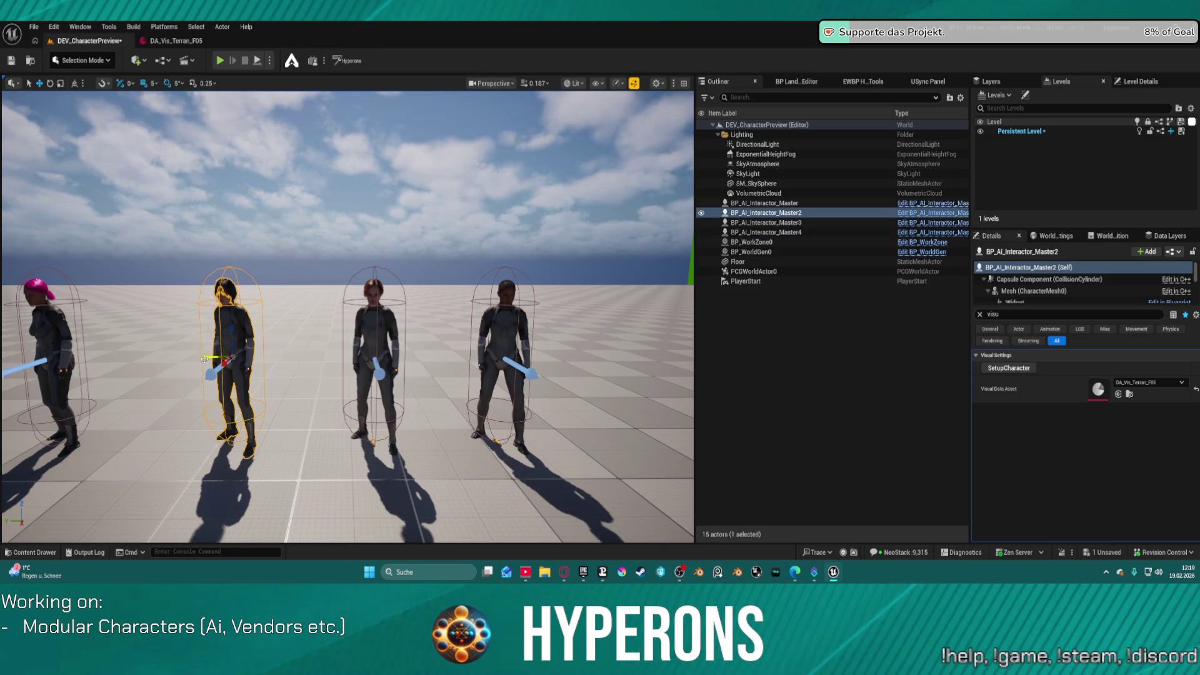
drag(205, 359, 616, 360)
click(41, 350)
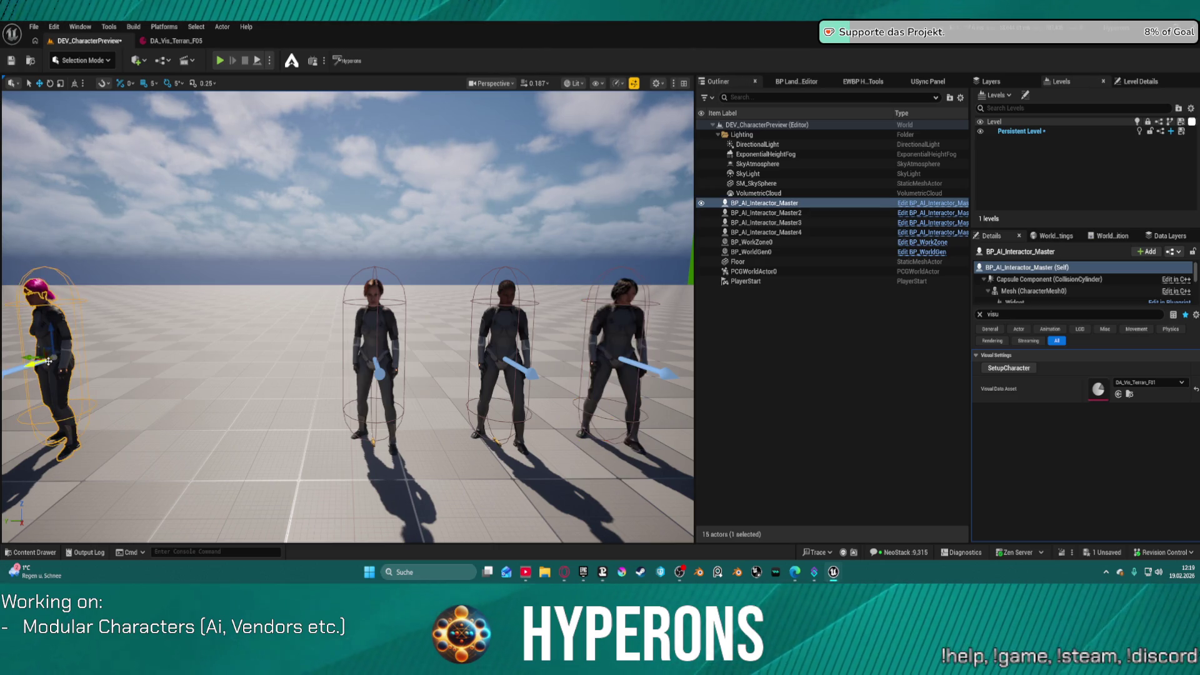
click(374, 325)
ctrl+click(503, 324)
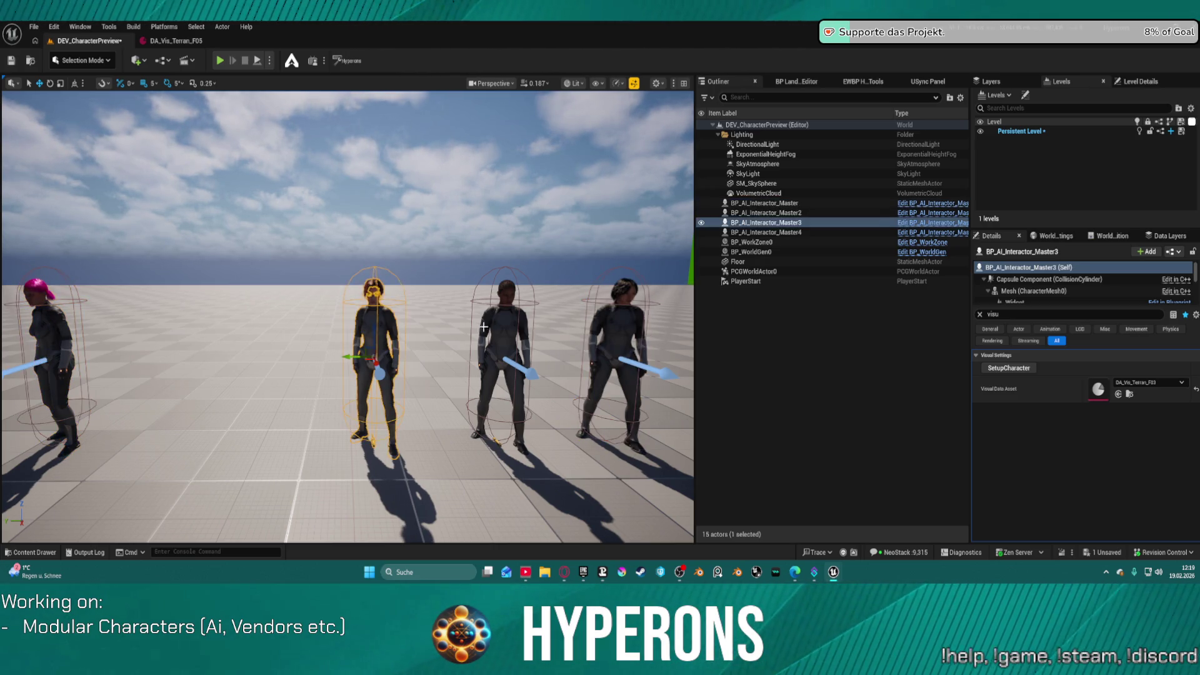
ctrl+click(630, 321)
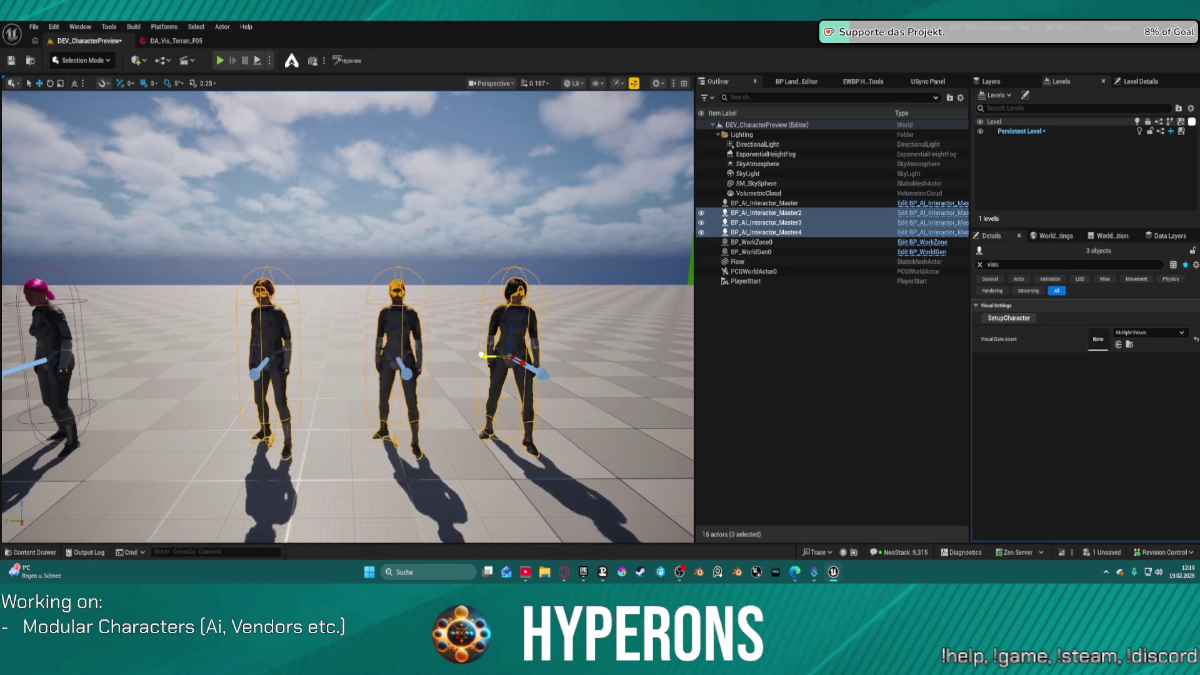
click(347, 157)
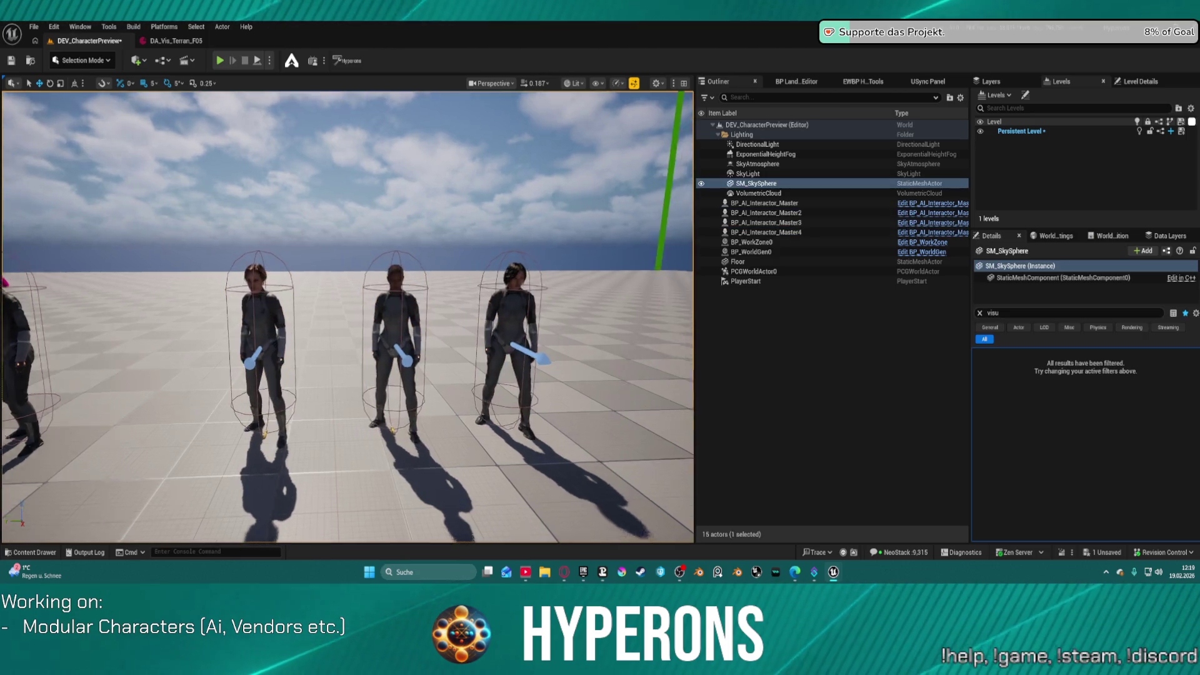
key(w)
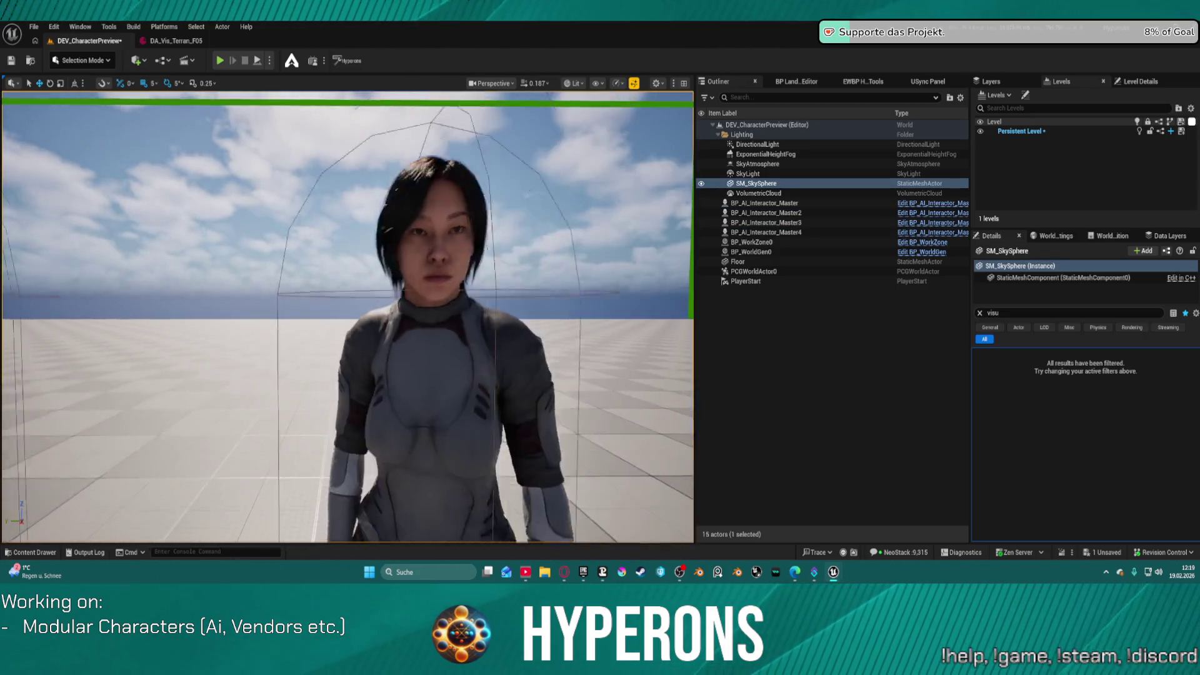
key(s)
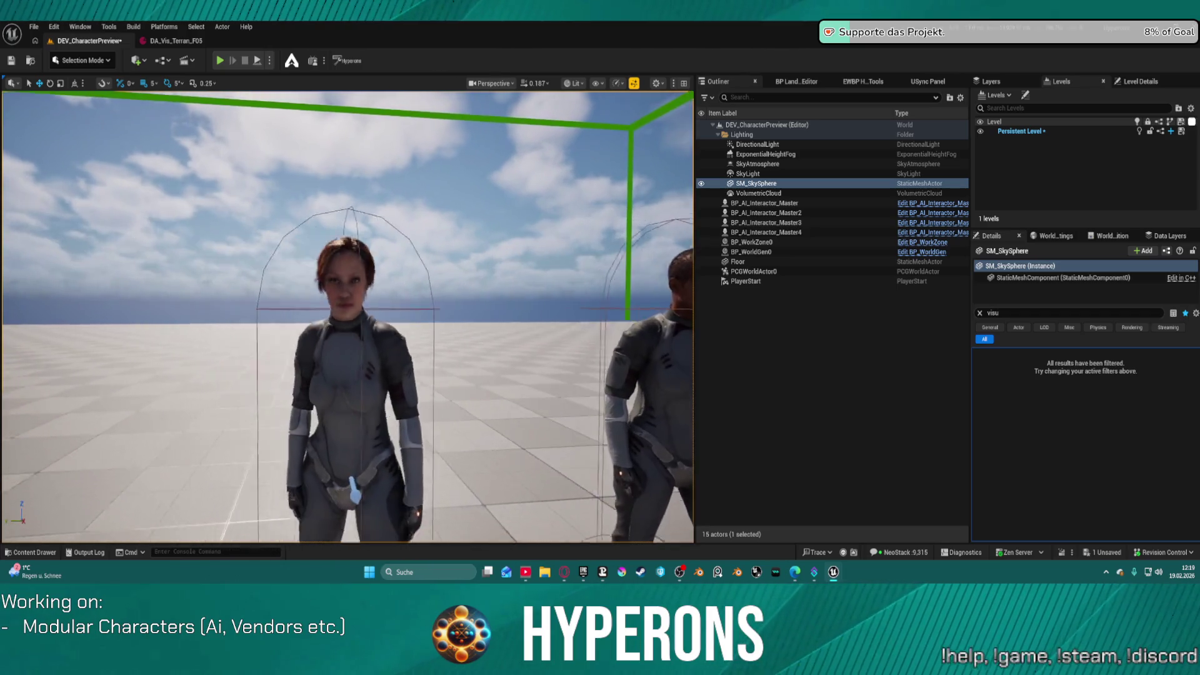
key(s)
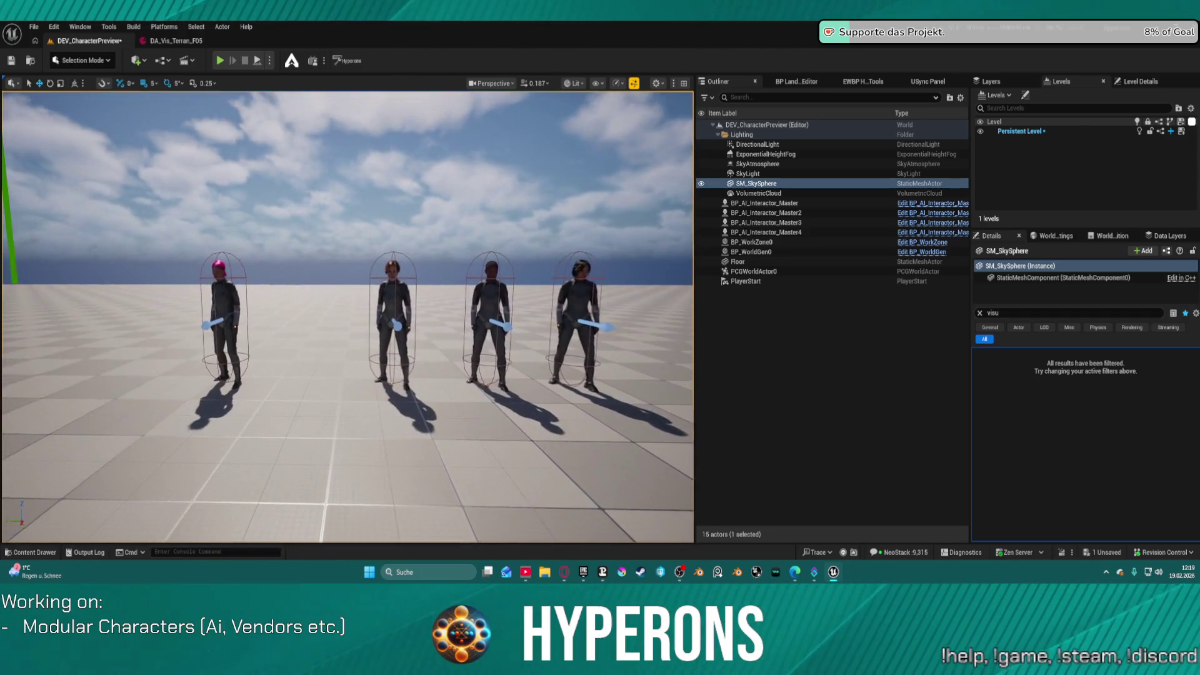
key(w)
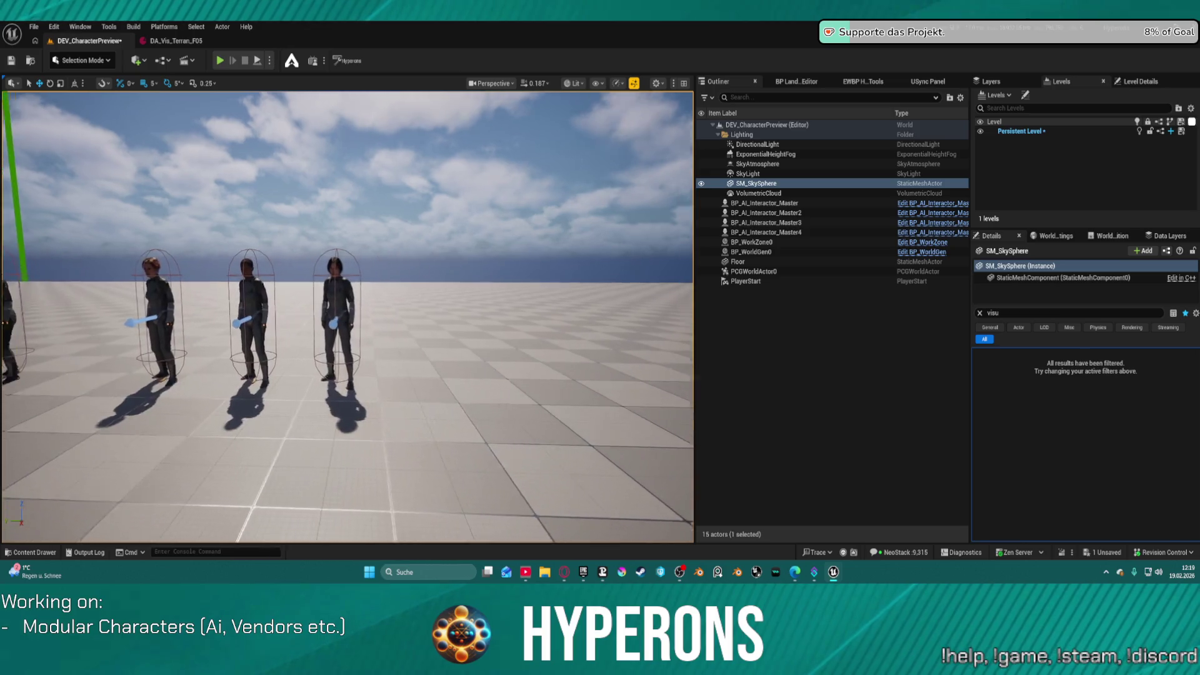
key(w)
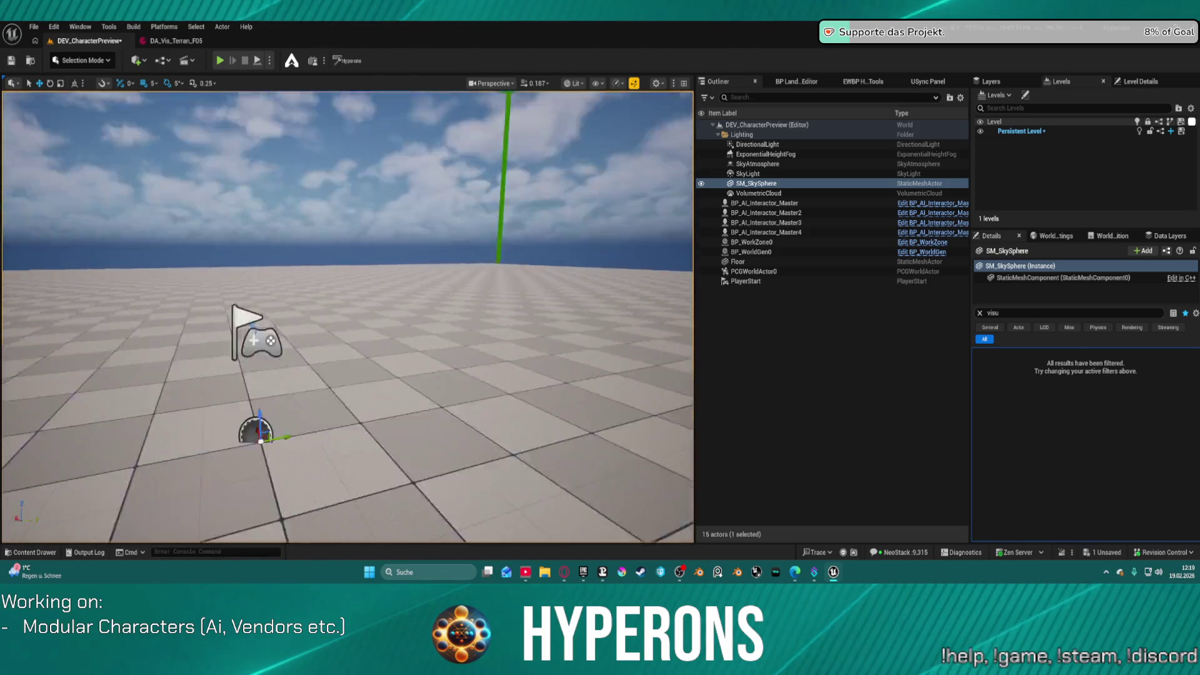
scroll(347, 317, up, 2)
key(s)
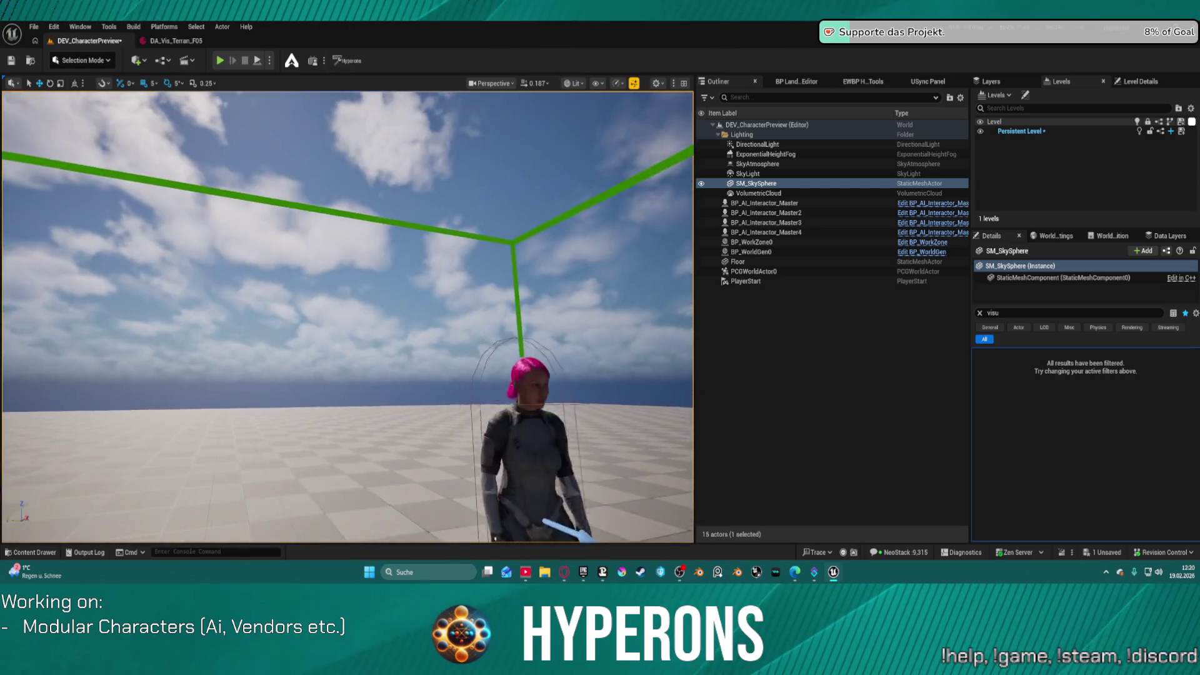
scroll(348, 317, up, 2)
key(s)
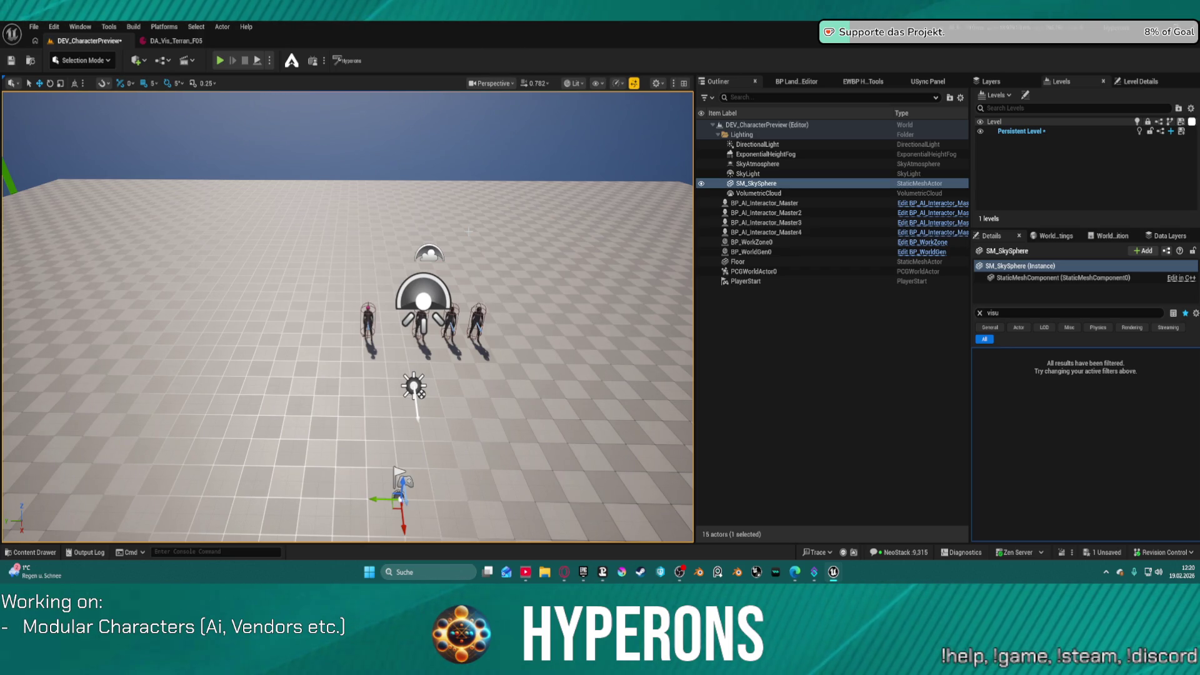
key(w)
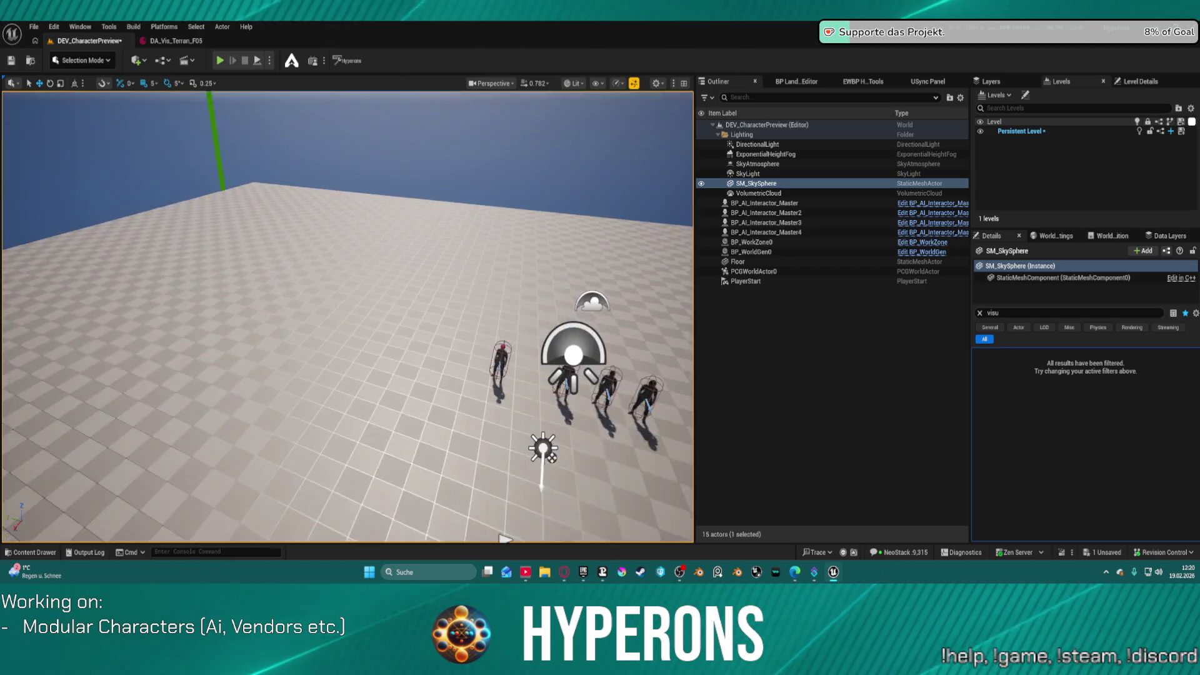
key(s)
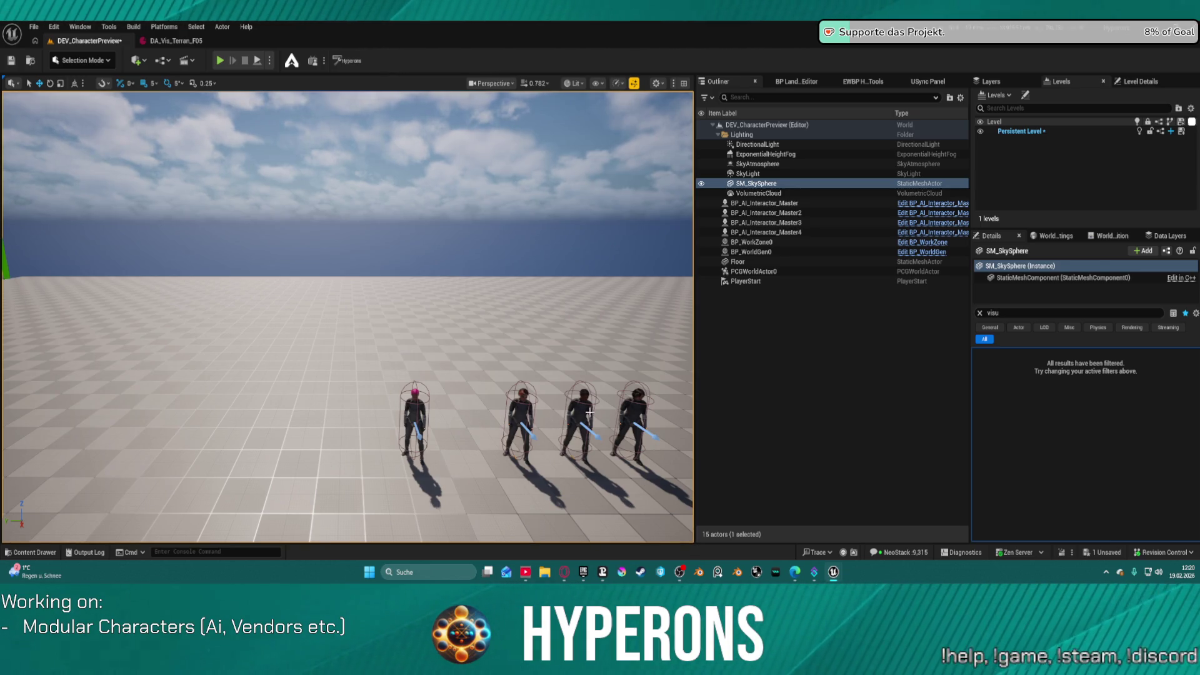
drag(589, 412, 562, 362)
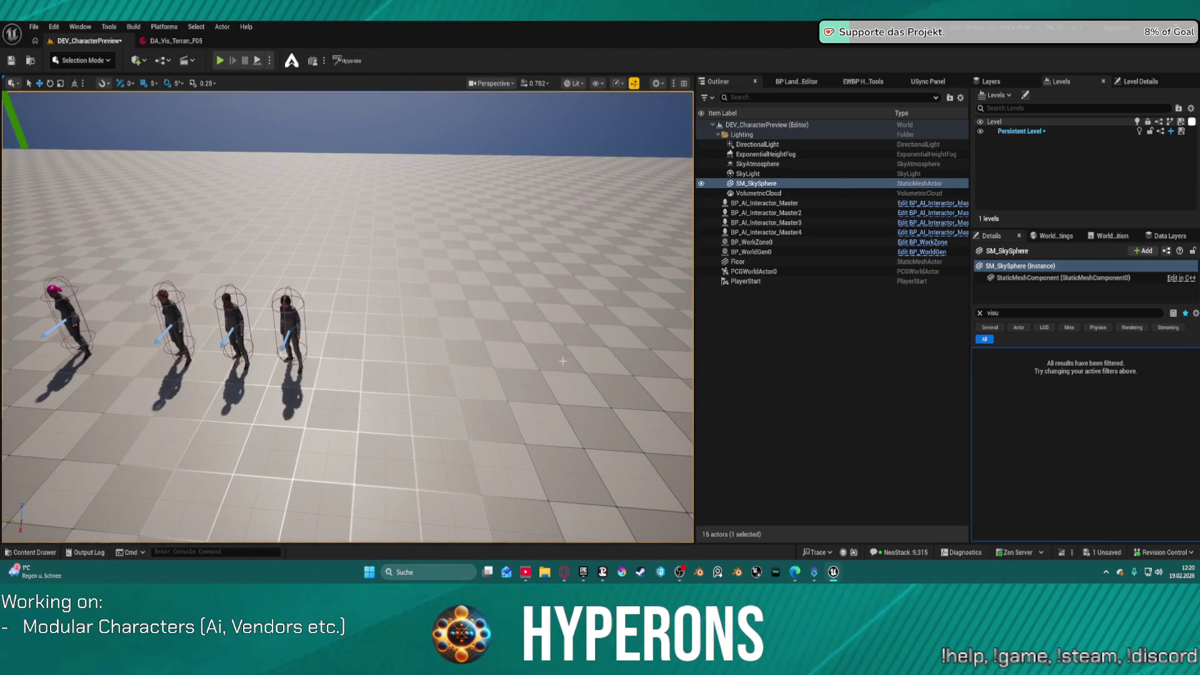
click(289, 328)
Step: Duplicate a character to the right, select BP_AI_Interactor_Master5, and open its Visual Data Asset choices
drag(284, 328, 558, 342)
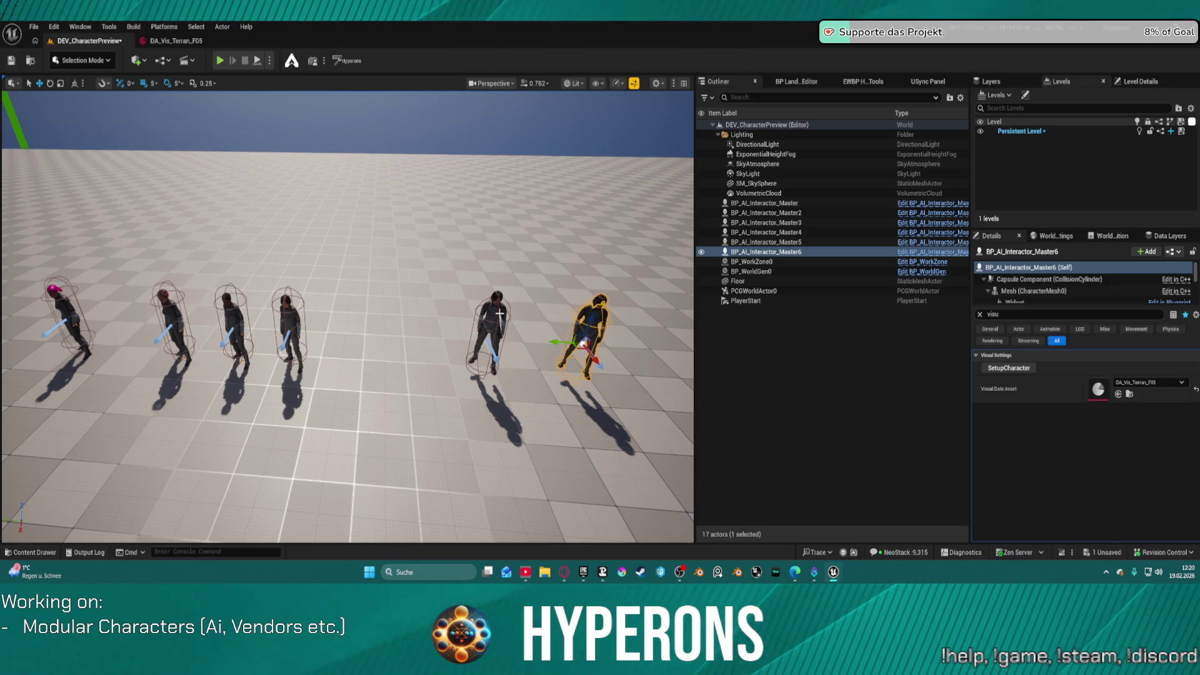
click(491, 331)
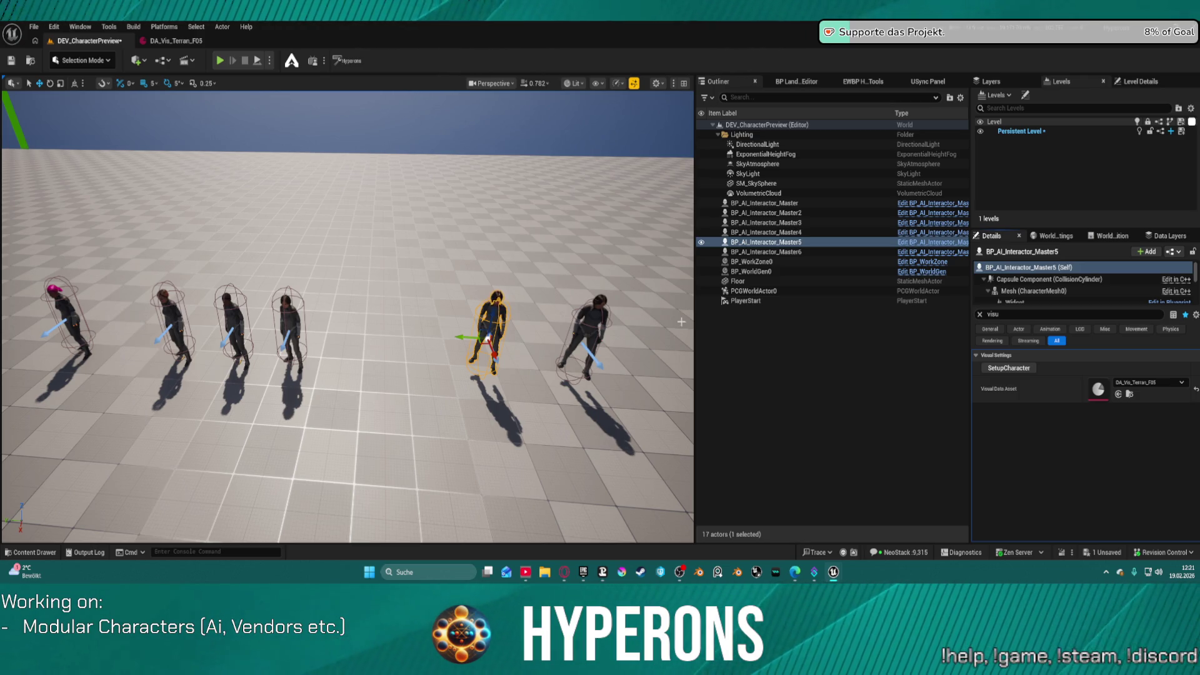
click(1150, 382)
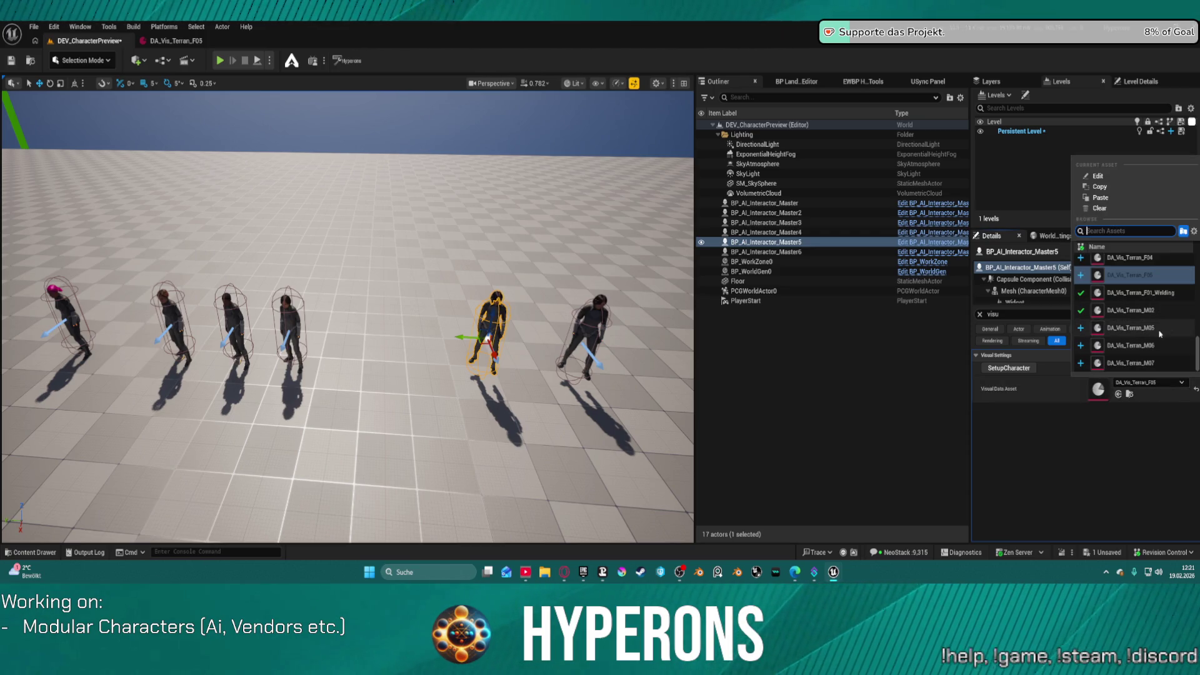
Step: Give Master5 and Master6 the DA_Vis_Terran_M05 and DA_Vis_Terran_M06 visual data assets
click(1132, 328)
click(598, 309)
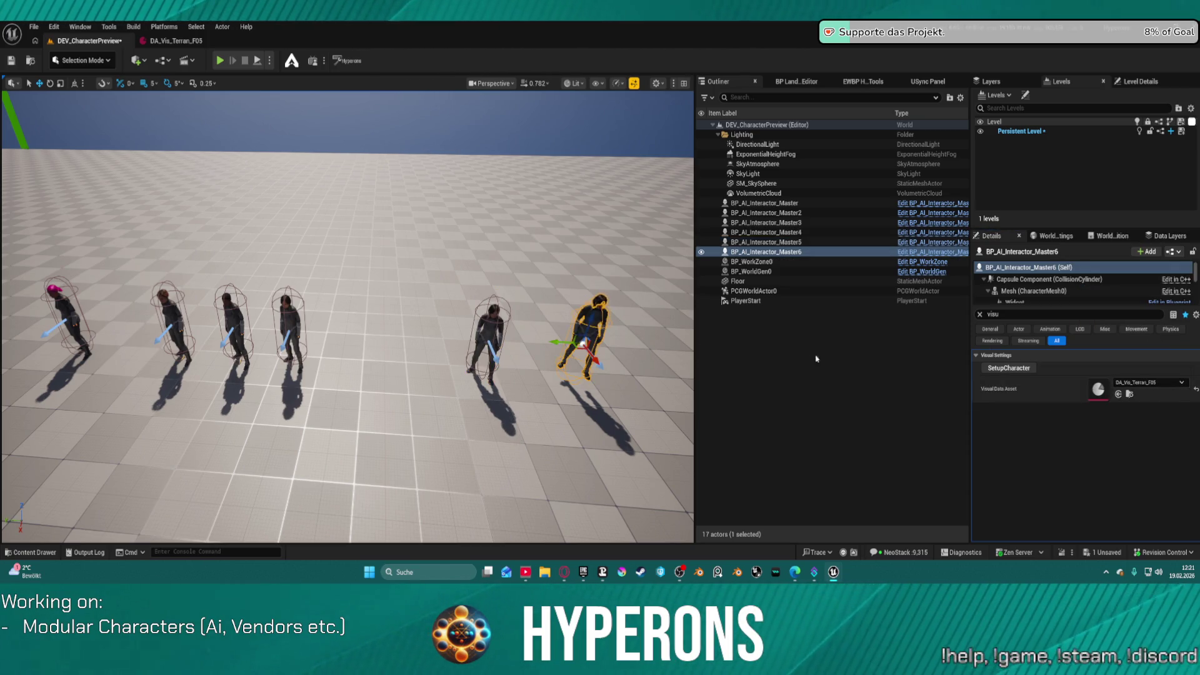
click(1156, 387)
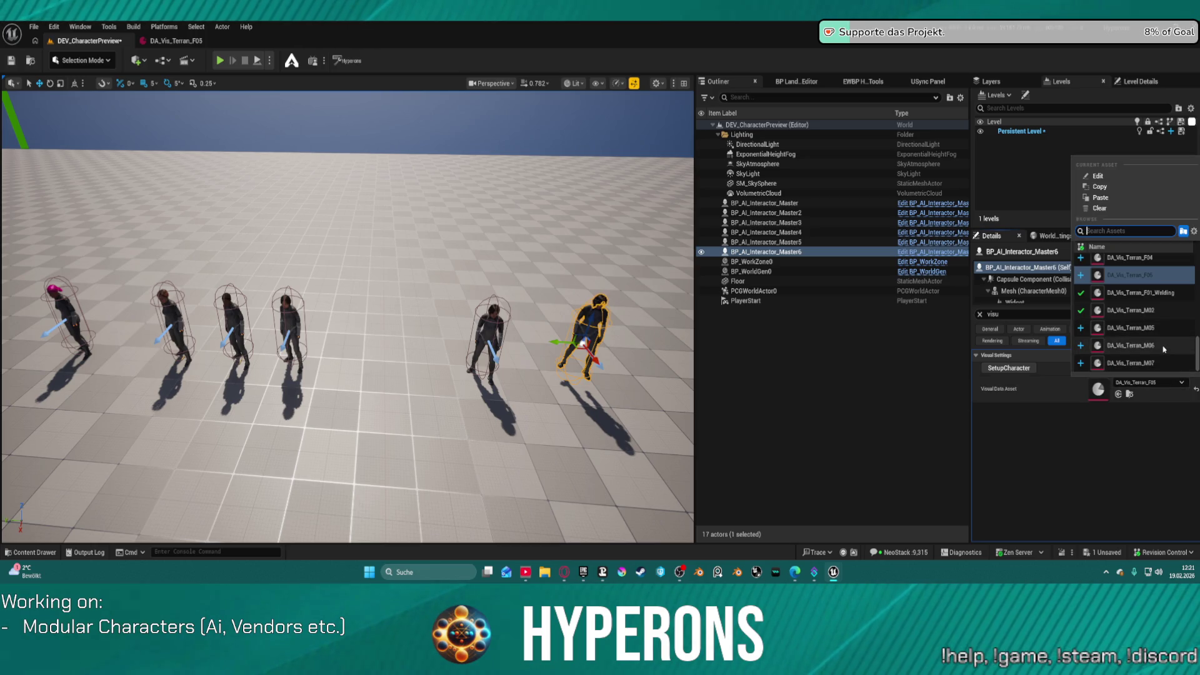
click(1135, 346)
Step: Alt-drag a duplicate character as Master7 and set its visual data asset to DA_Vis_Terran_M07
mouse_move(649, 354)
mouse_down()
mouse_move(475, 337)
mouse_move(555, 306)
mouse_up()
alt+click(457, 315)
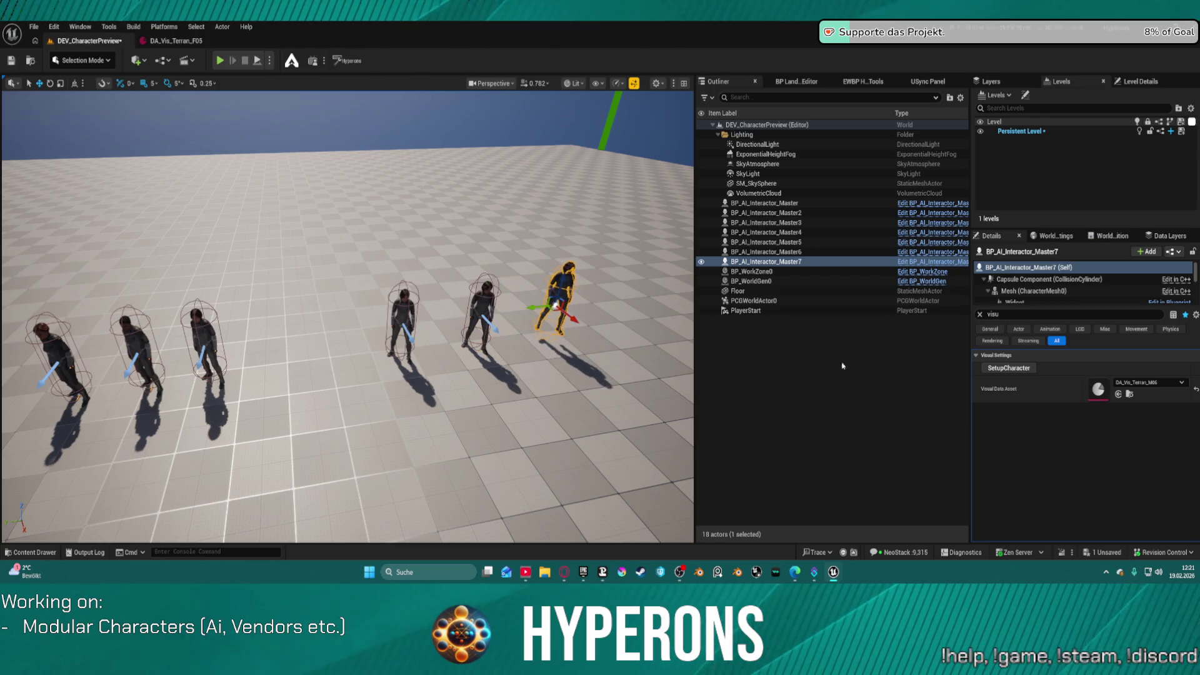
click(1150, 383)
click(1150, 363)
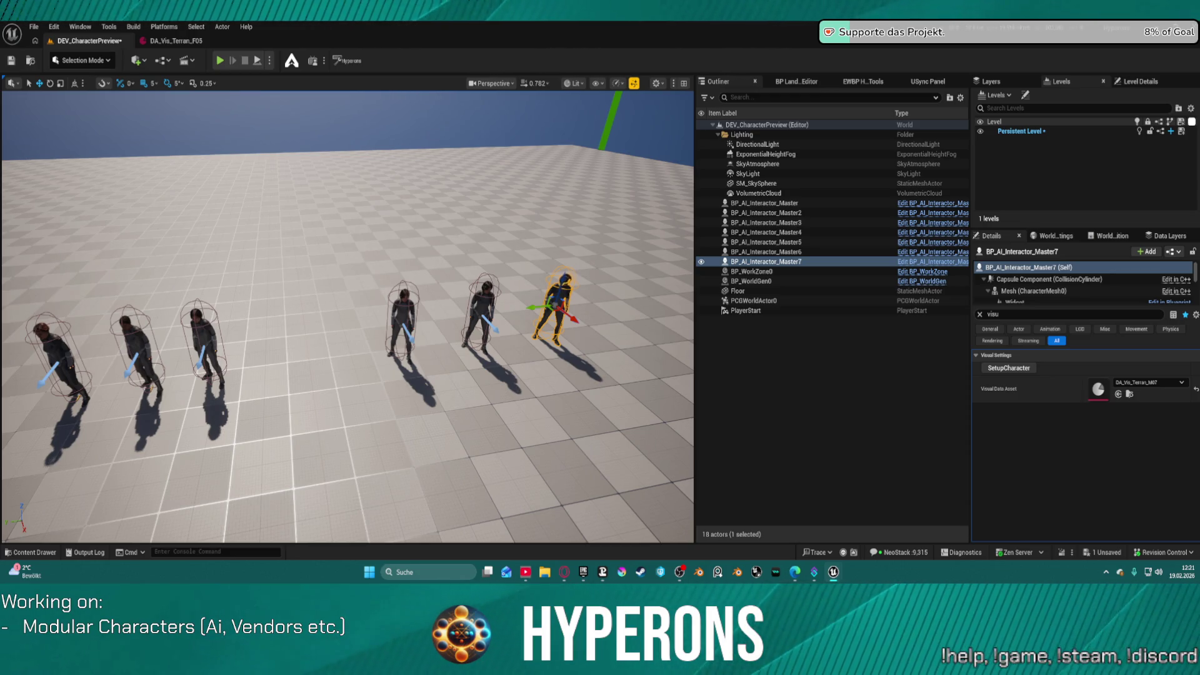
scroll(348, 317, up, 3)
scroll(348, 317, up, 5)
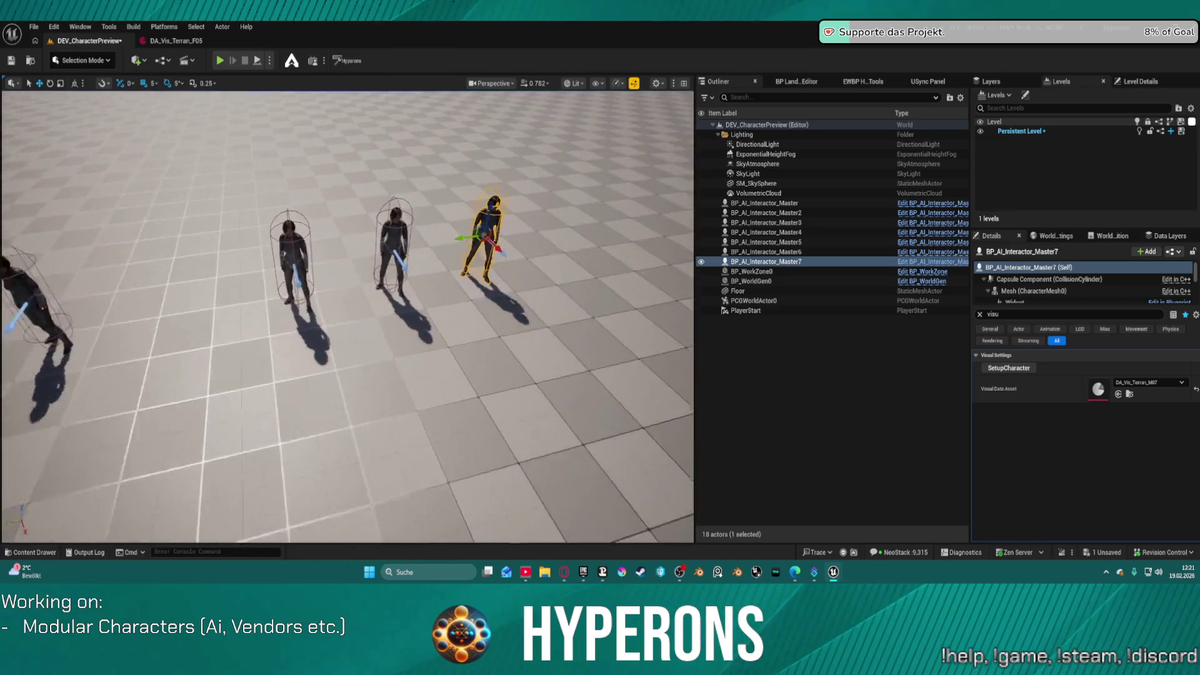
drag(348, 317, 348, 317)
scroll(348, 317, up, 5)
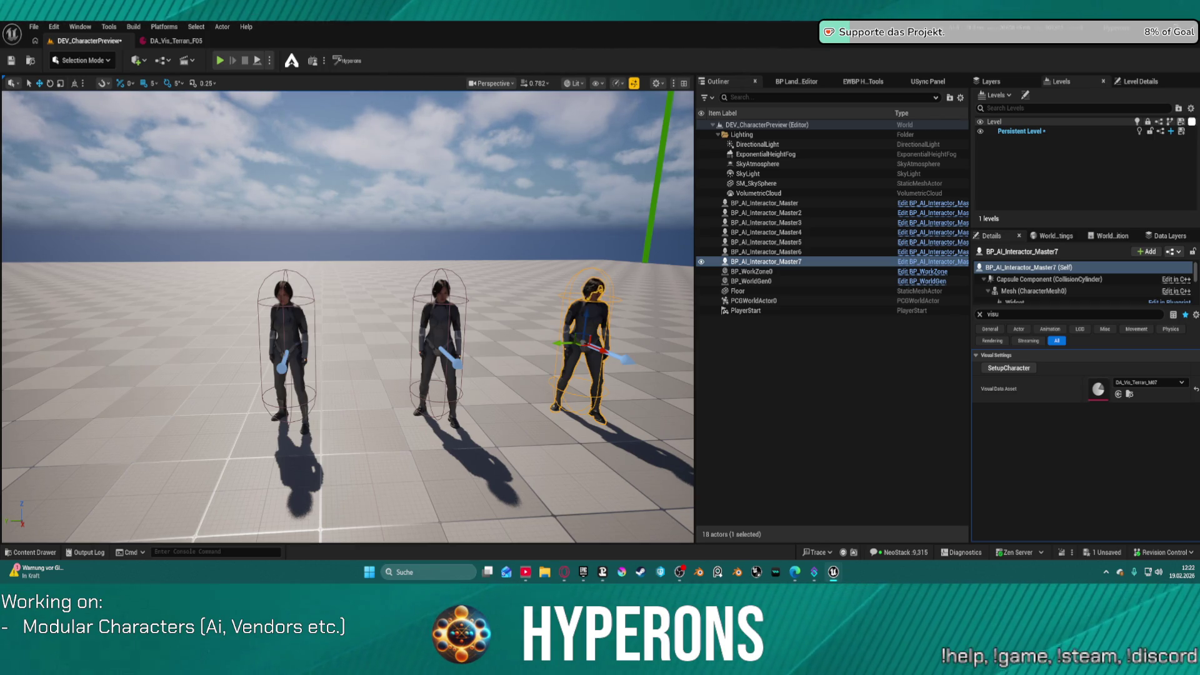
drag(499, 336, 499, 336)
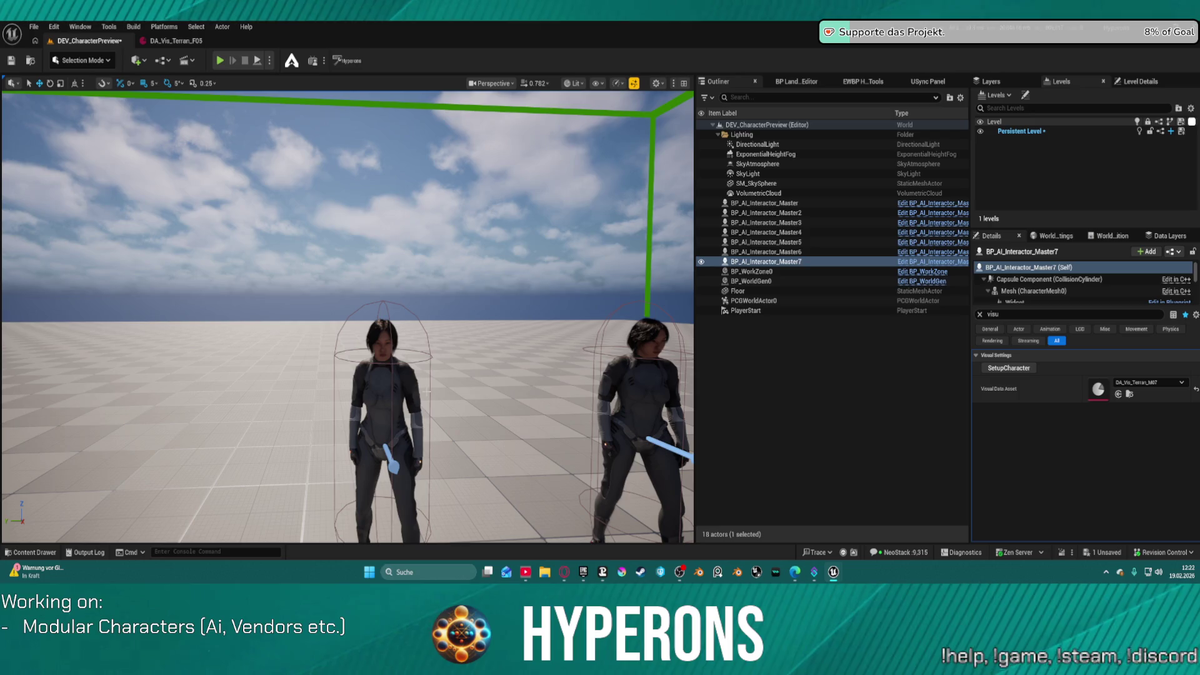
click(382, 386)
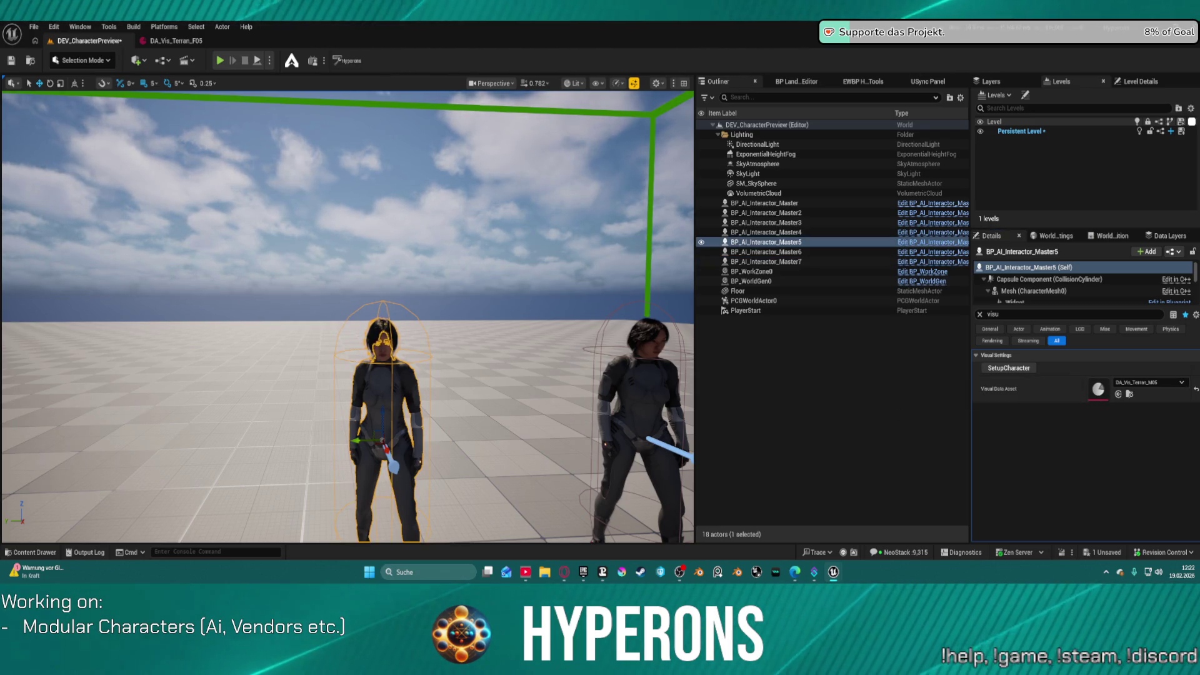
double_click(1099, 389)
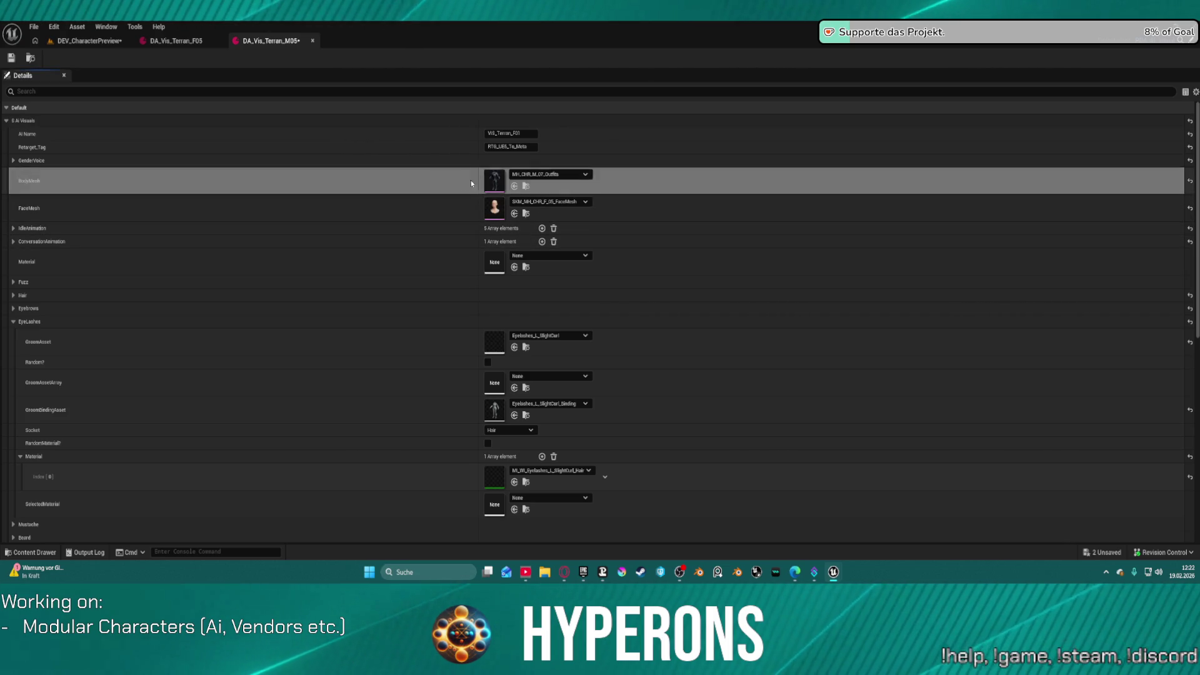
Step: Swap the body mesh to MH_CHR_M_07_Outfits and the face mesh to M_07, and expand Eyebrows, Hair and Fuzz
key(ctrl+v)
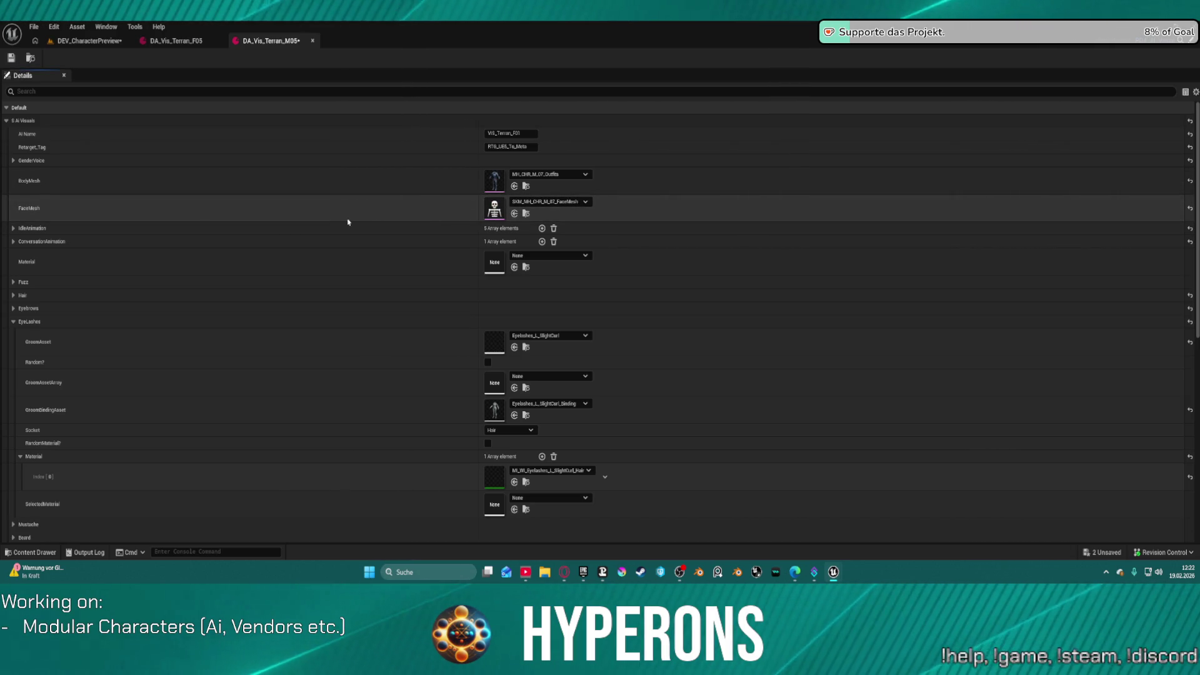
key(ctrl+v)
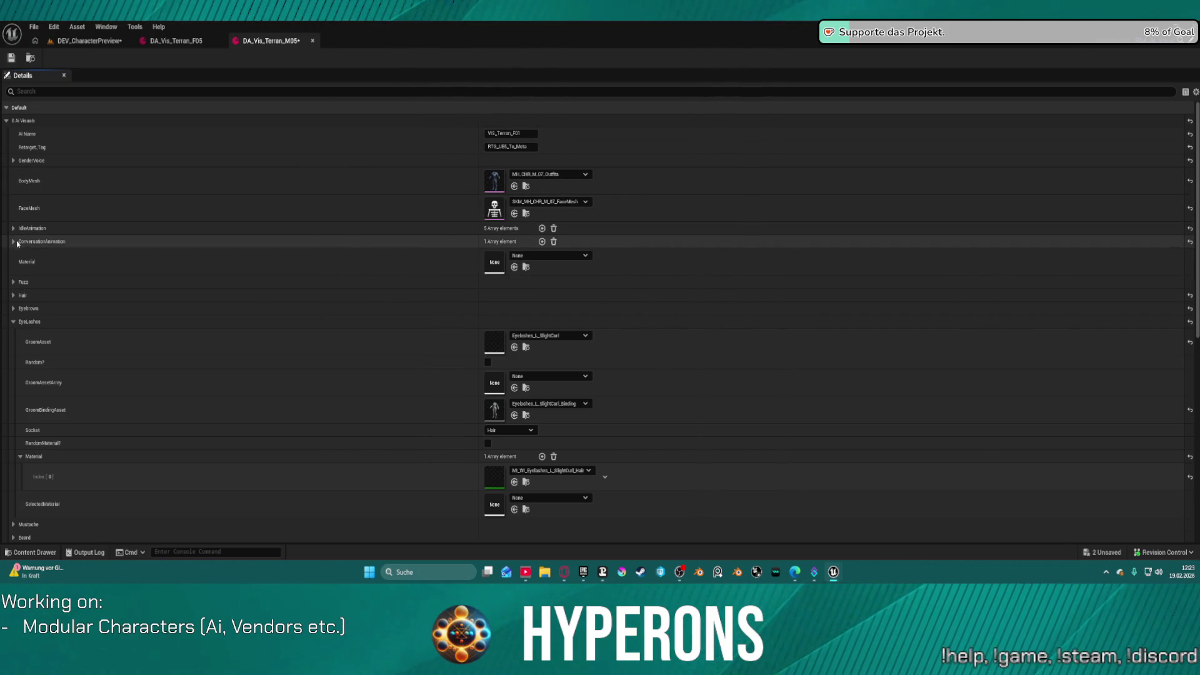
scroll(30, 285, down, 2)
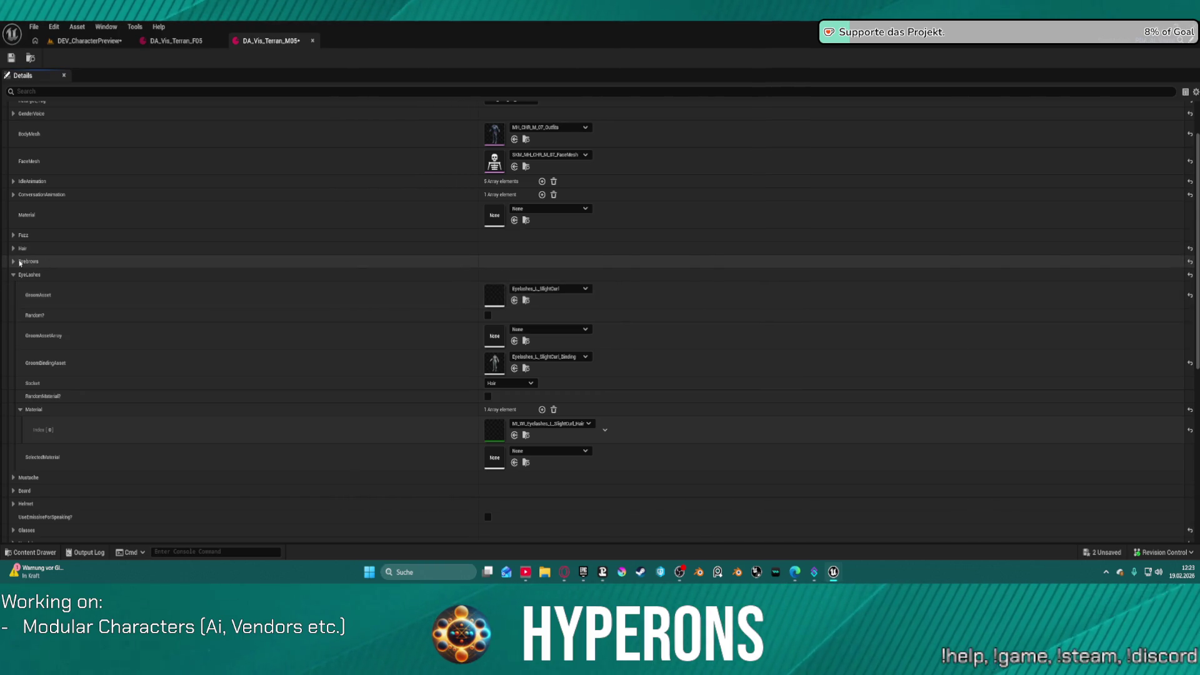
click(20, 263)
click(15, 249)
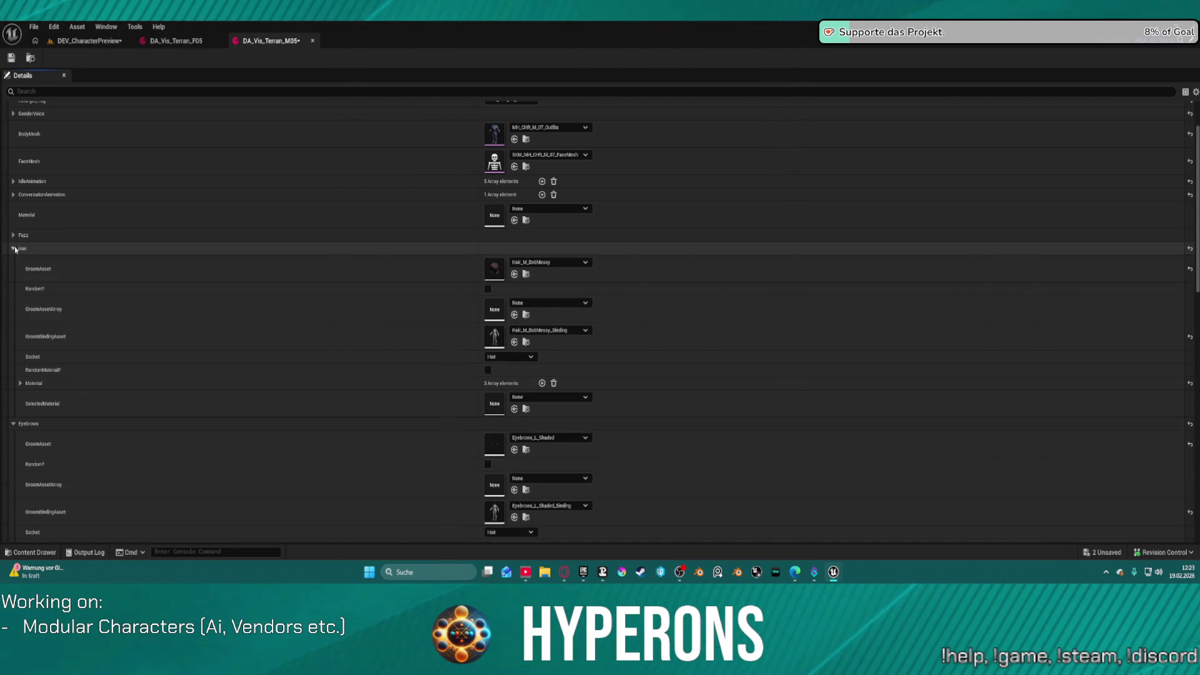
click(13, 235)
scroll(160, 287, down, 2)
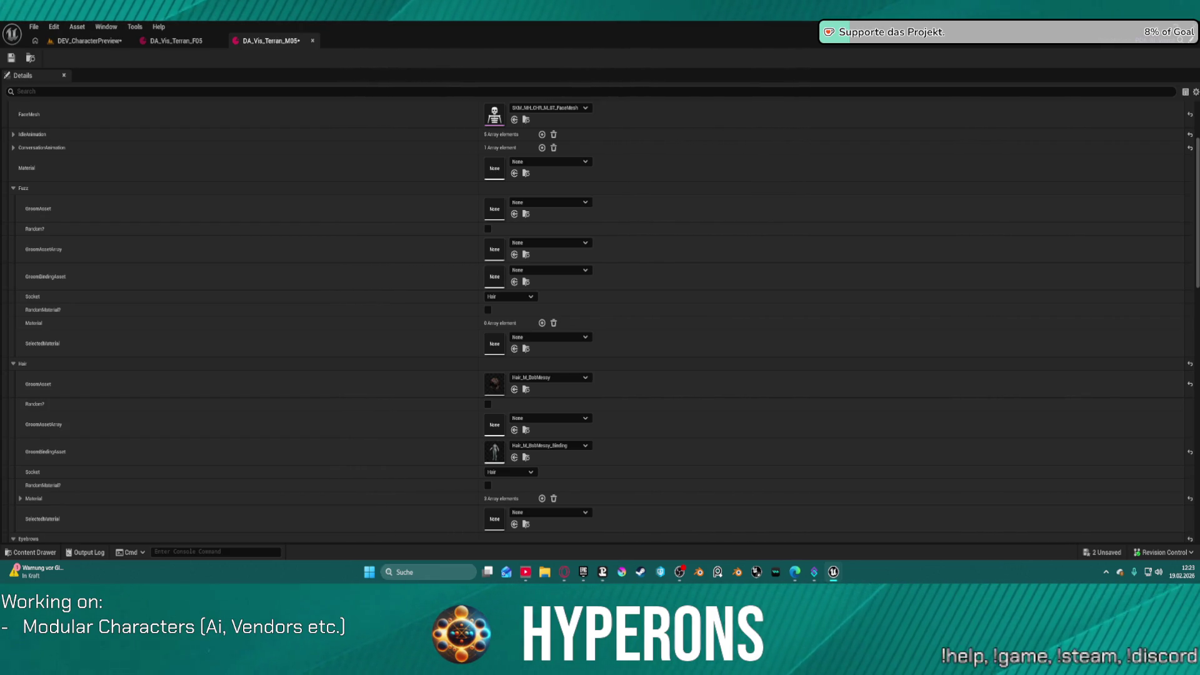
scroll(102, 267, down, 10)
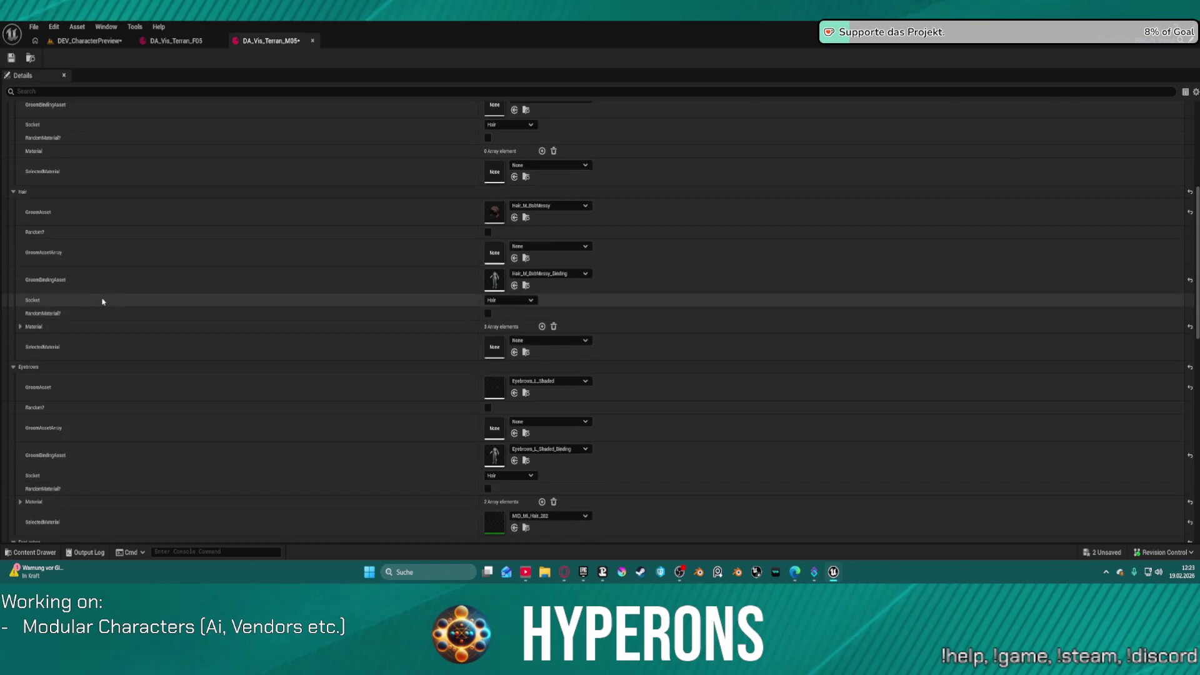
scroll(119, 279, down, 10)
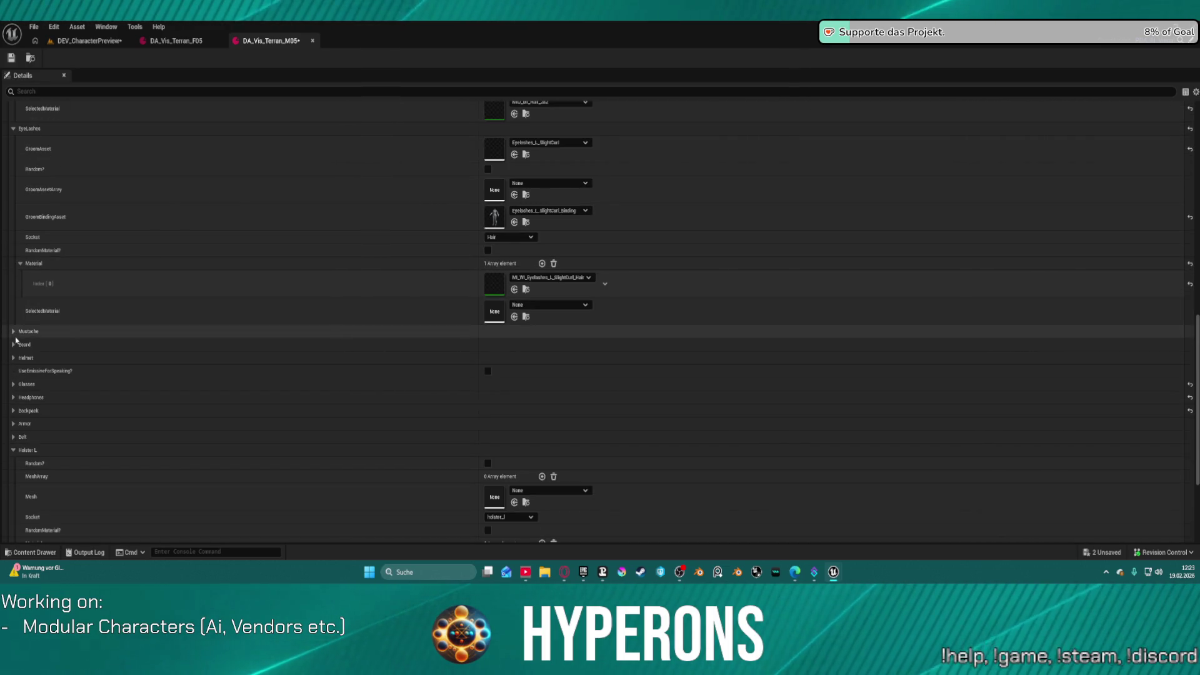
Step: Set the beard groom and binding to Beard_S_PencilThin and add two beard material slots
click(14, 344)
scroll(181, 363, down, 3)
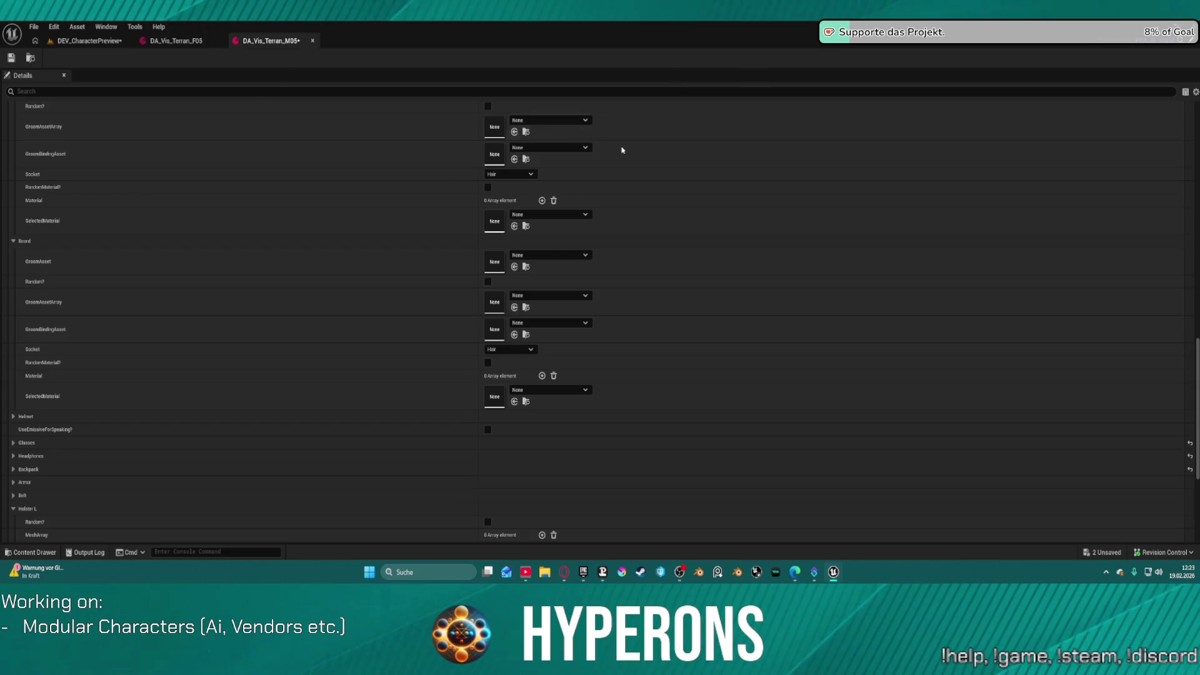
shift+click(332, 263)
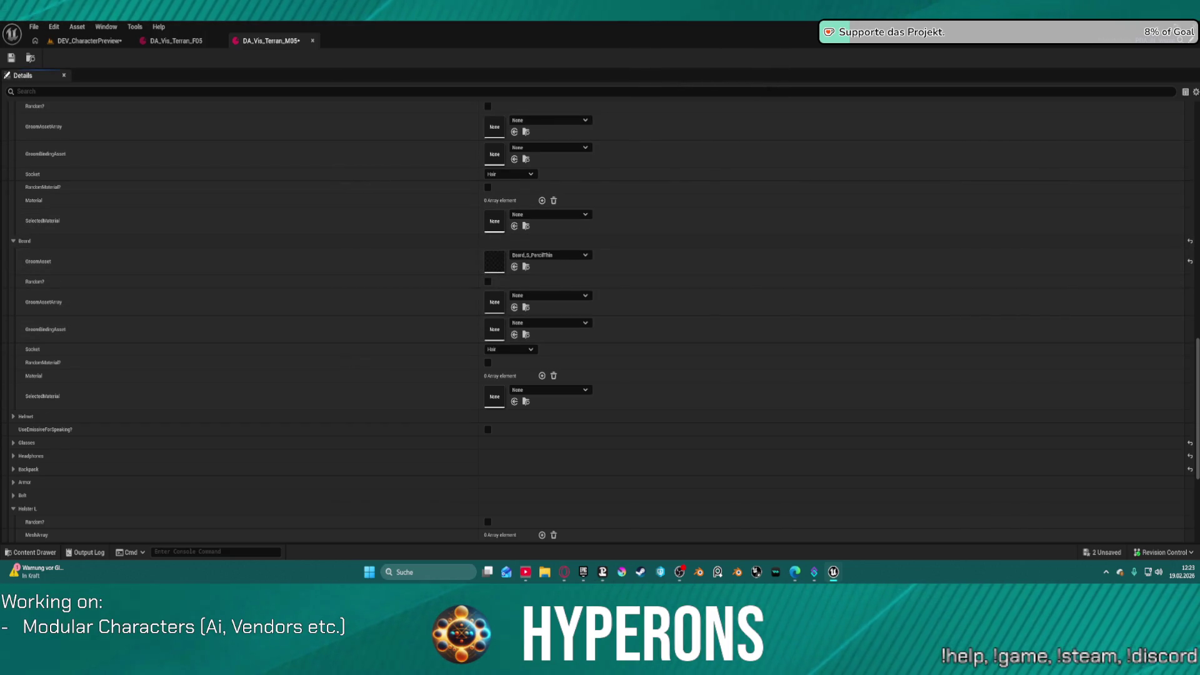
shift+click(451, 326)
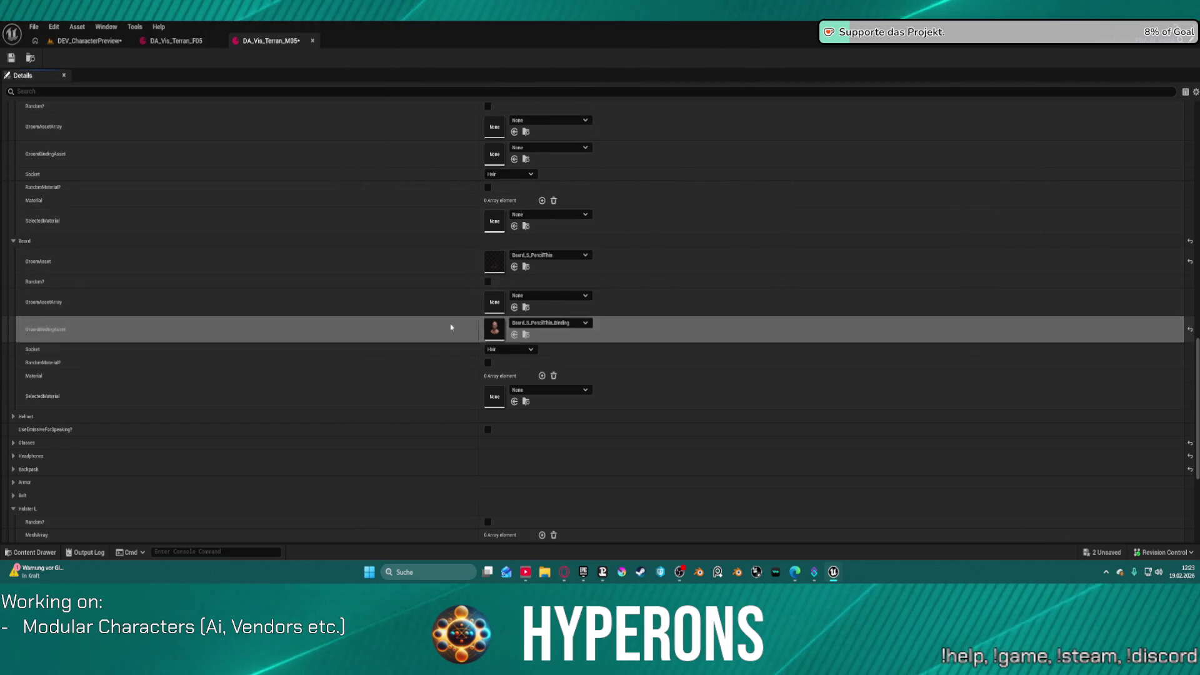
click(542, 375)
scroll(550, 385, up, 3)
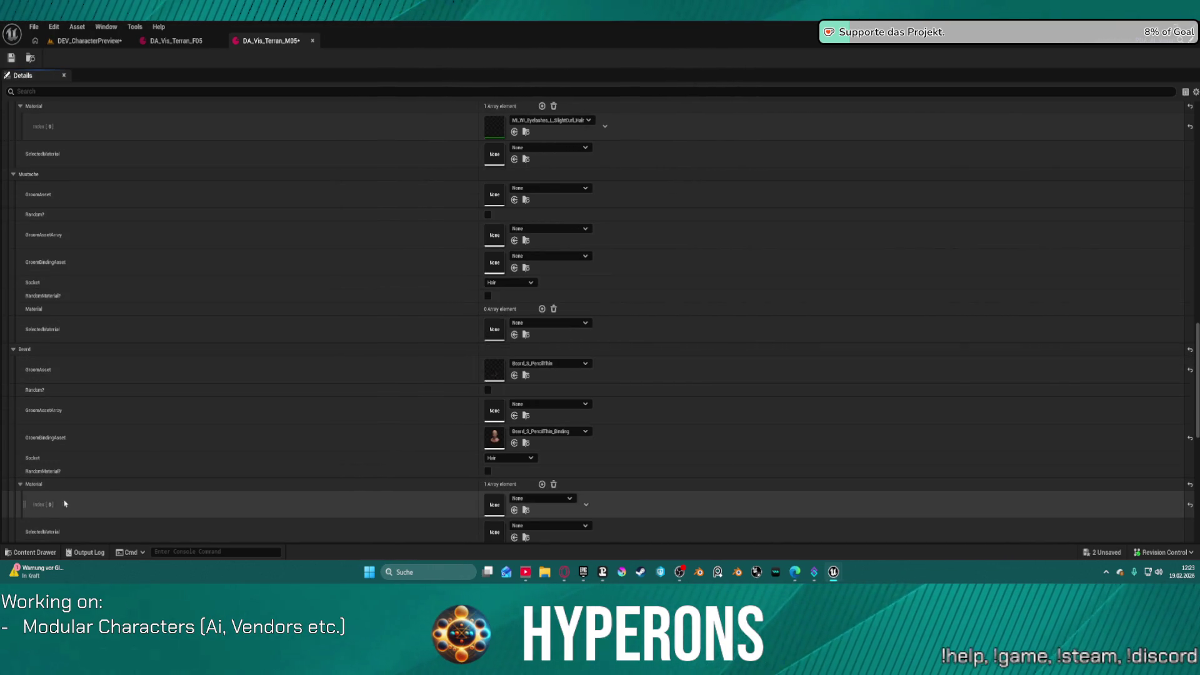
click(542, 484)
scroll(396, 418, down, 4)
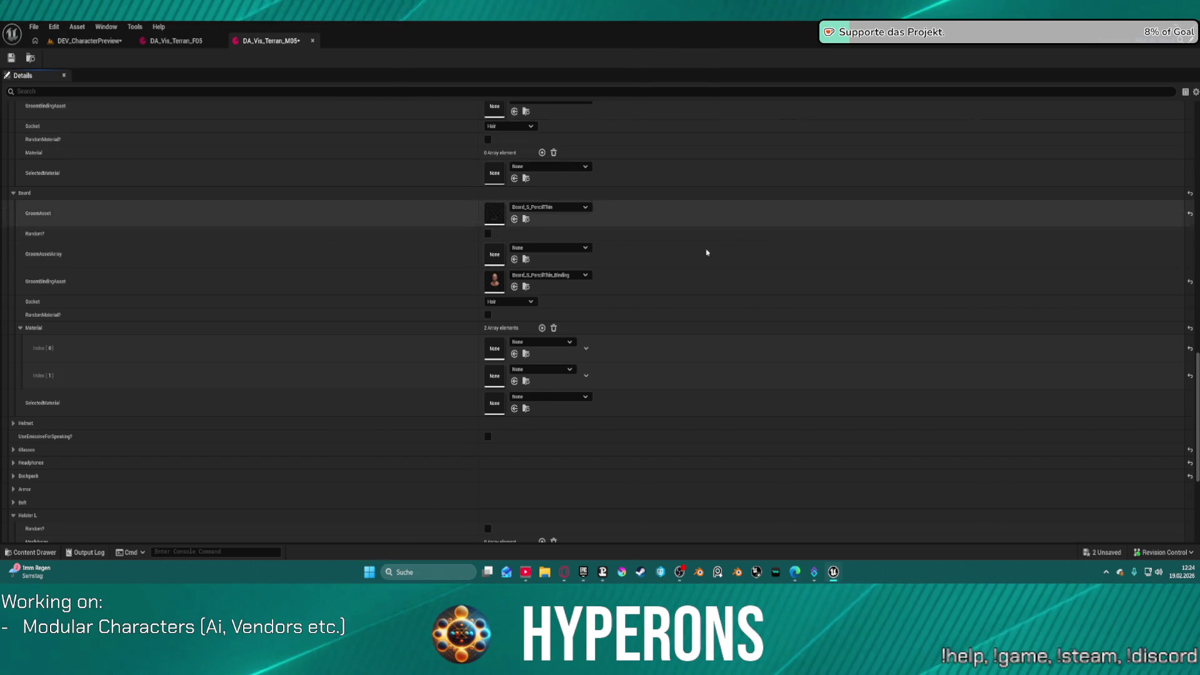
Step: Bring up the Content Drawer showing the MH_CHR_M_07 MetaHuman folder, then close it
key(ctrl+space)
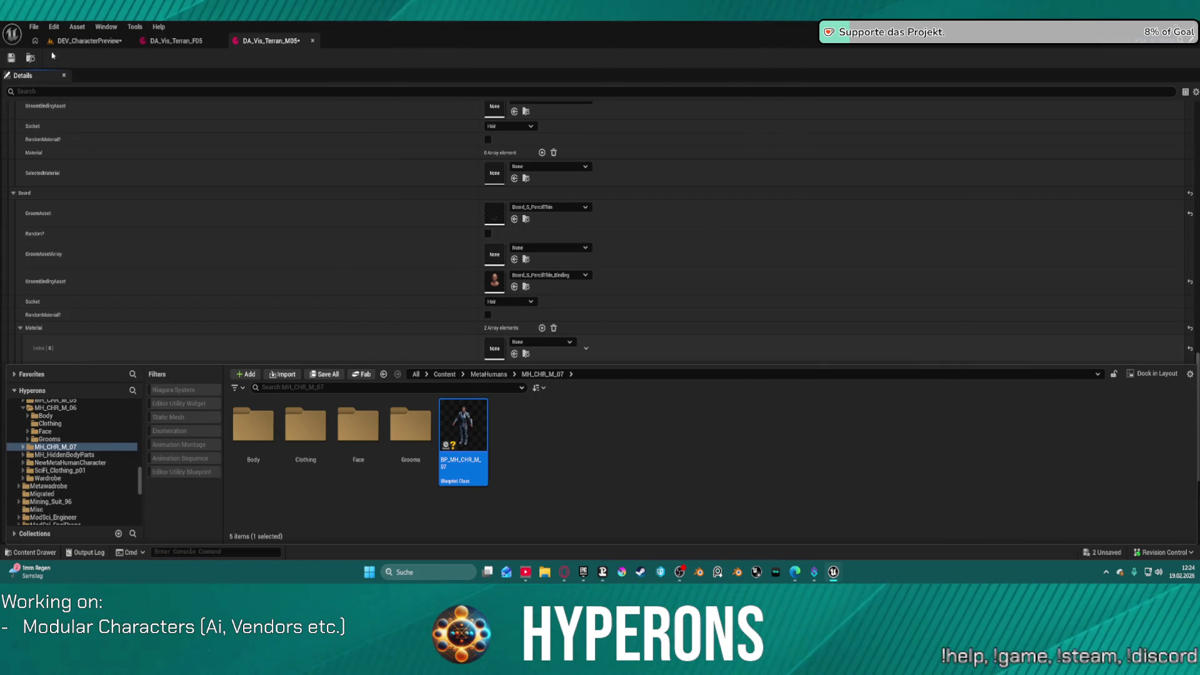
click(28, 59)
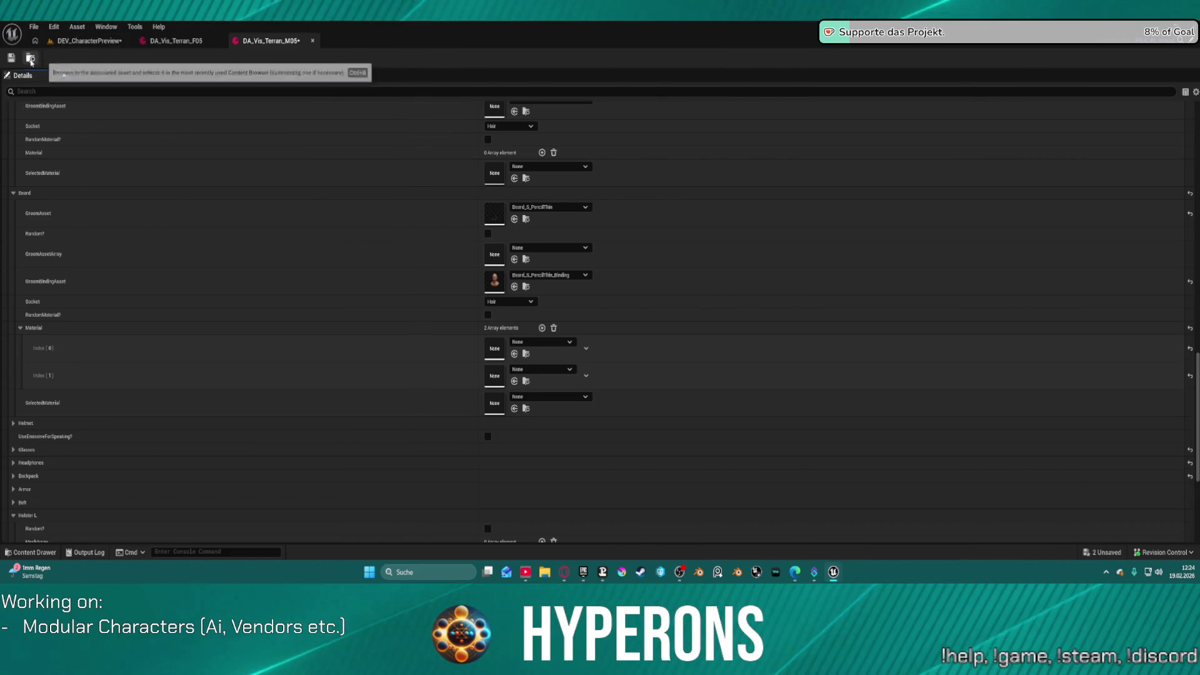
Step: Browse to the AI_UE5 Data folder and select the S_AI_AssignGroom structure
click(30, 552)
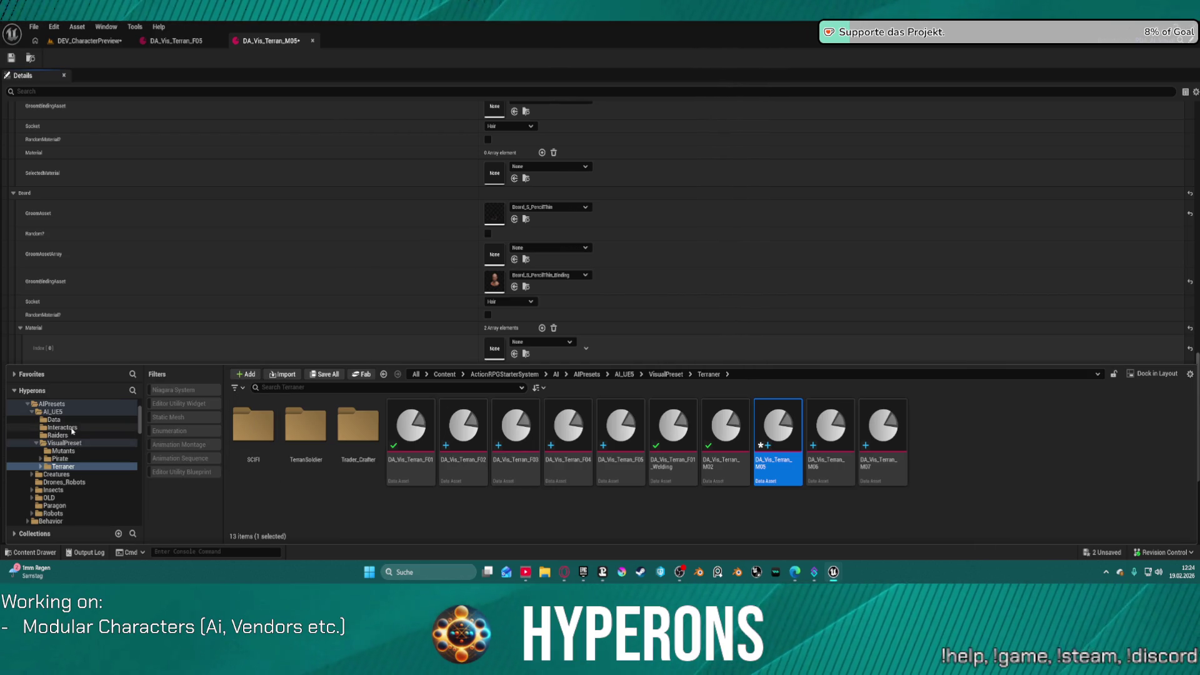
click(54, 420)
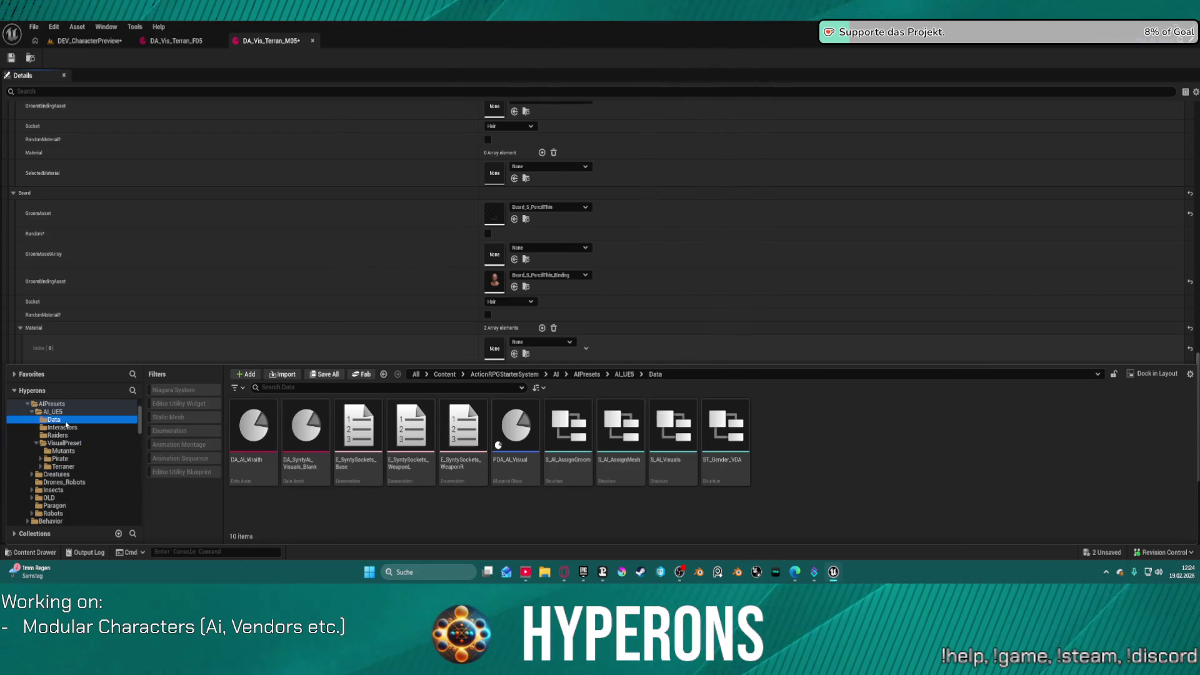
click(570, 477)
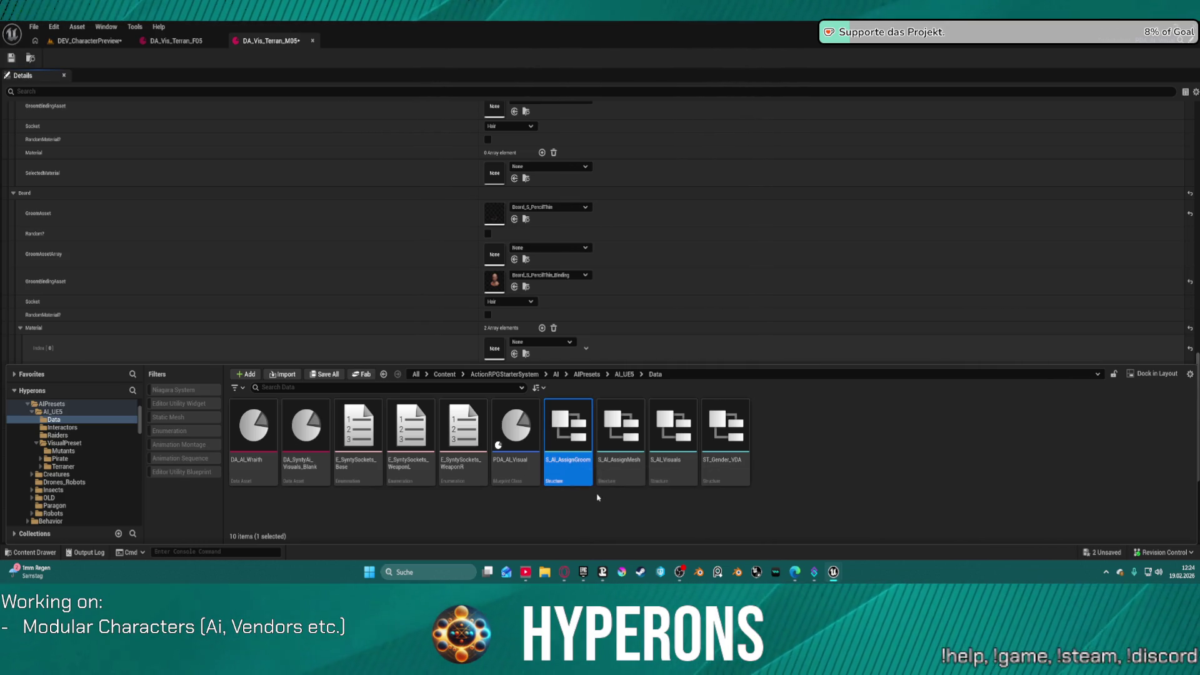
Step: Duplicate S_AI_AssignGroom and rename the copy S_AI_GroomArray
key(ctrl+d)
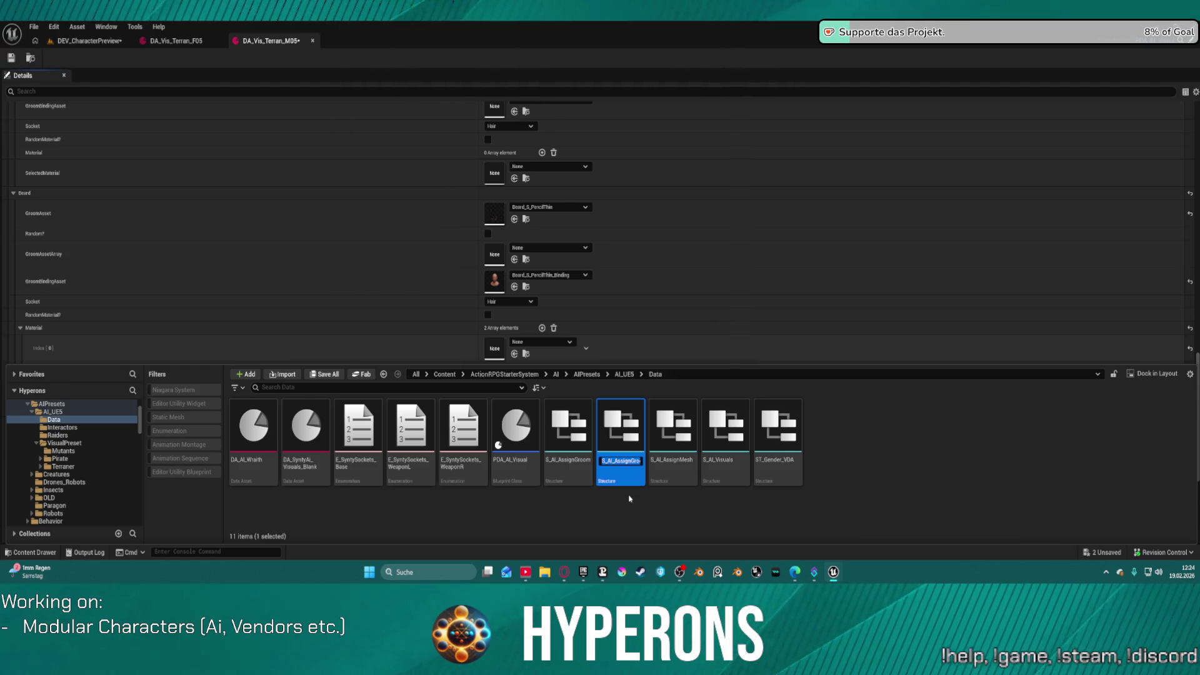
key(End)
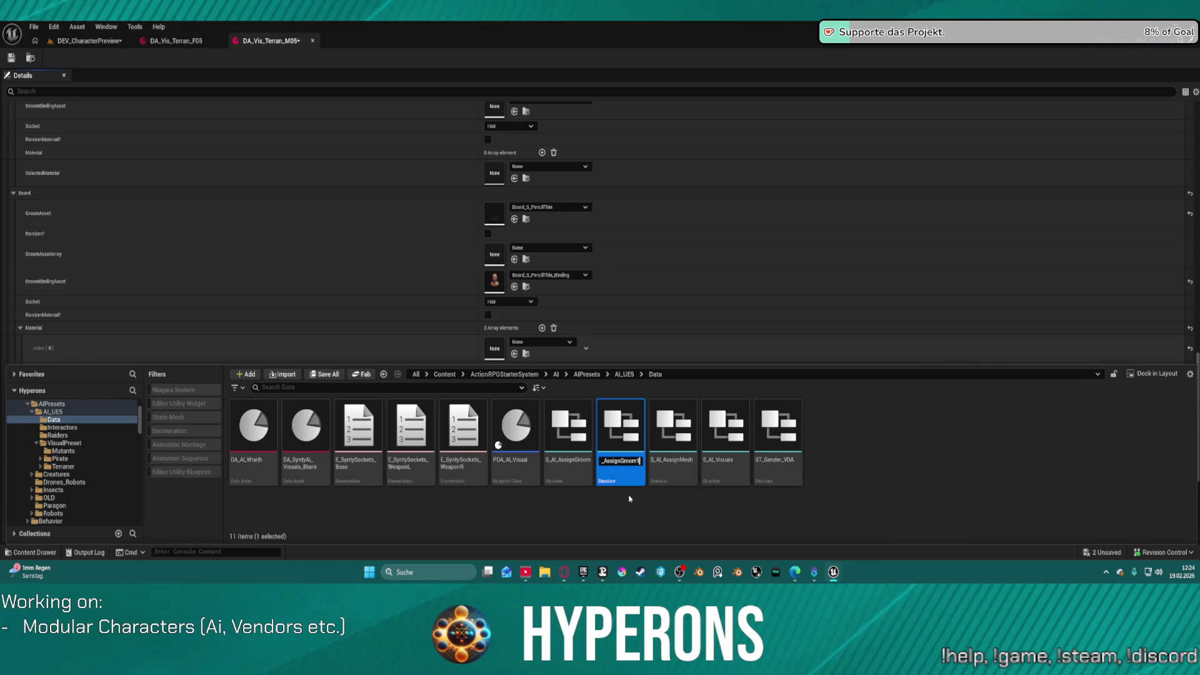
key(BackSpace)
key(BackSpace)
key(BackSpace)
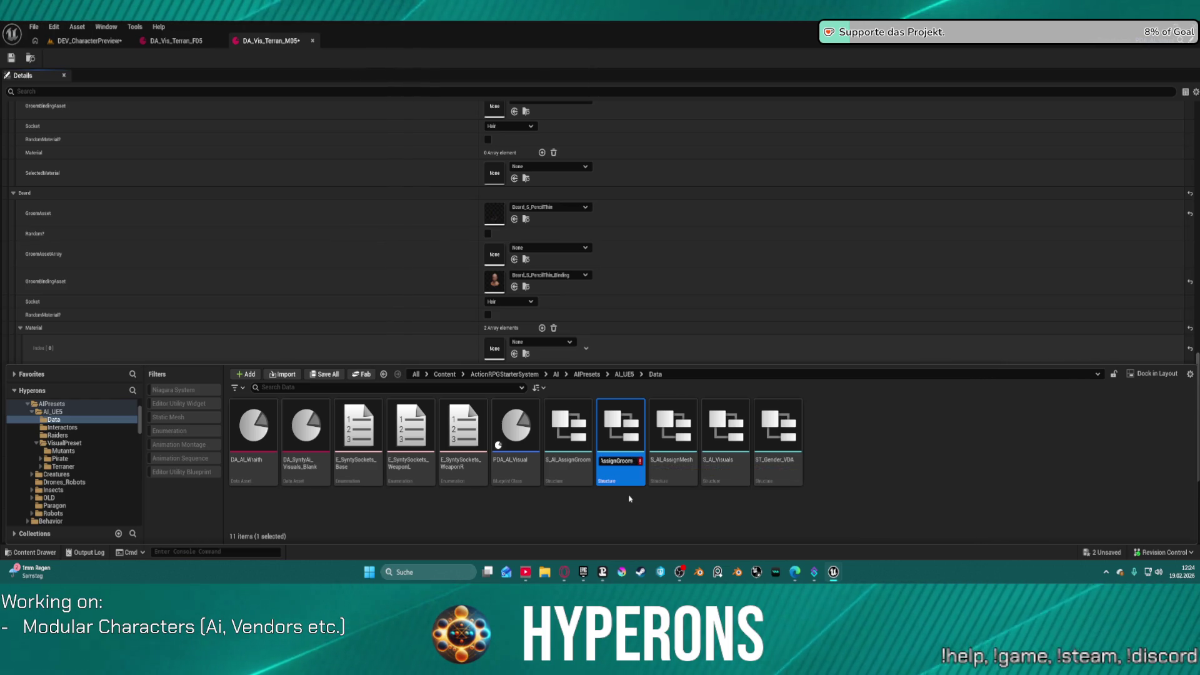
key(BackSpace)
key(BackSpace)
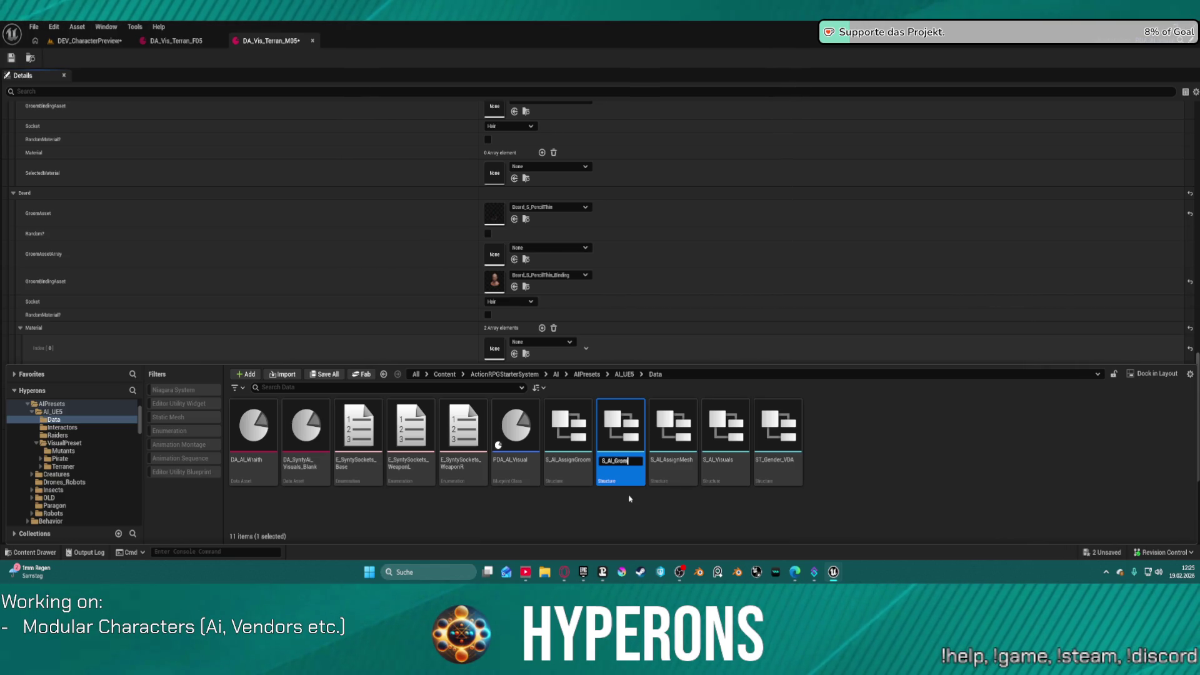
key(BackSpace)
text(o)
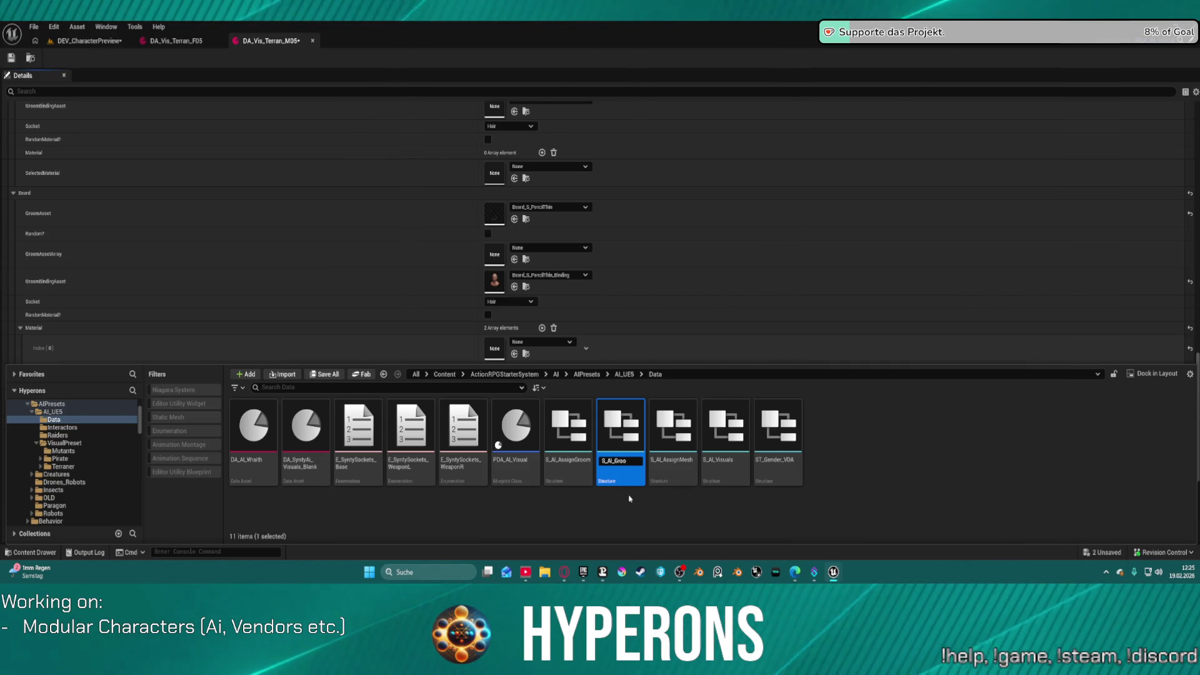
text(mA)
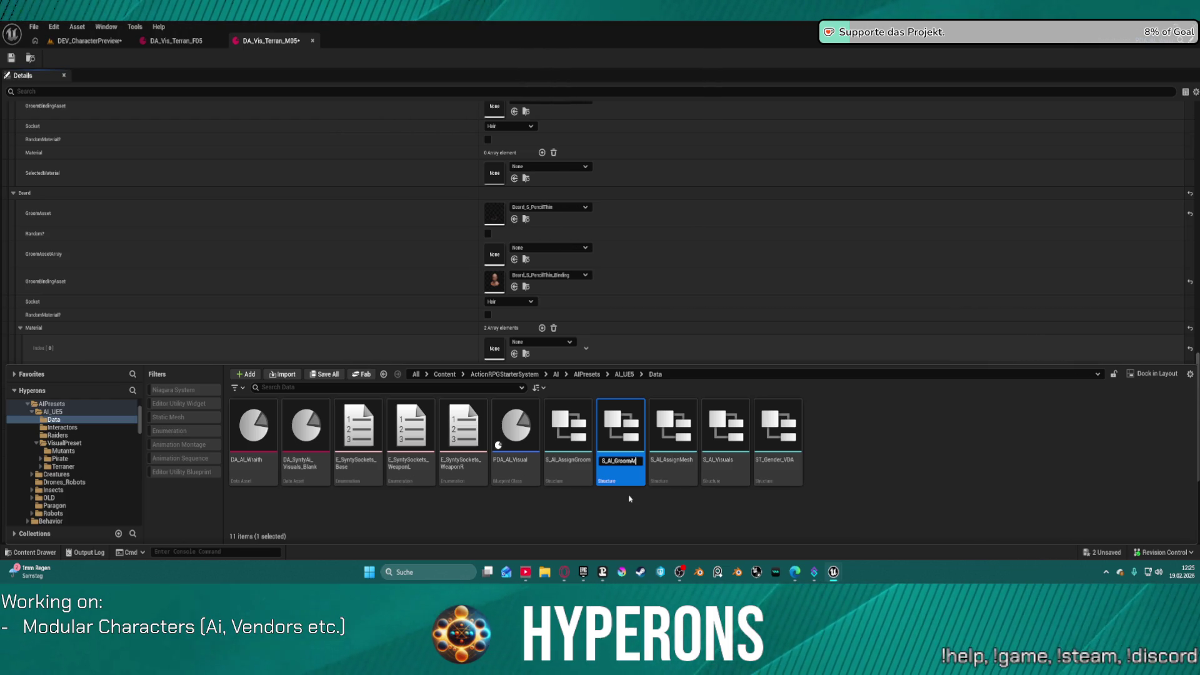
text(rra)
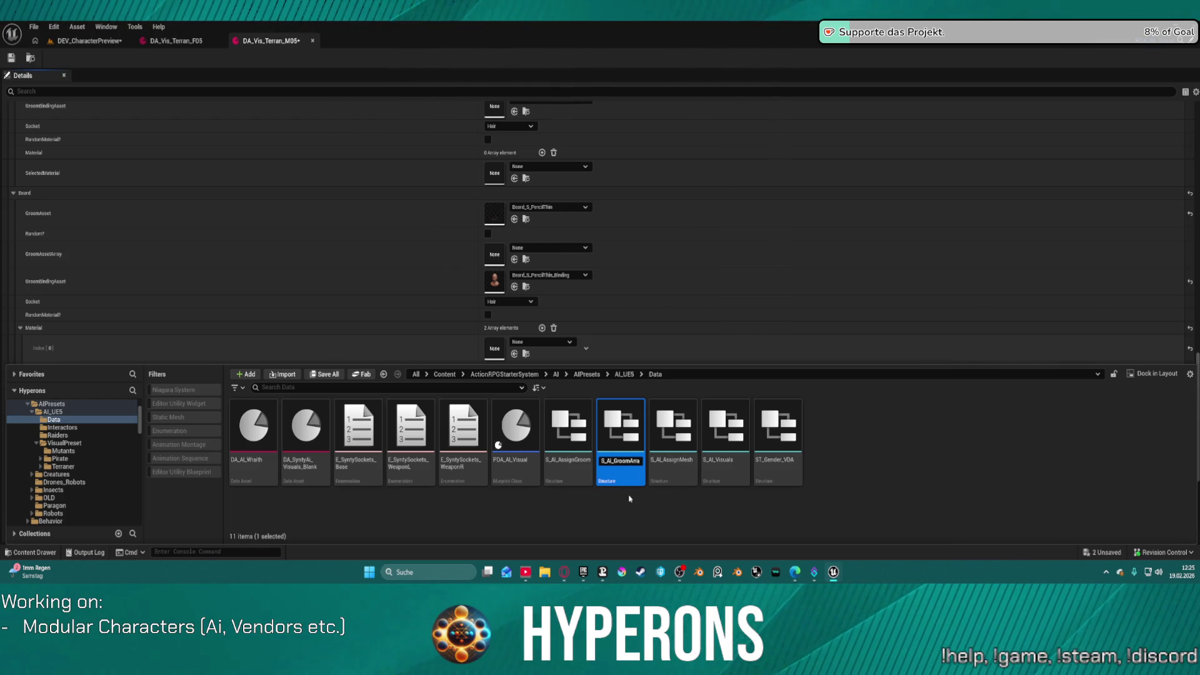
text(y)
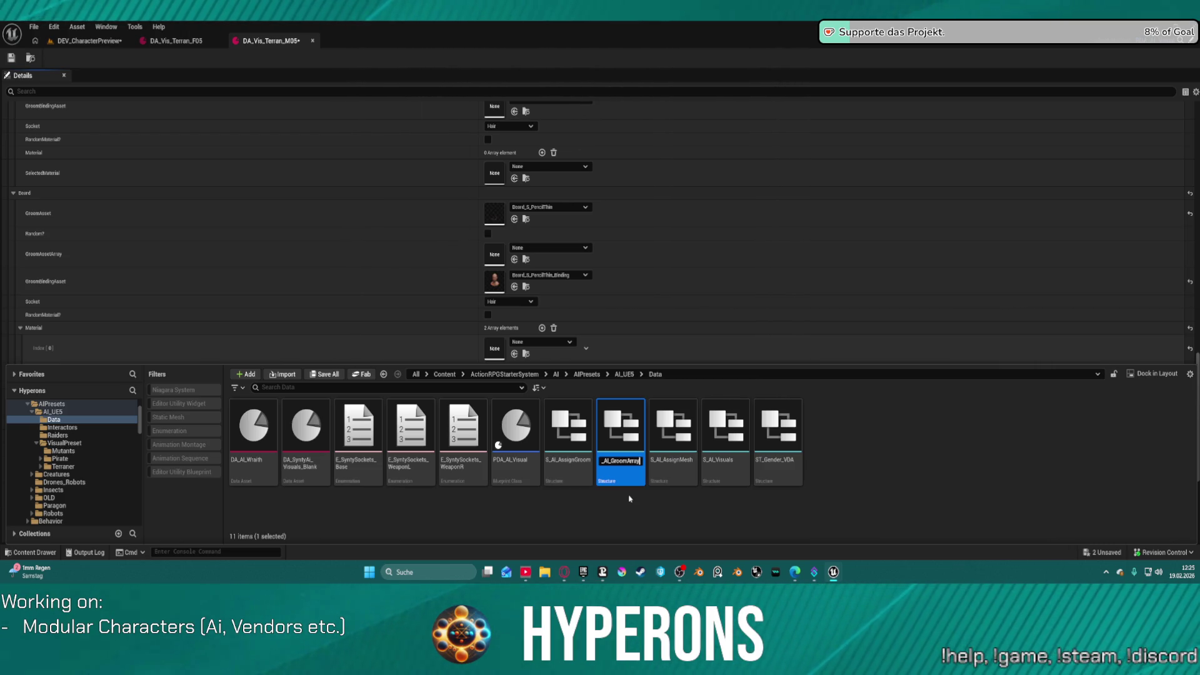
key(Return)
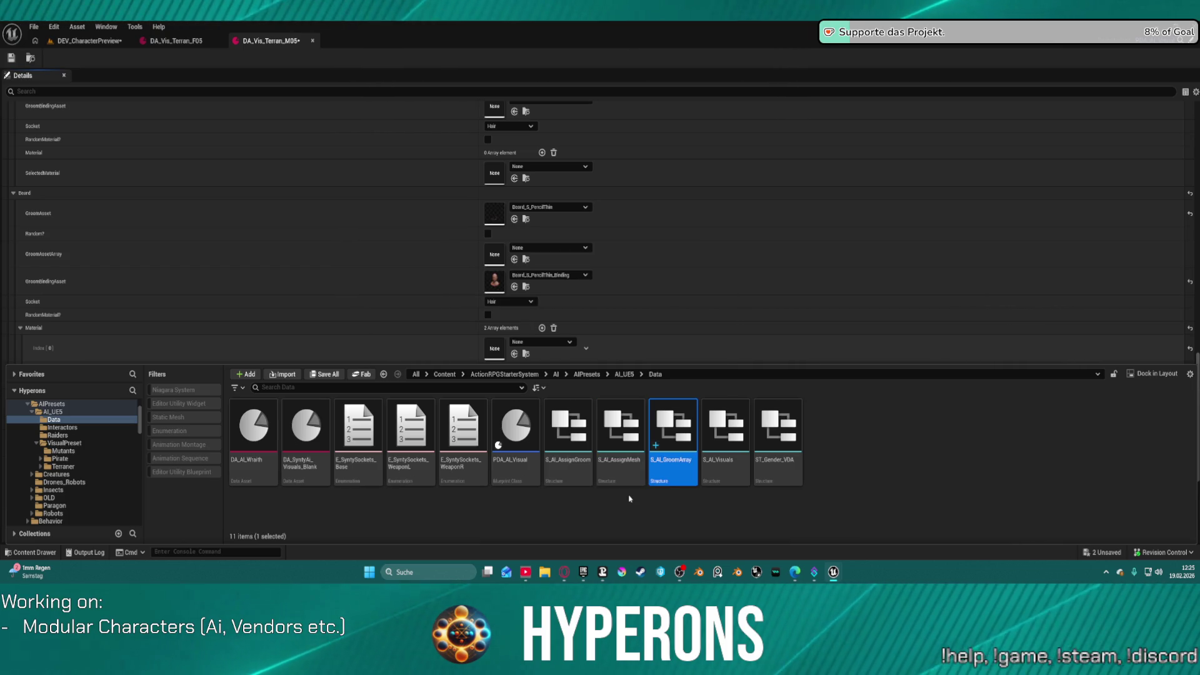
Step: Open S_AI_GroomArray and delete its Random?, GroomAssetArray and Socket members
double_click(666, 422)
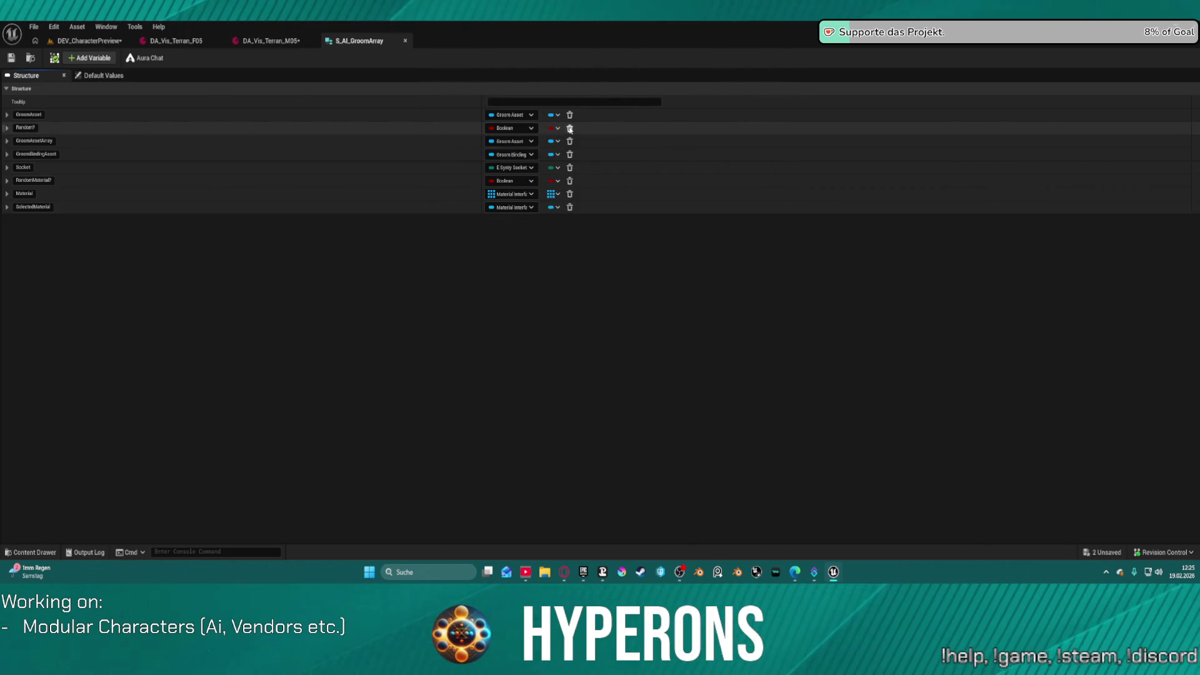
click(569, 129)
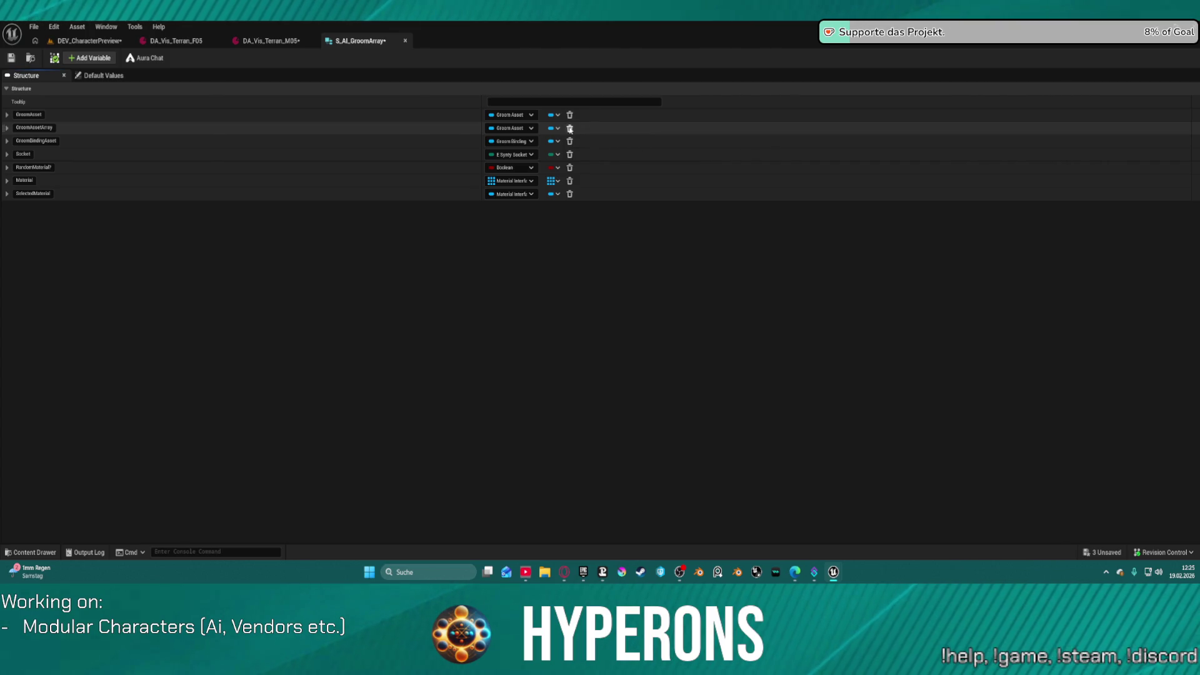
click(568, 129)
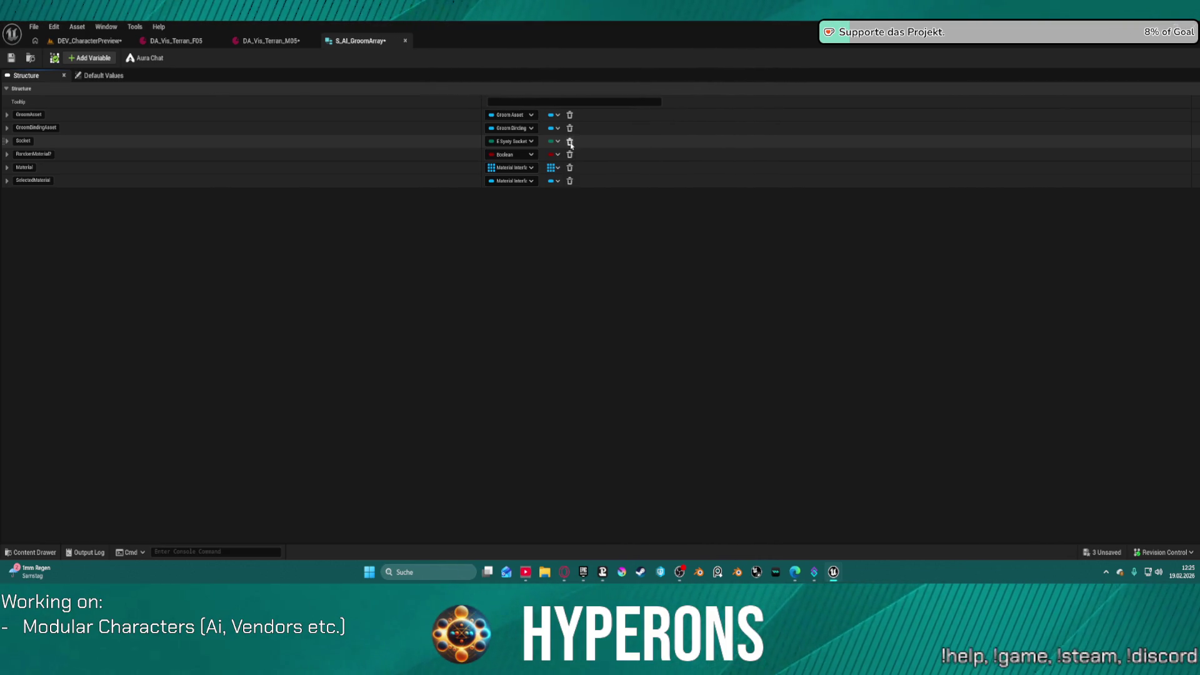
click(569, 142)
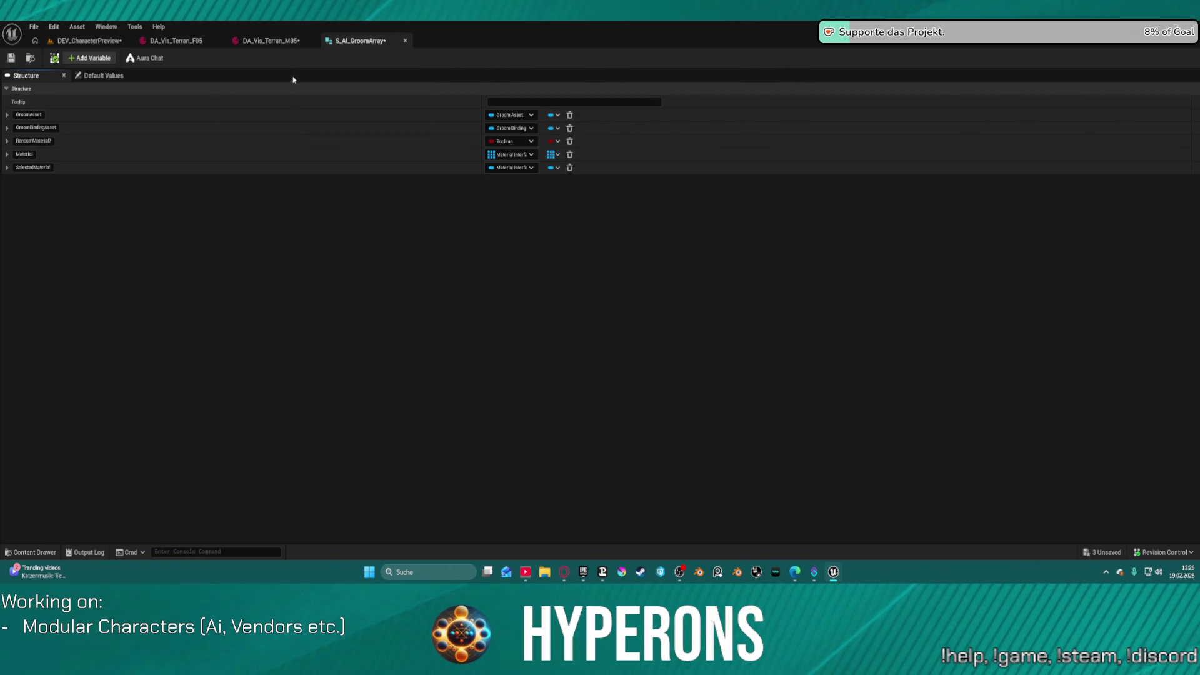
Step: Duplicate S_AI_GroomArray in the Content Drawer and name the copy S_AI_HairMaterials
key(ctrl+space)
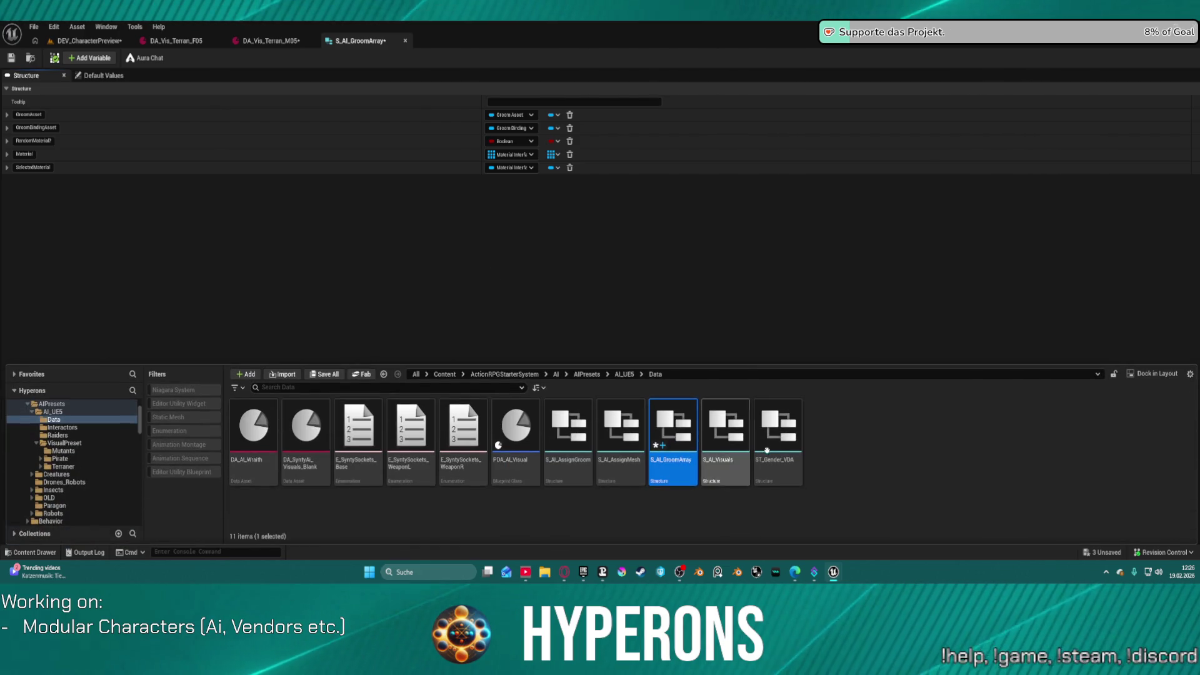
mouse_move(677, 473)
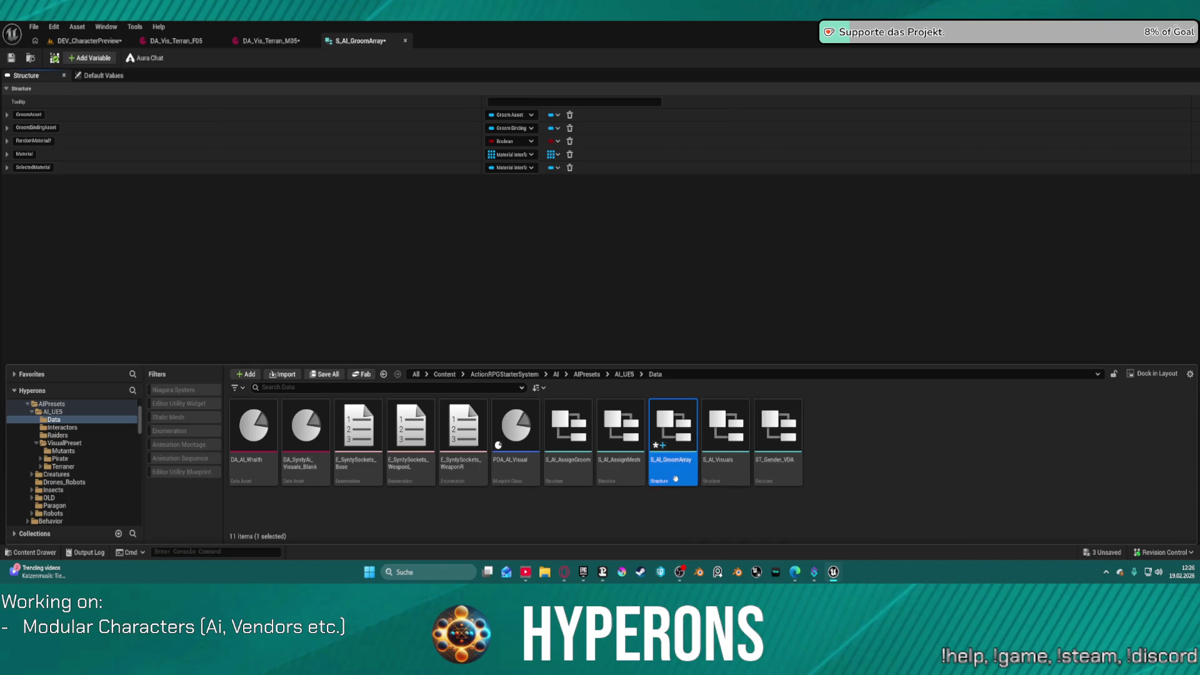
key(ctrl+d)
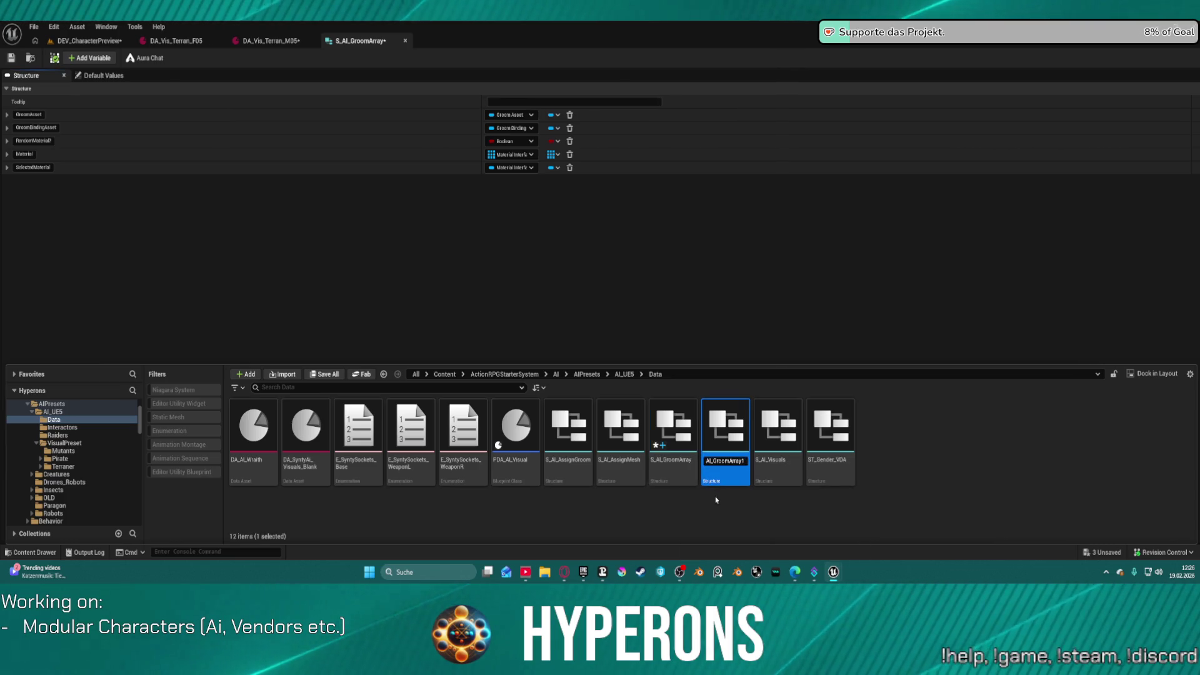
text(S_AI_G)
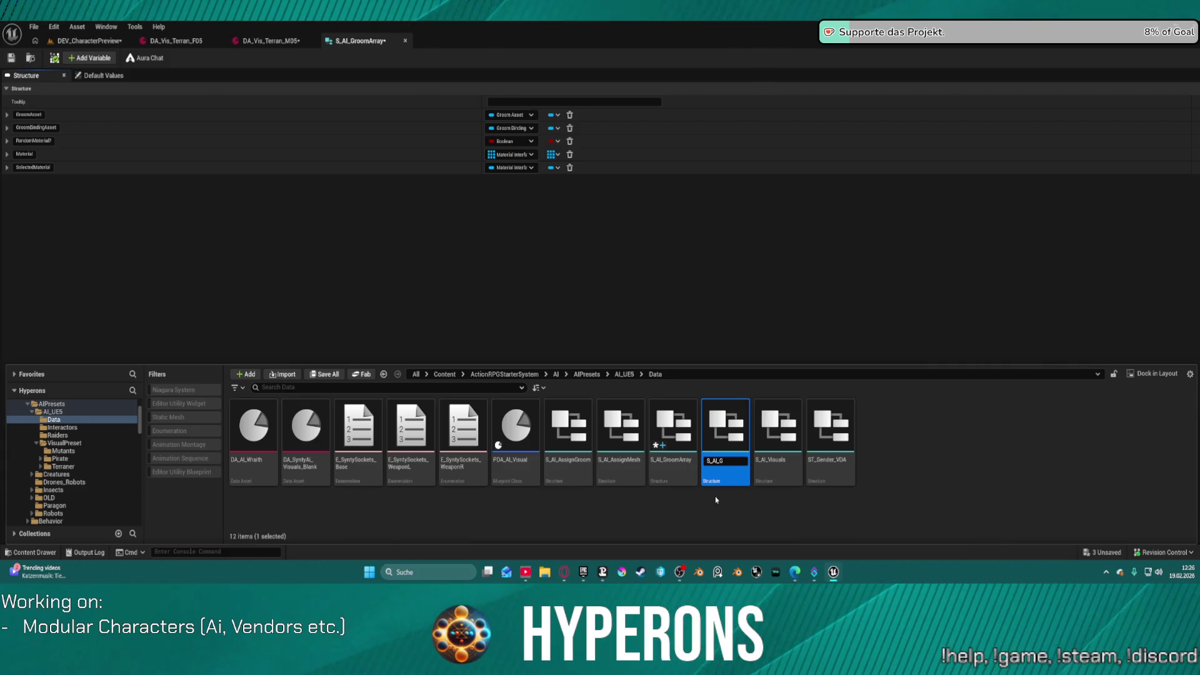
key(BackSpace)
text(Ha)
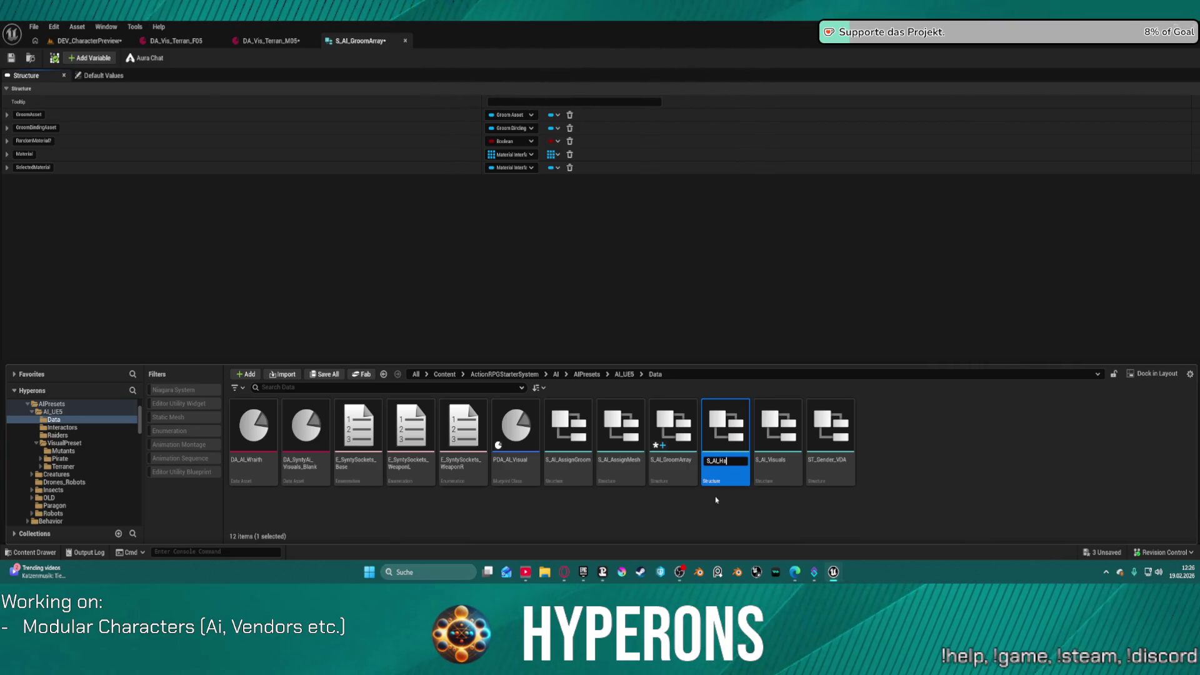
text(irMat)
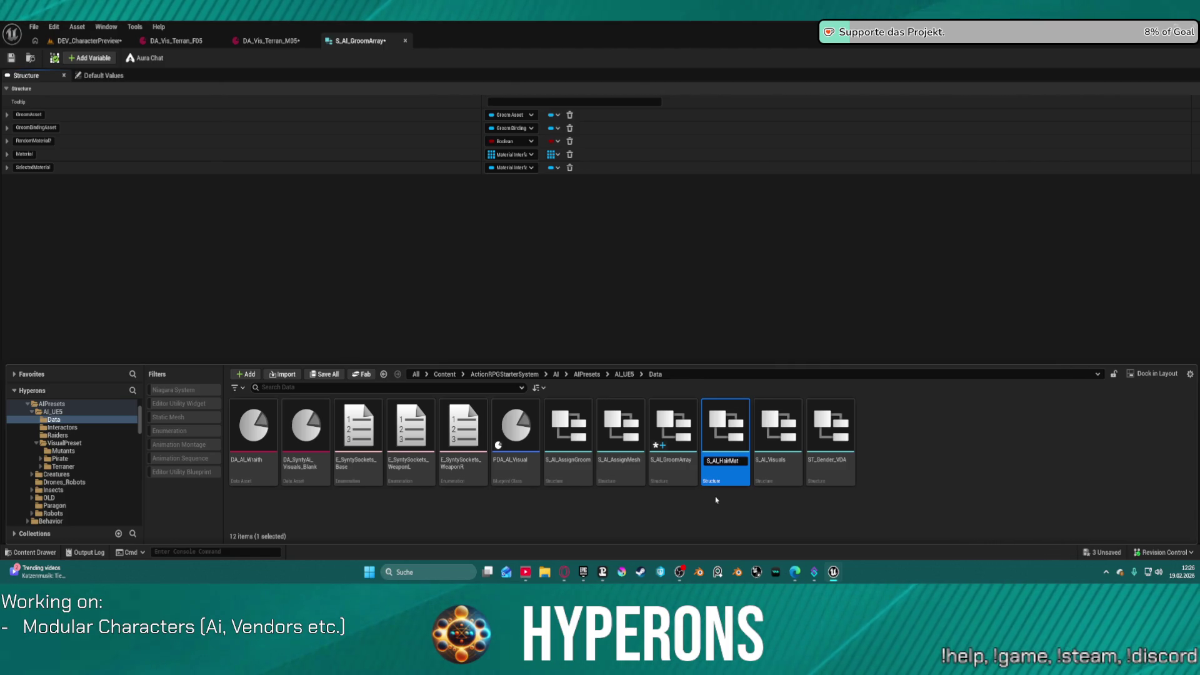
text(e)
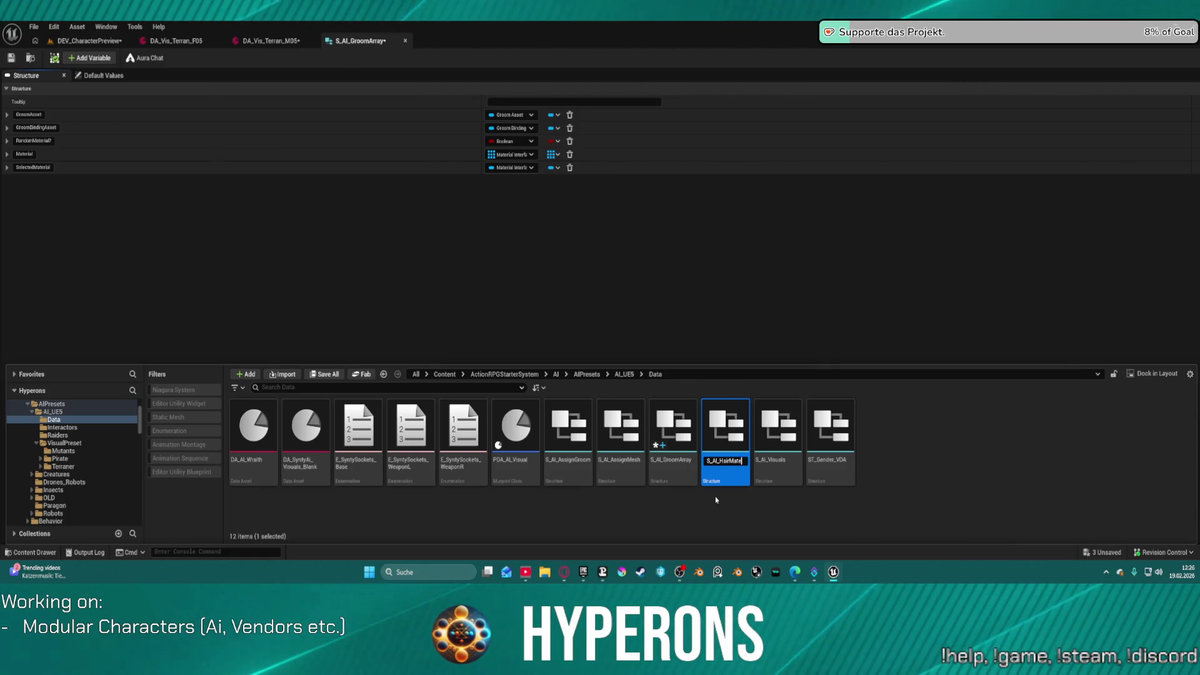
text(rials)
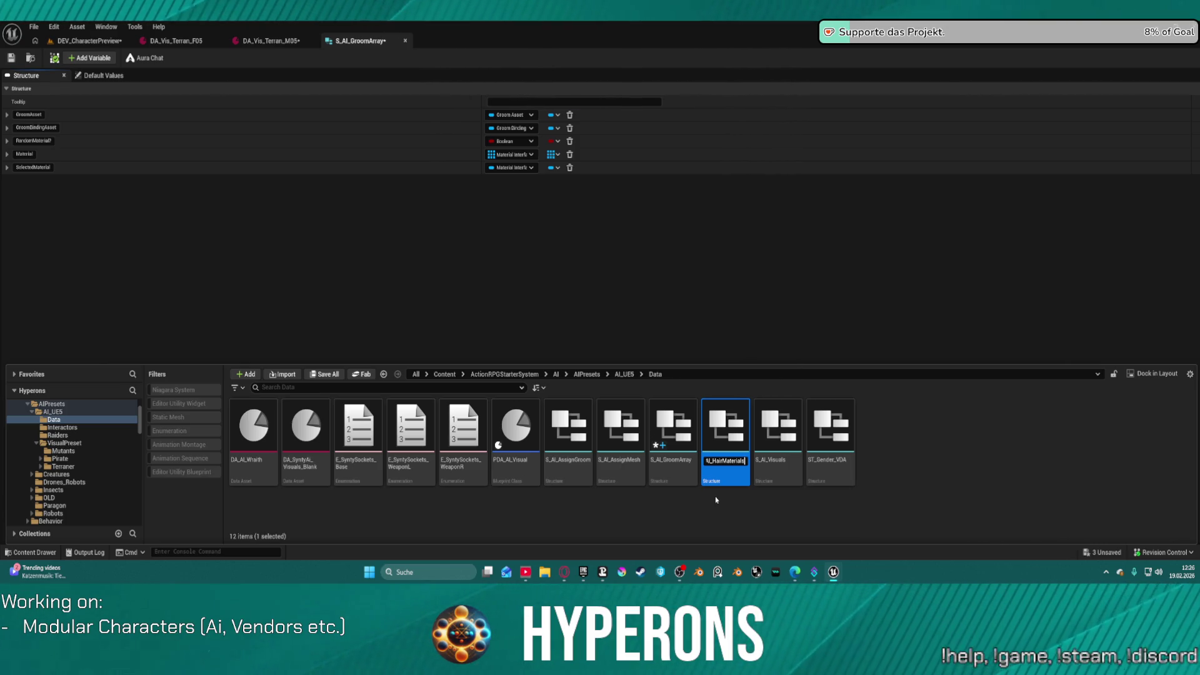
key(Return)
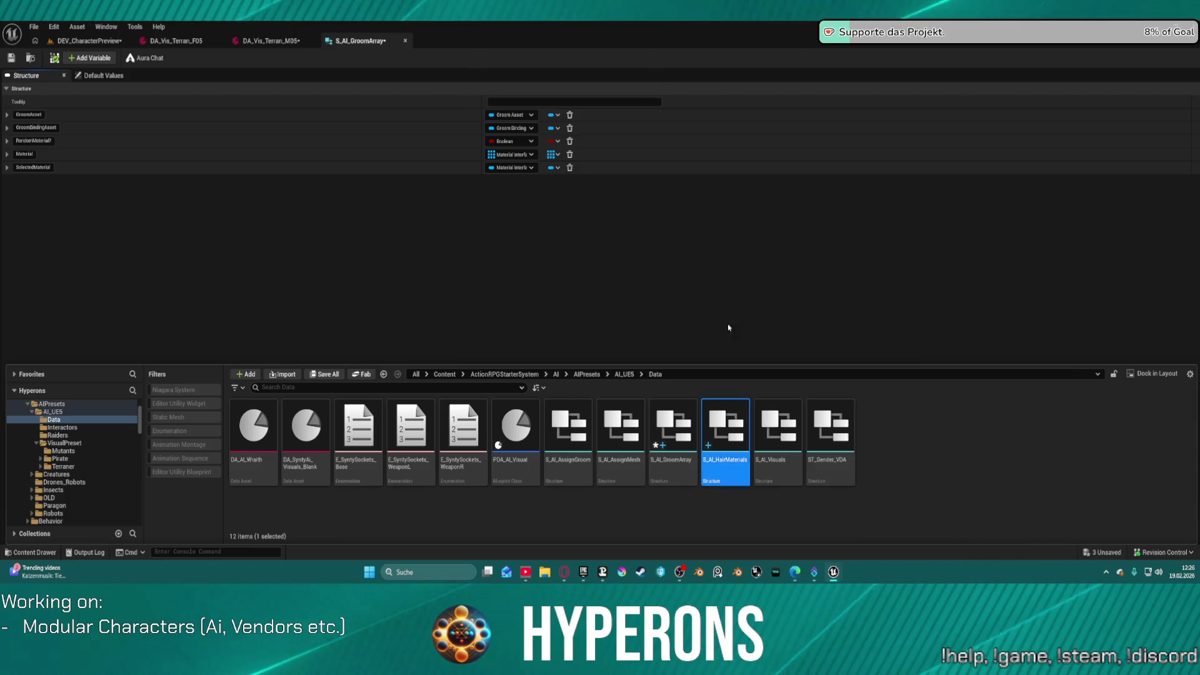
Step: Open S_AI_HairMaterials and delete GroomAsset, GroomBindingAsset, RandomMaterial? and SelectedMaterial members
double_click(719, 431)
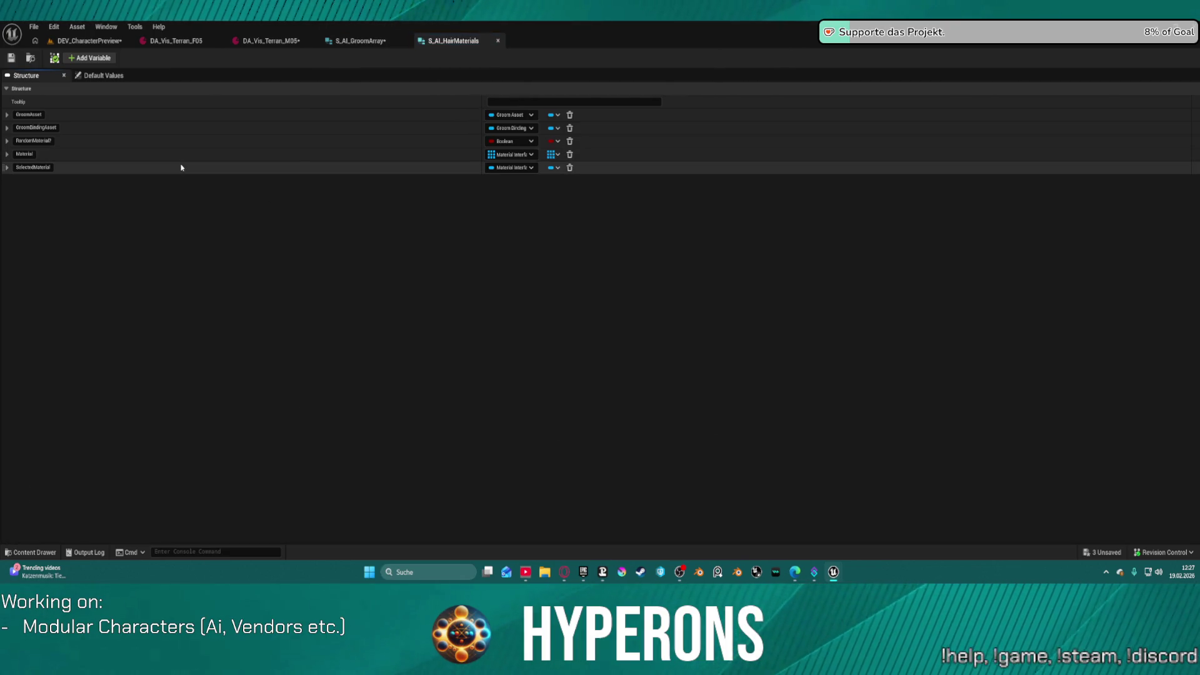
click(570, 115)
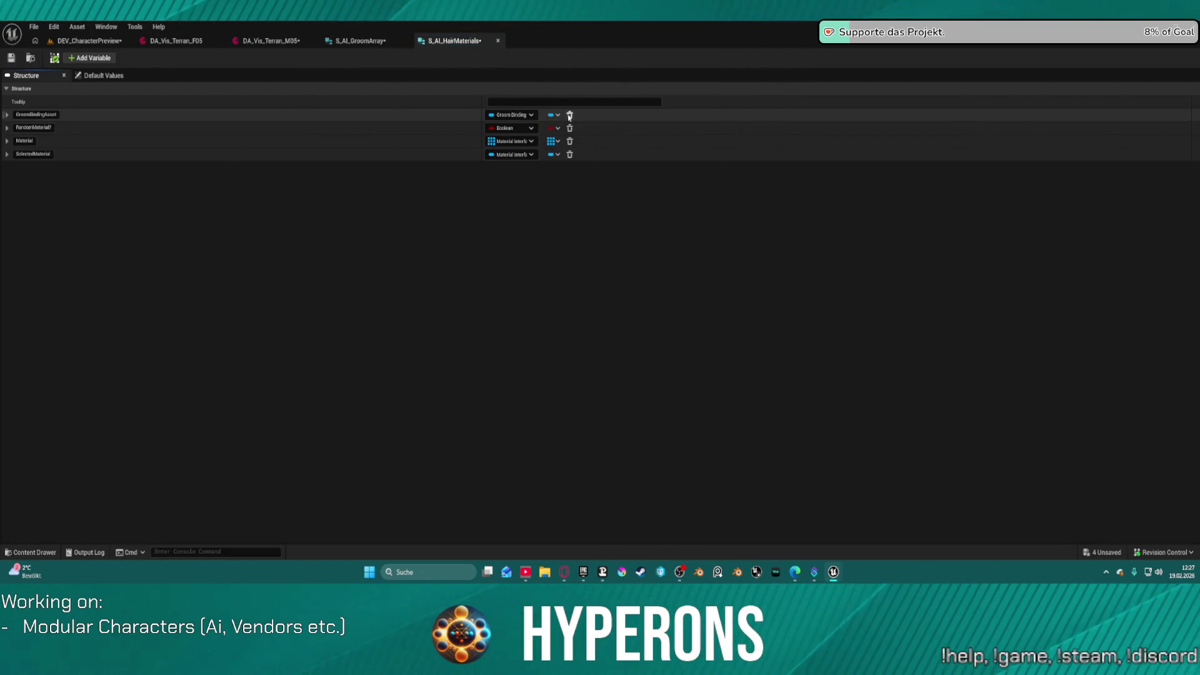
click(570, 115)
click(570, 115)
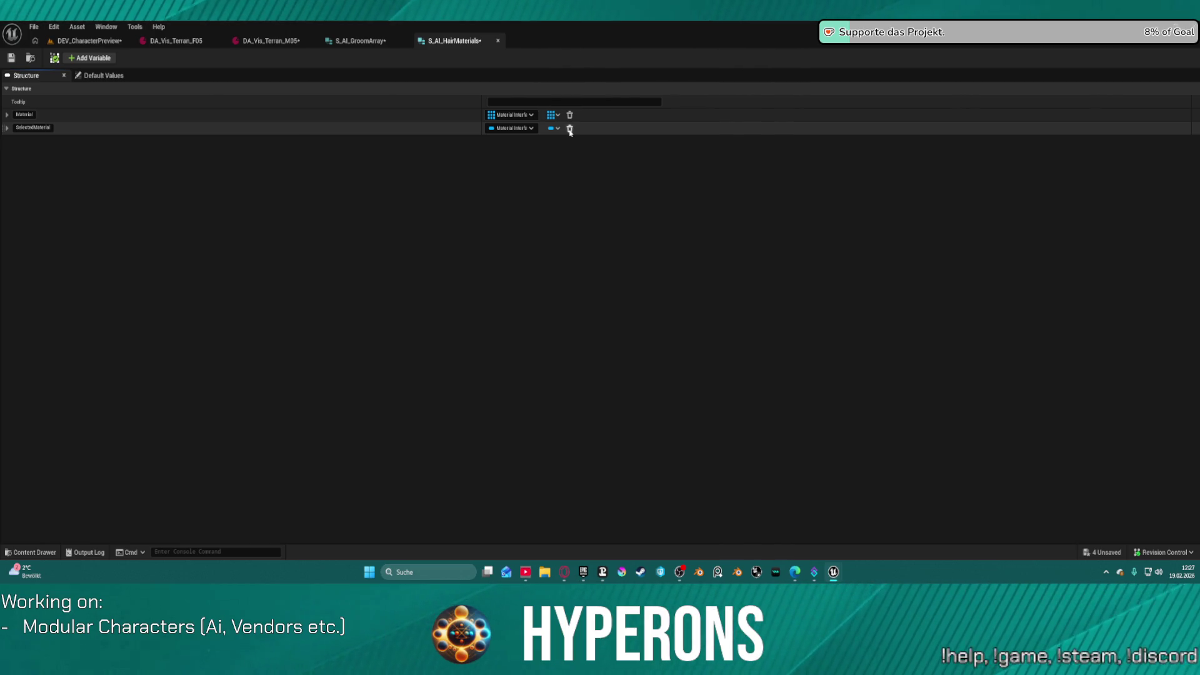
click(569, 129)
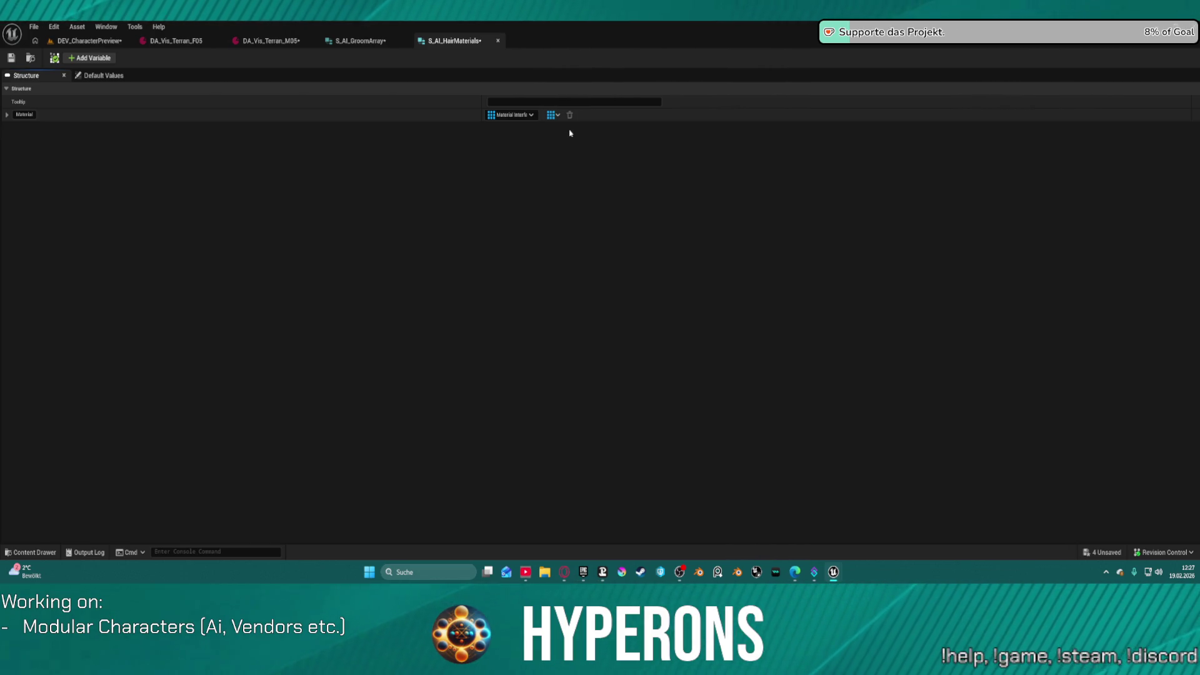
Step: Add a Name member, move it above Material and rename it Color
click(100, 62)
click(519, 128)
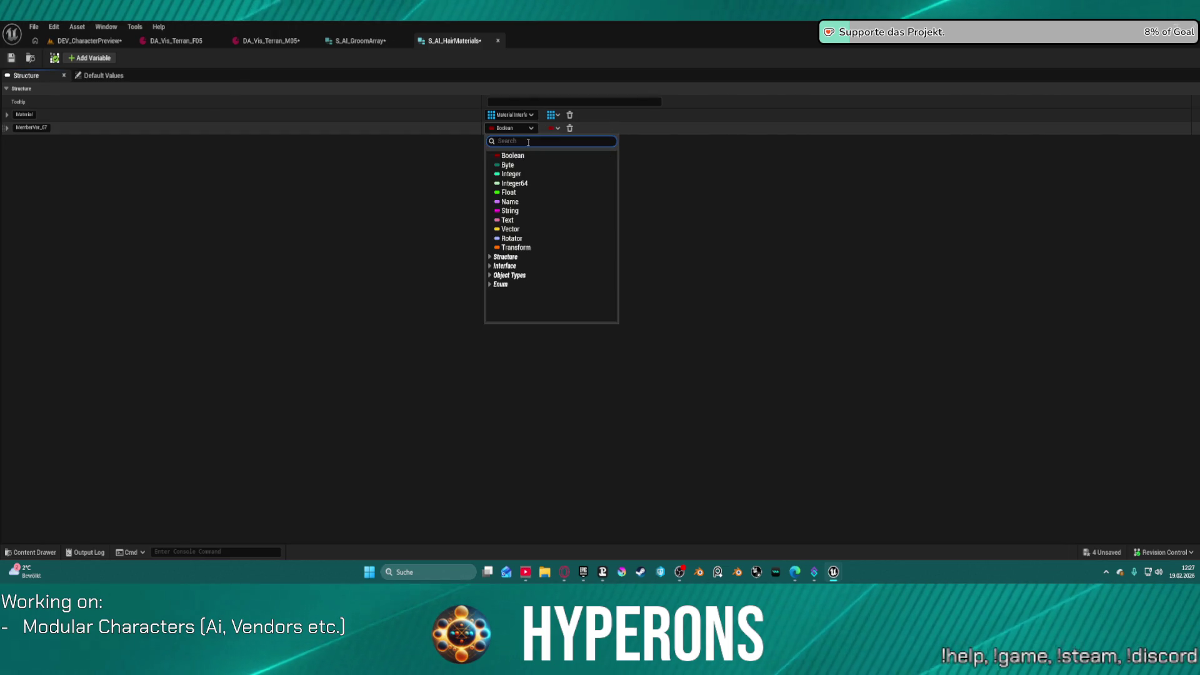
click(524, 202)
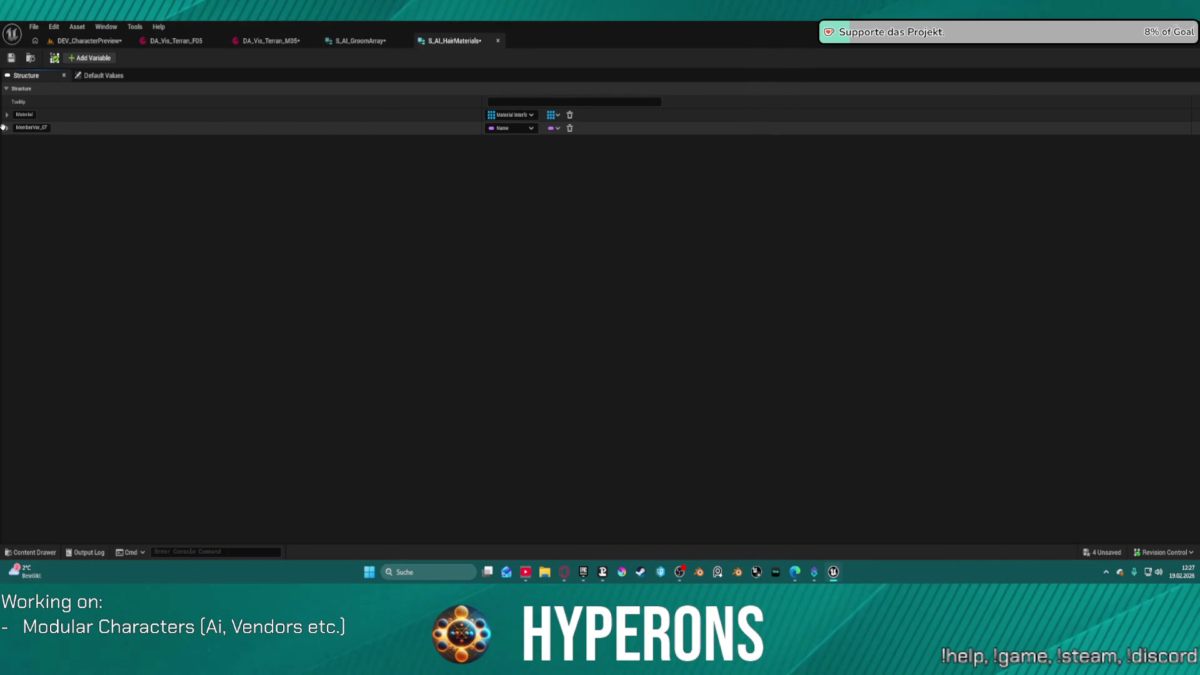
mouse_move(3, 127)
mouse_down()
mouse_move(3, 110)
mouse_move(107, 124)
mouse_up()
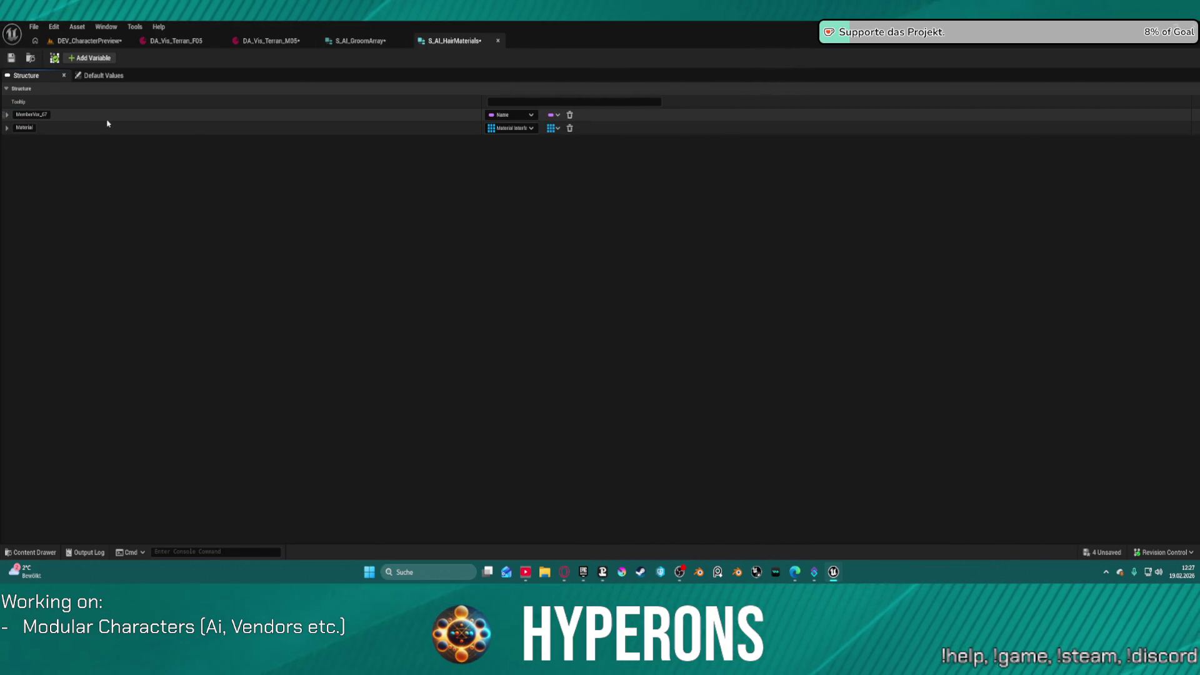
click(47, 114)
text(Col)
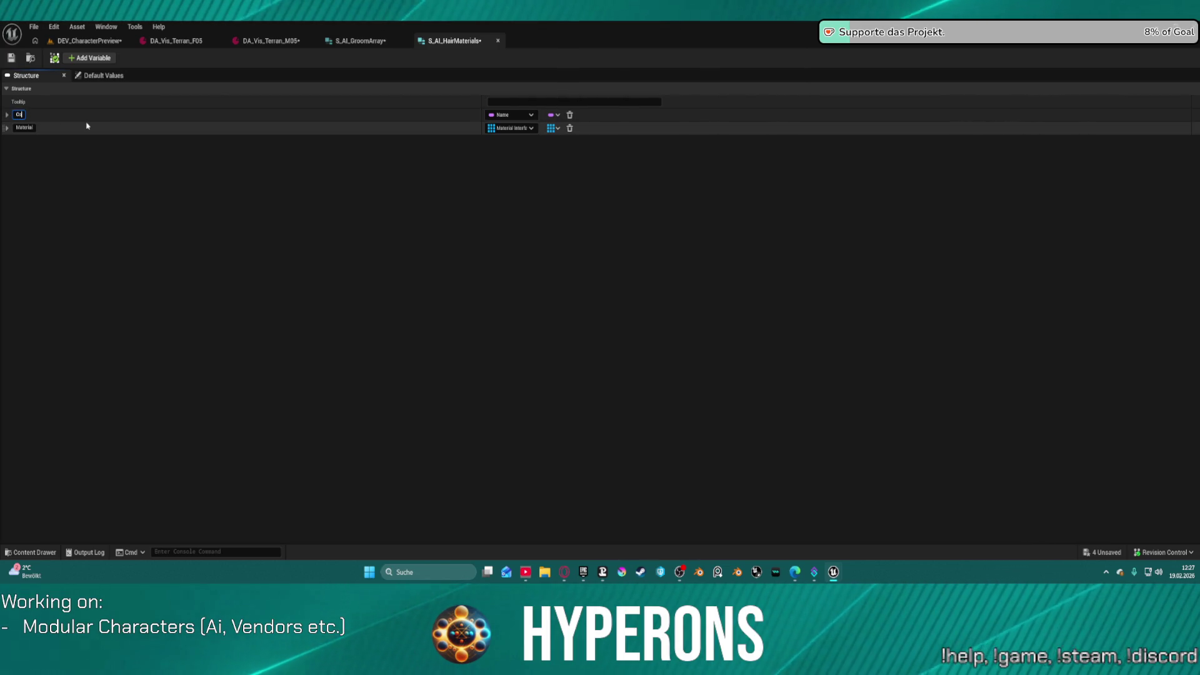
text(or)
key(Return)
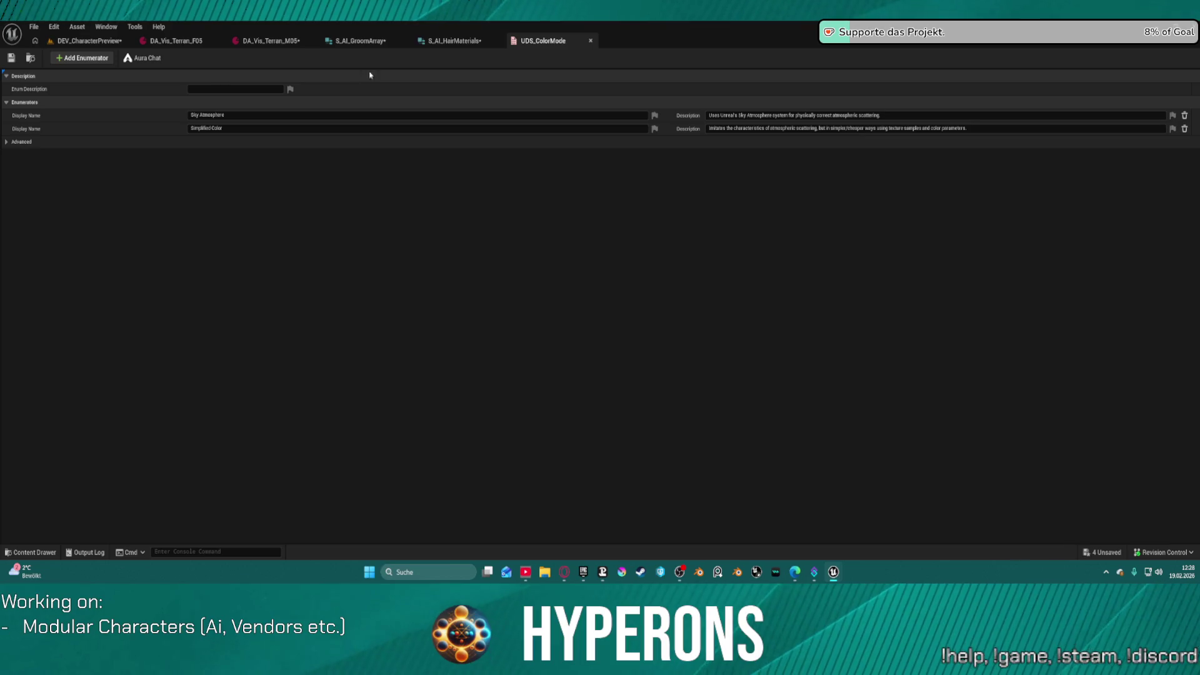
click(591, 40)
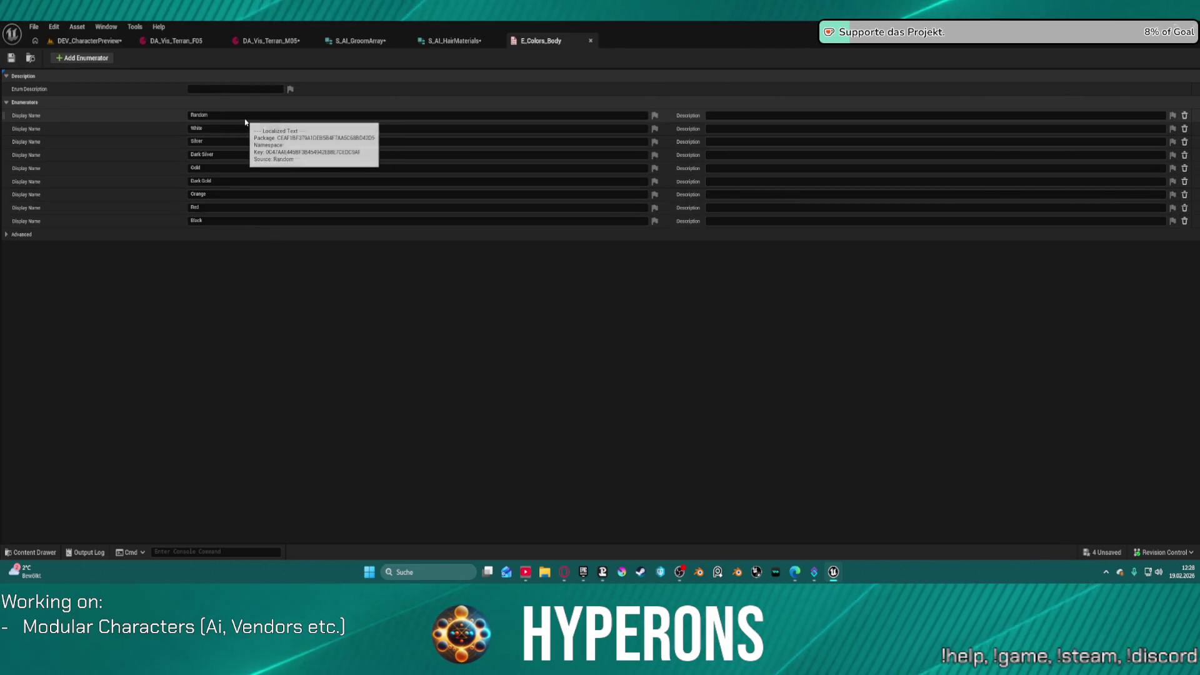
click(591, 41)
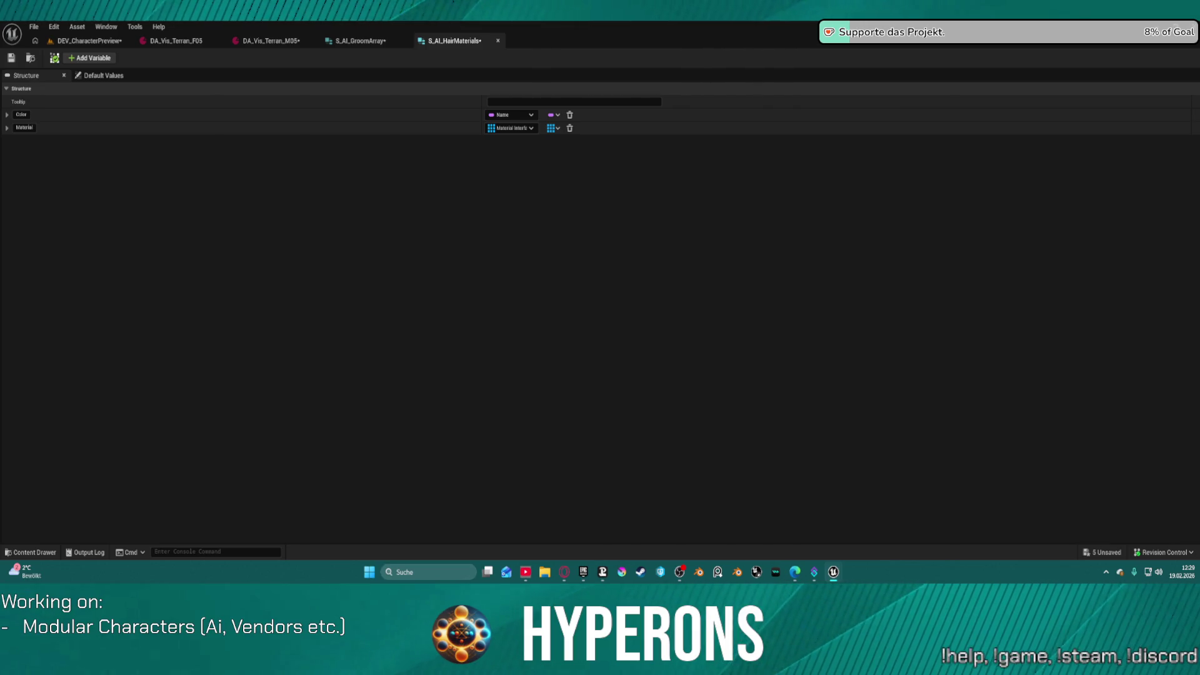
Step: Search 'E_hair' and set the Color member's type to E Hair Colors
click(512, 115)
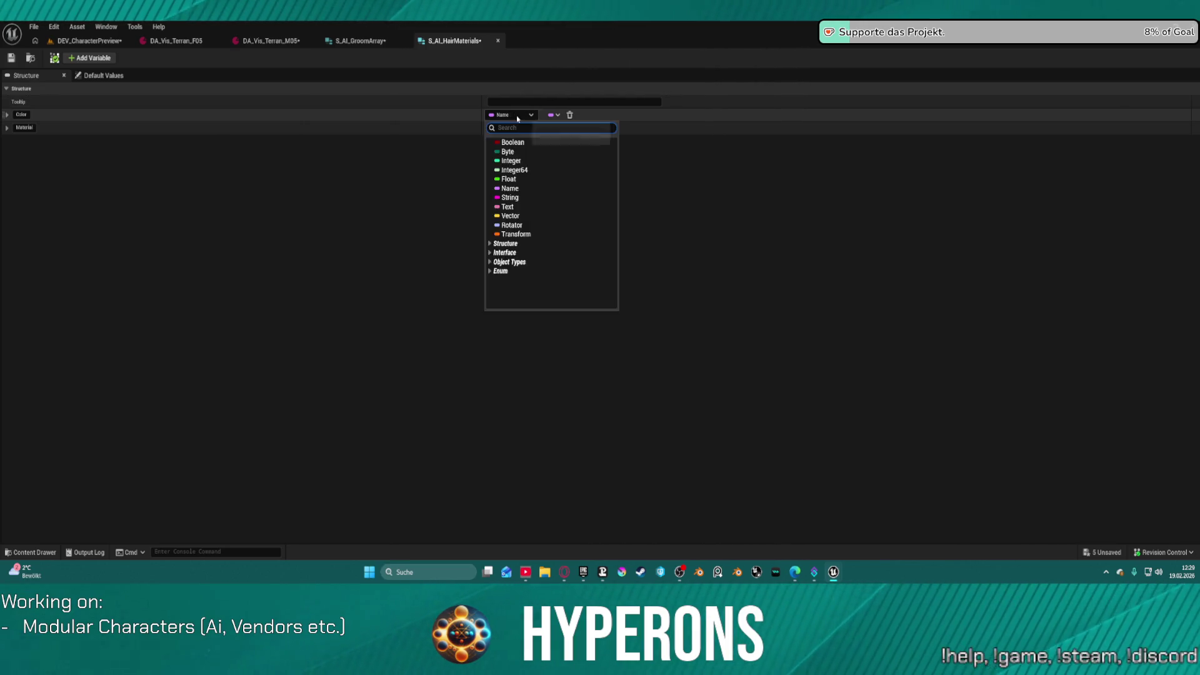
click(519, 117)
click(519, 116)
text(E)
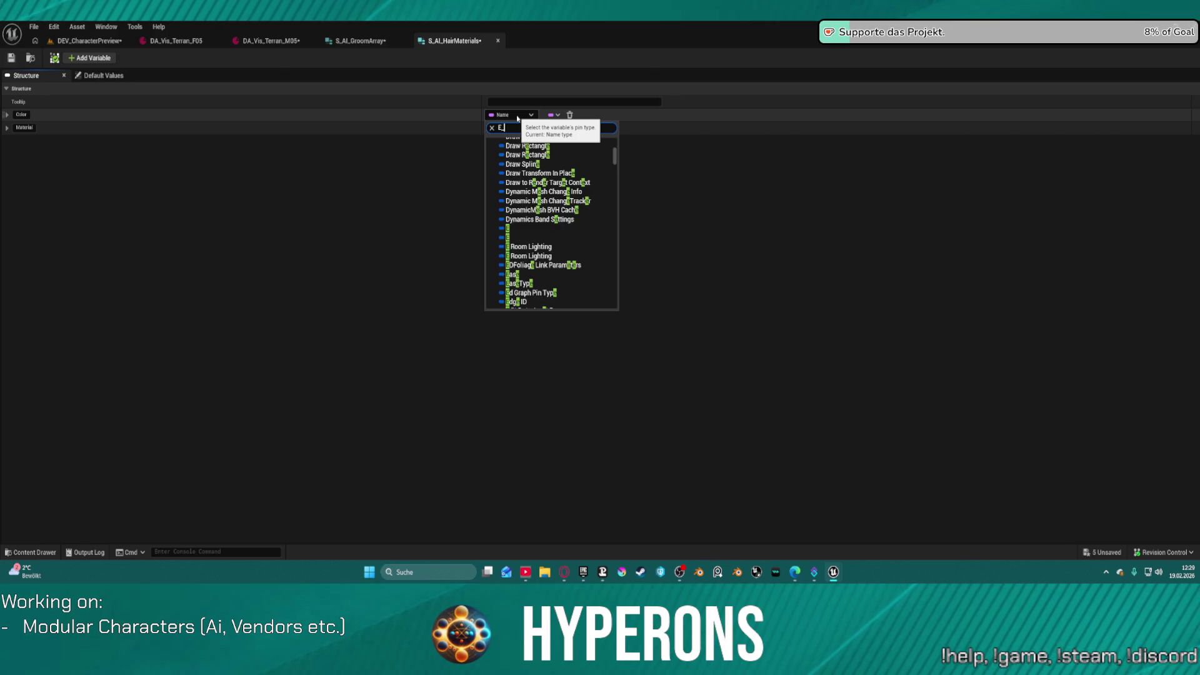
text(_hair)
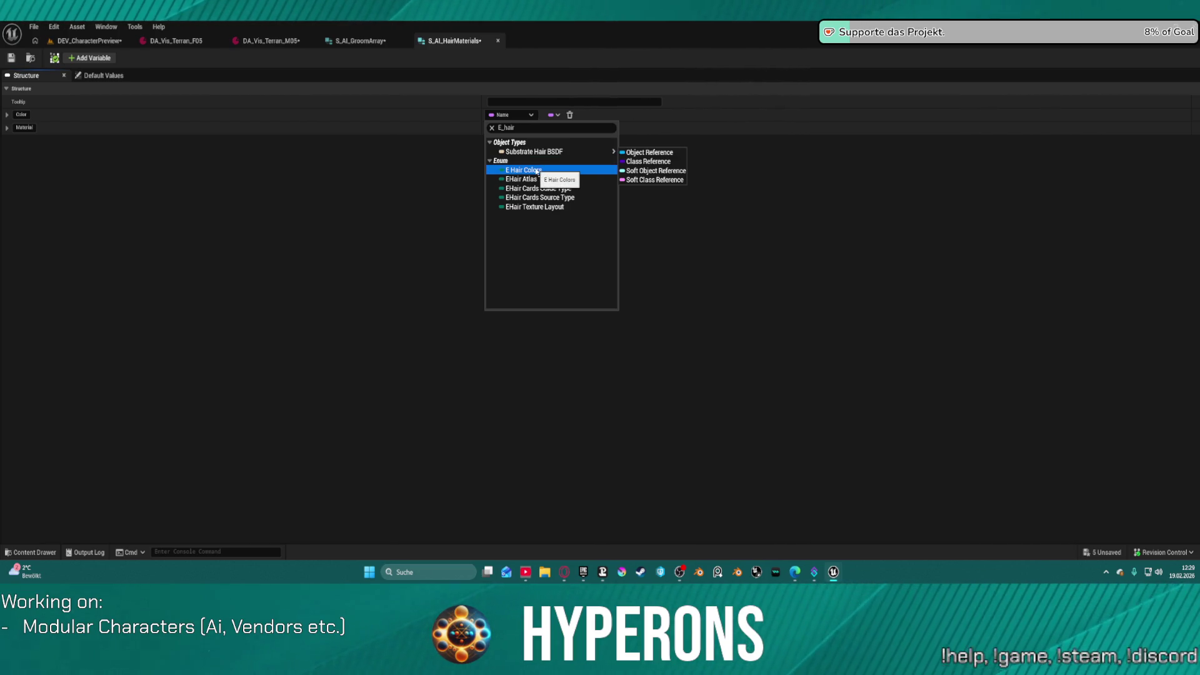
click(536, 170)
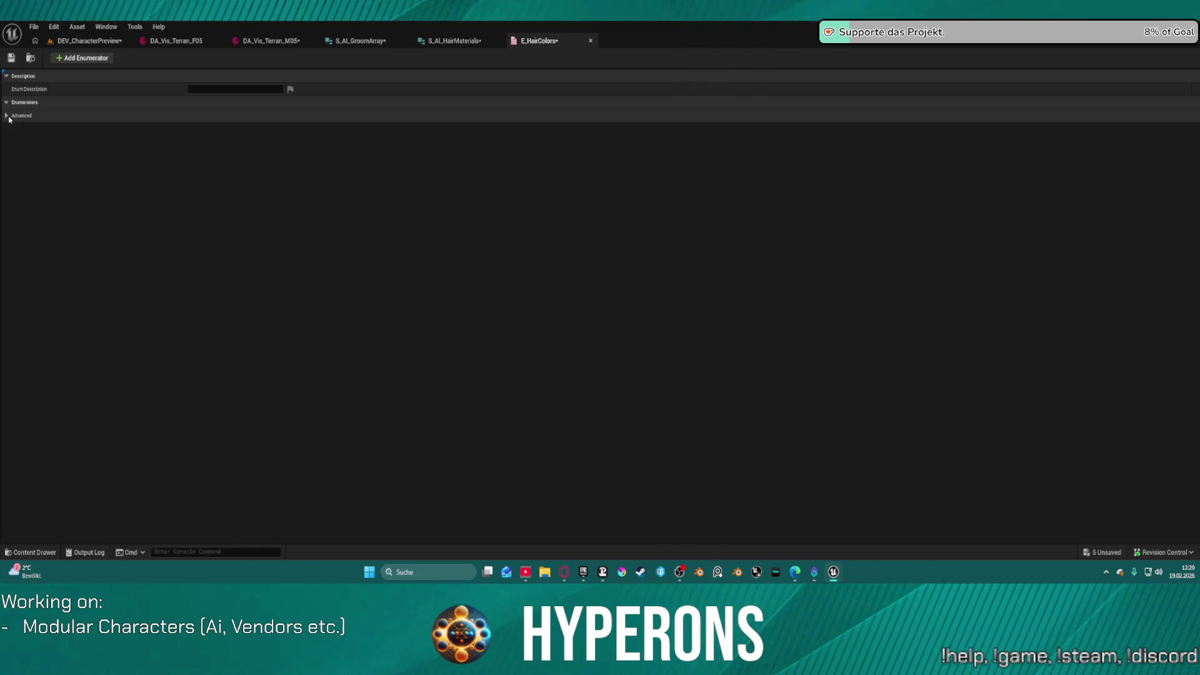
Step: Add three enumerators, naming the first two Blond and Brown and starting the third
click(87, 61)
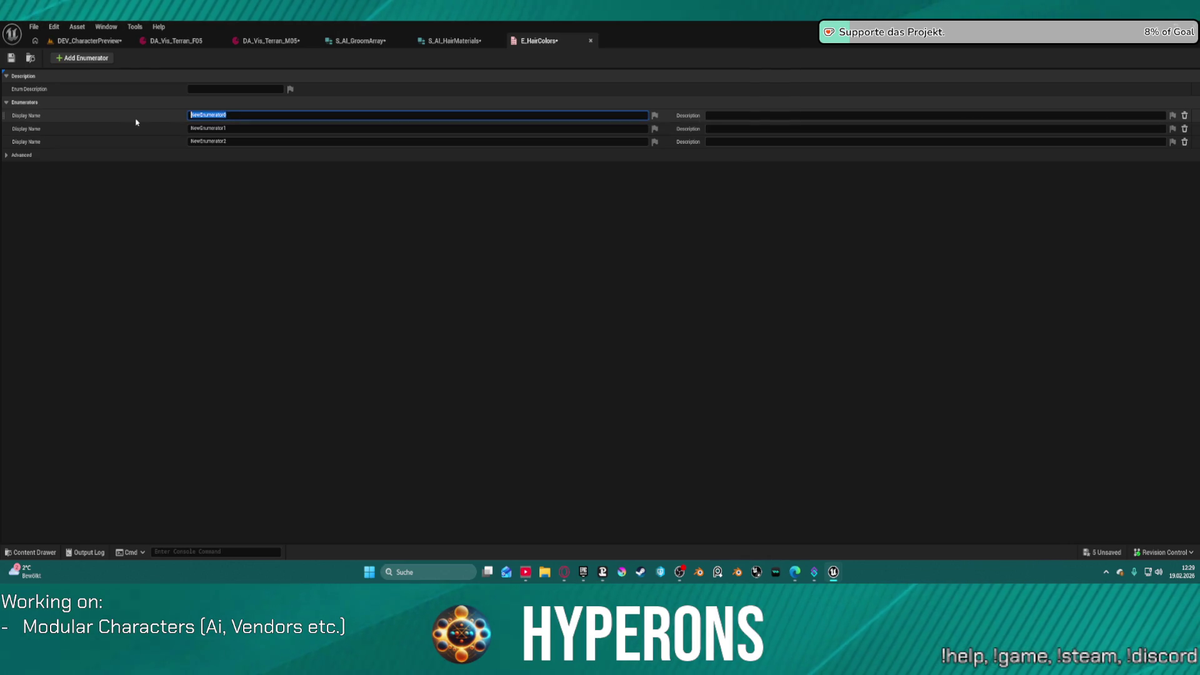
text(Blond)
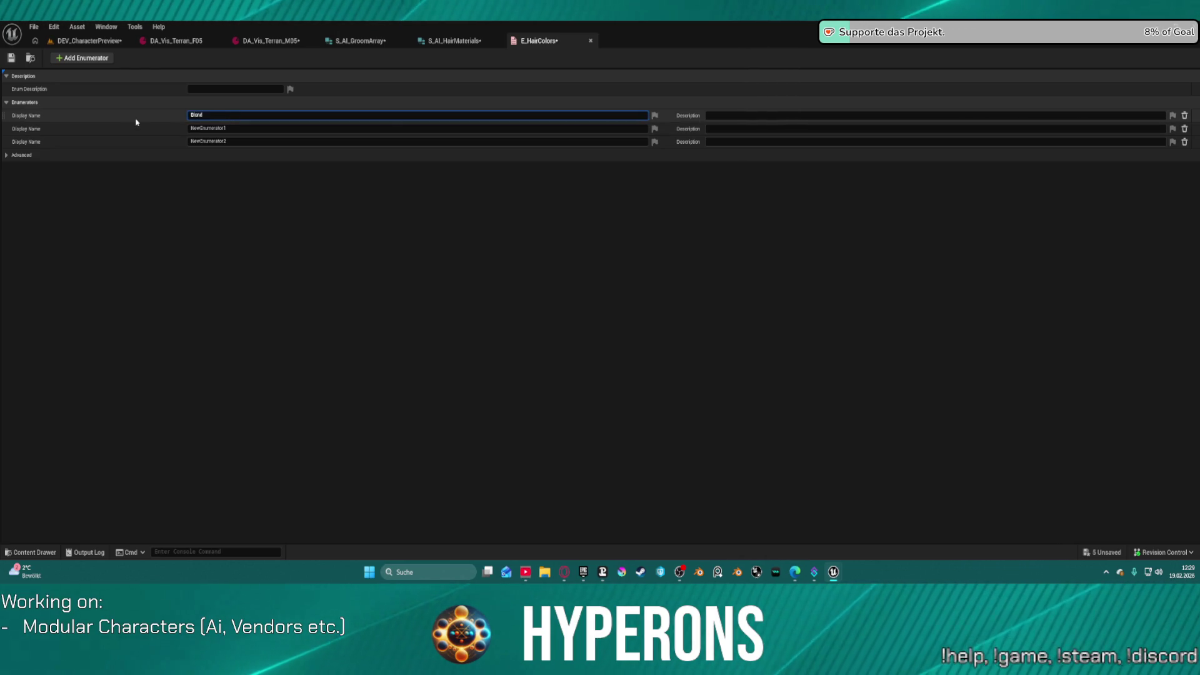
key(Return)
click(228, 128)
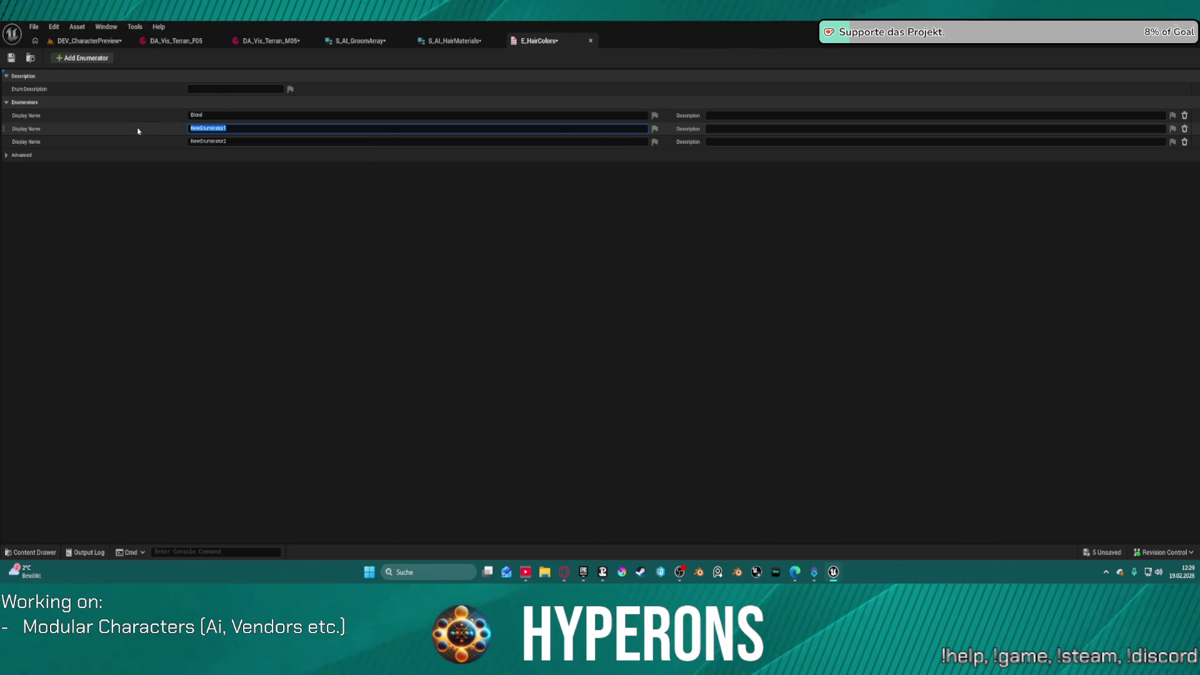
text(Bl)
text(own)
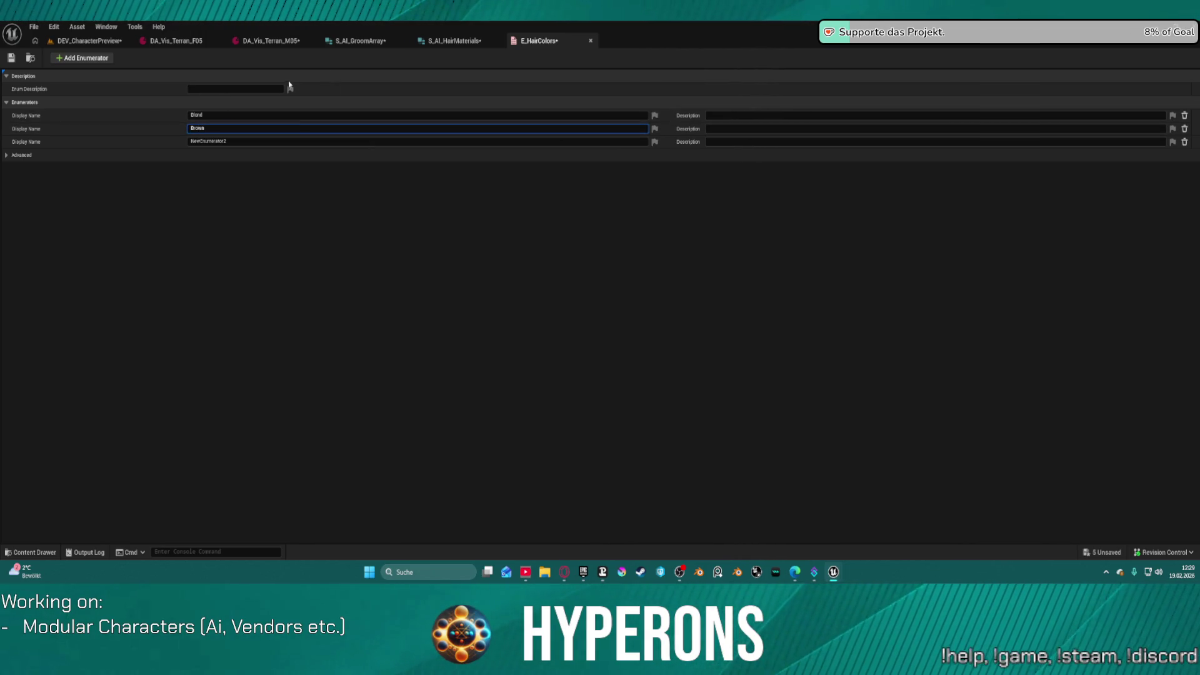
key(Return)
click(244, 142)
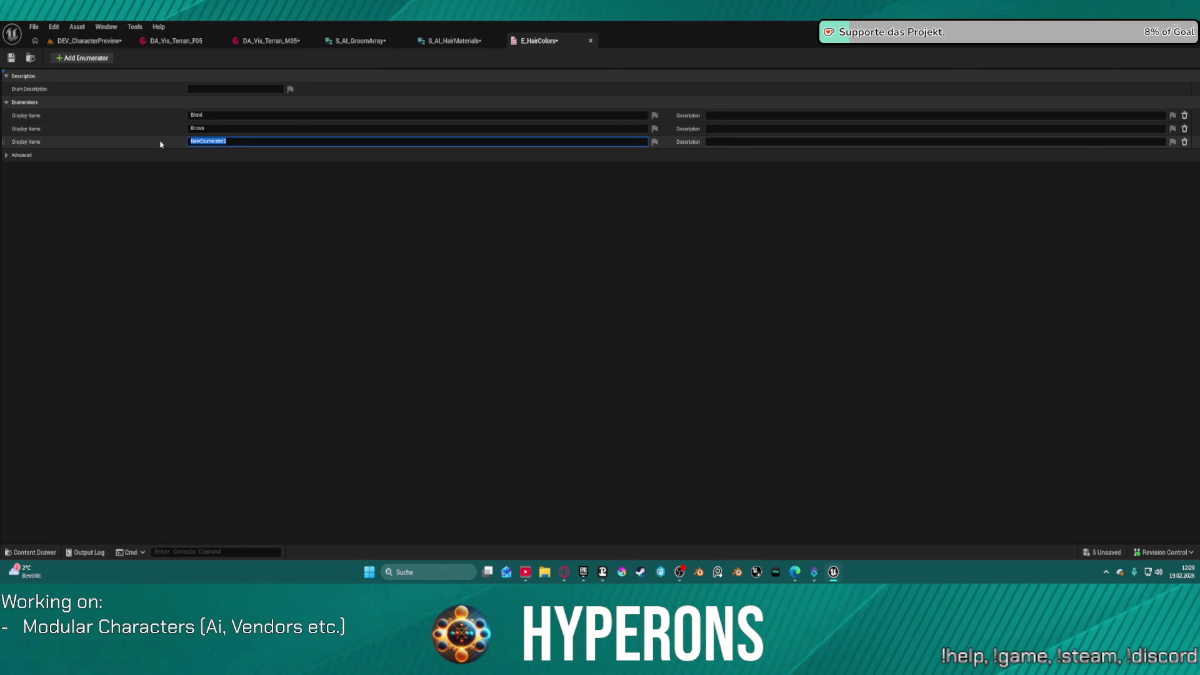
text(Bl)
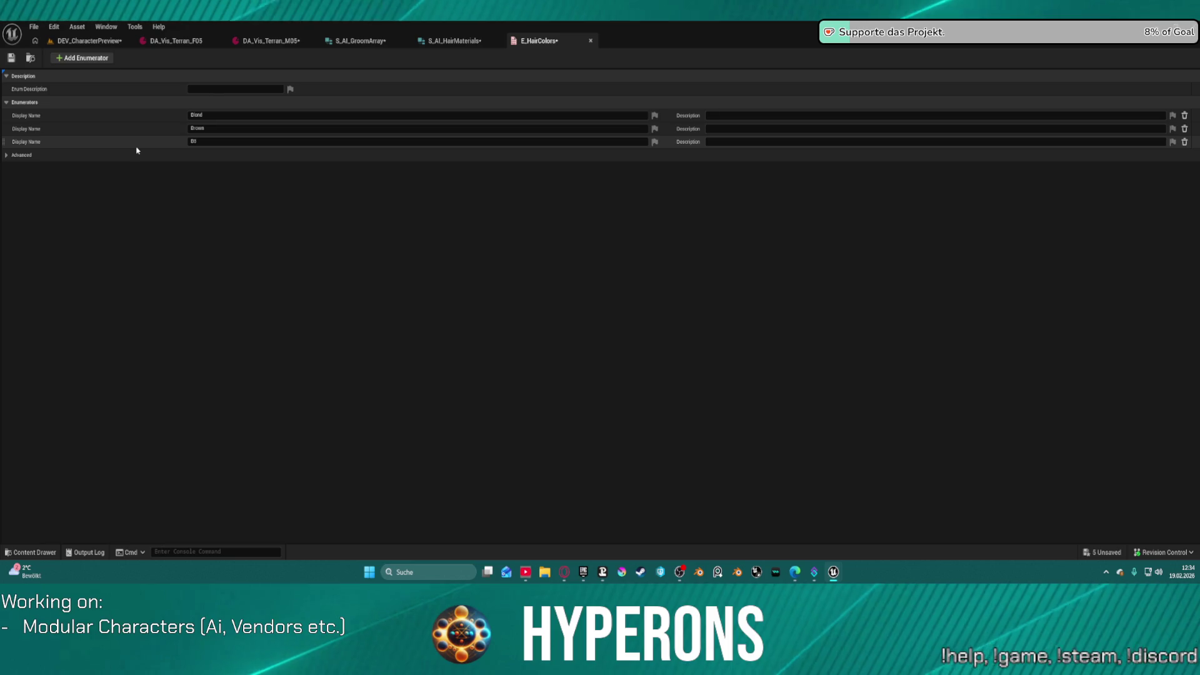
click(219, 142)
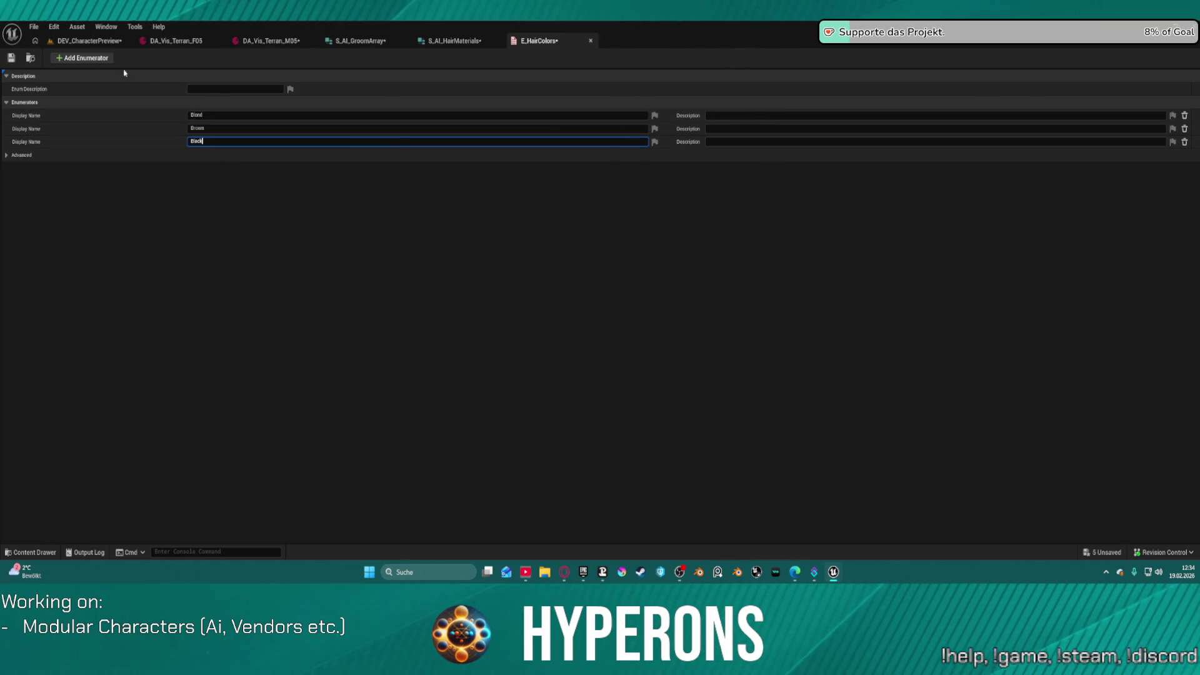
Step: Add fourth and fifth enumerators named Red and Pink, then save the enum
click(82, 58)
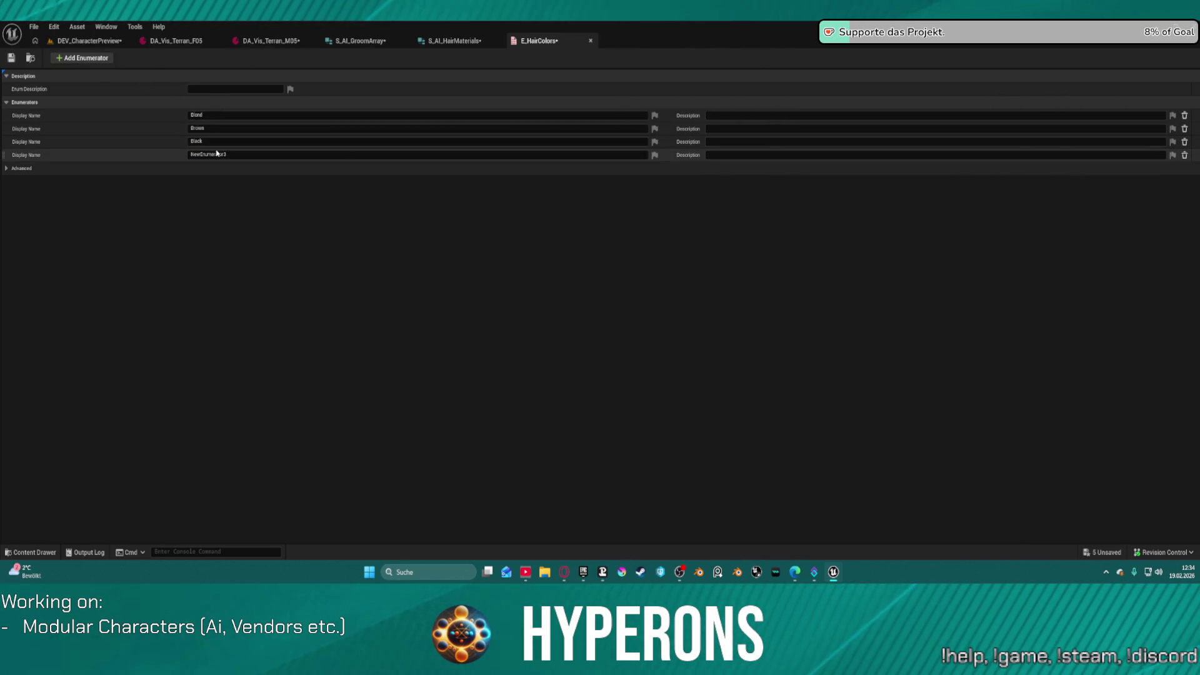
text(Red)
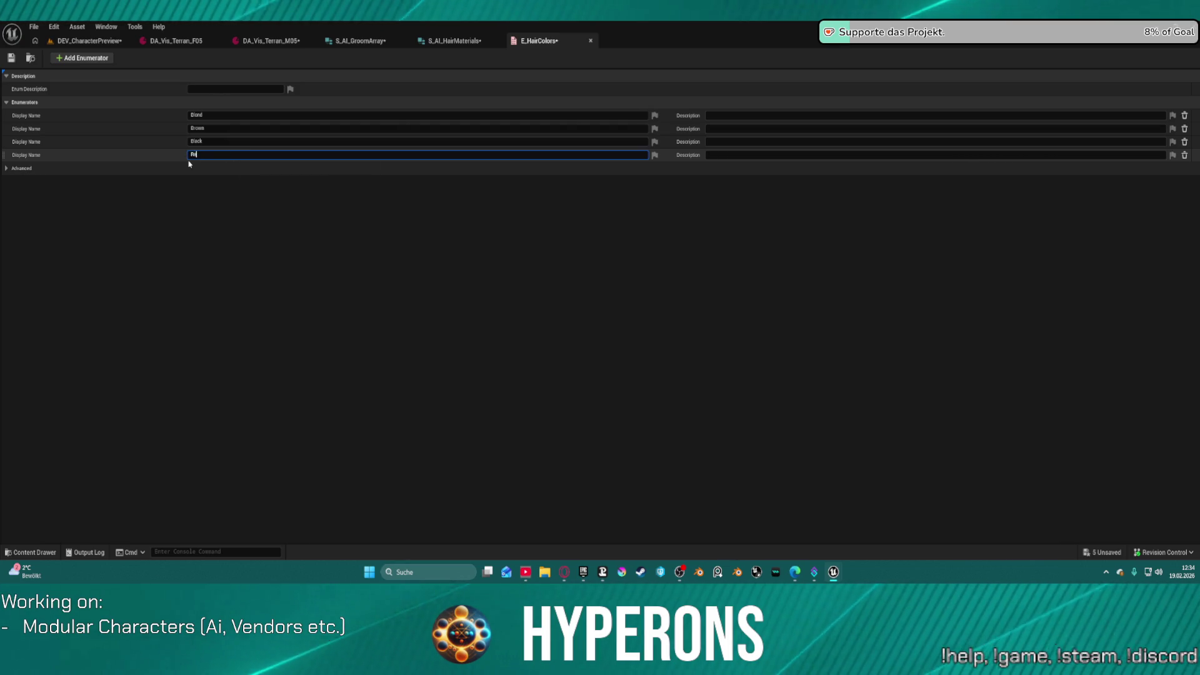
key(Return)
click(81, 58)
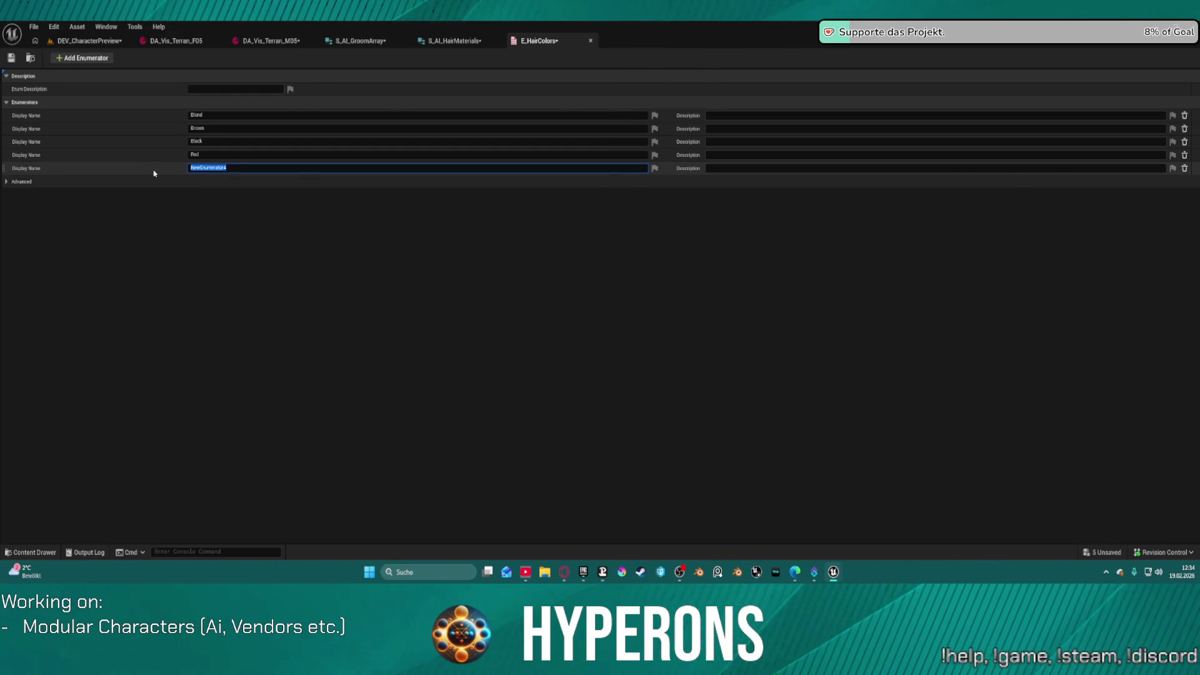
text(Pink)
key(Return)
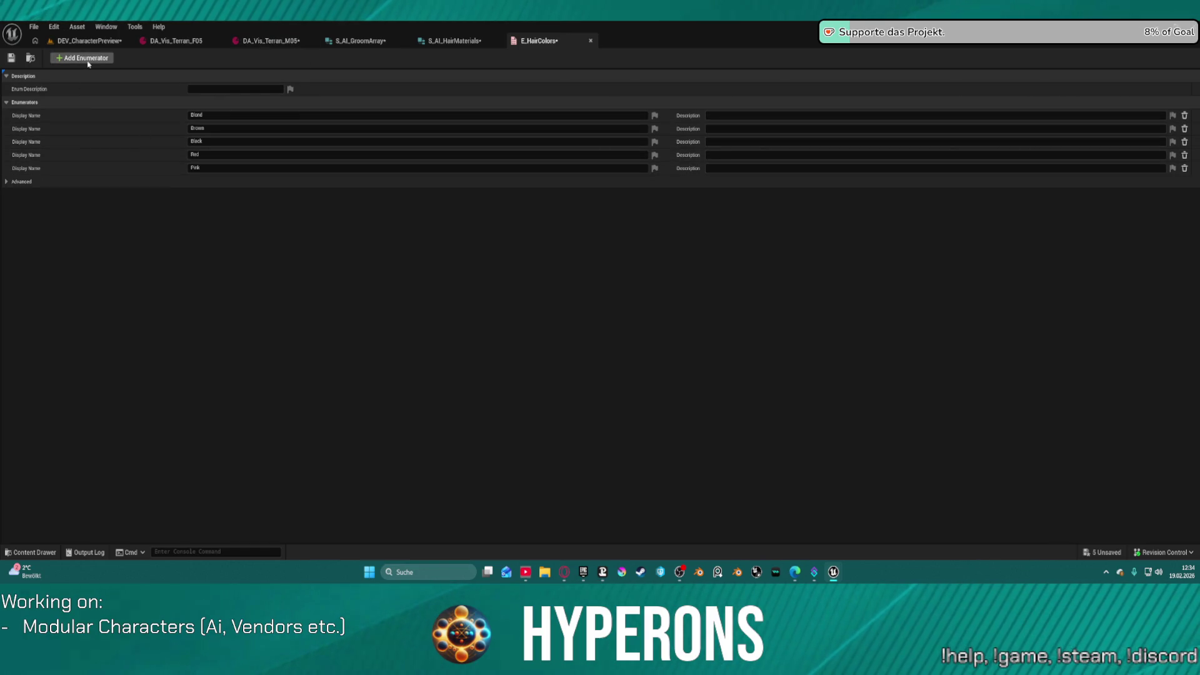
key(ctrl+s)
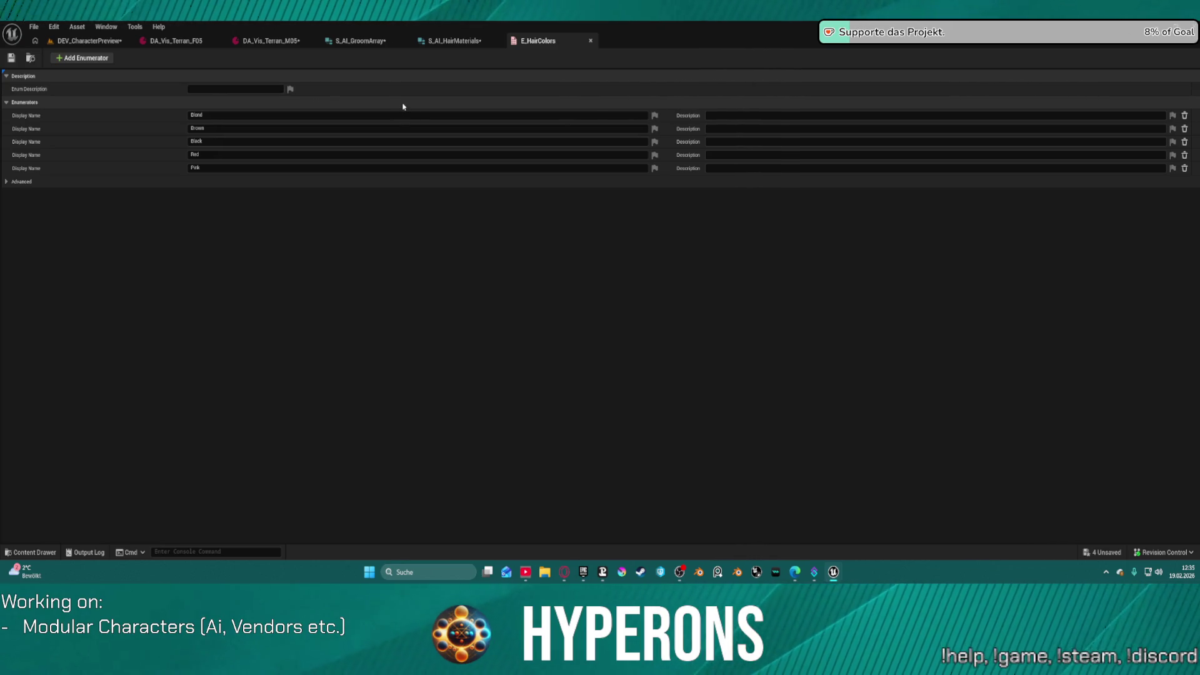
Step: Rename the fourth enumerator from Red to Grey and save E_HairColors
click(88, 40)
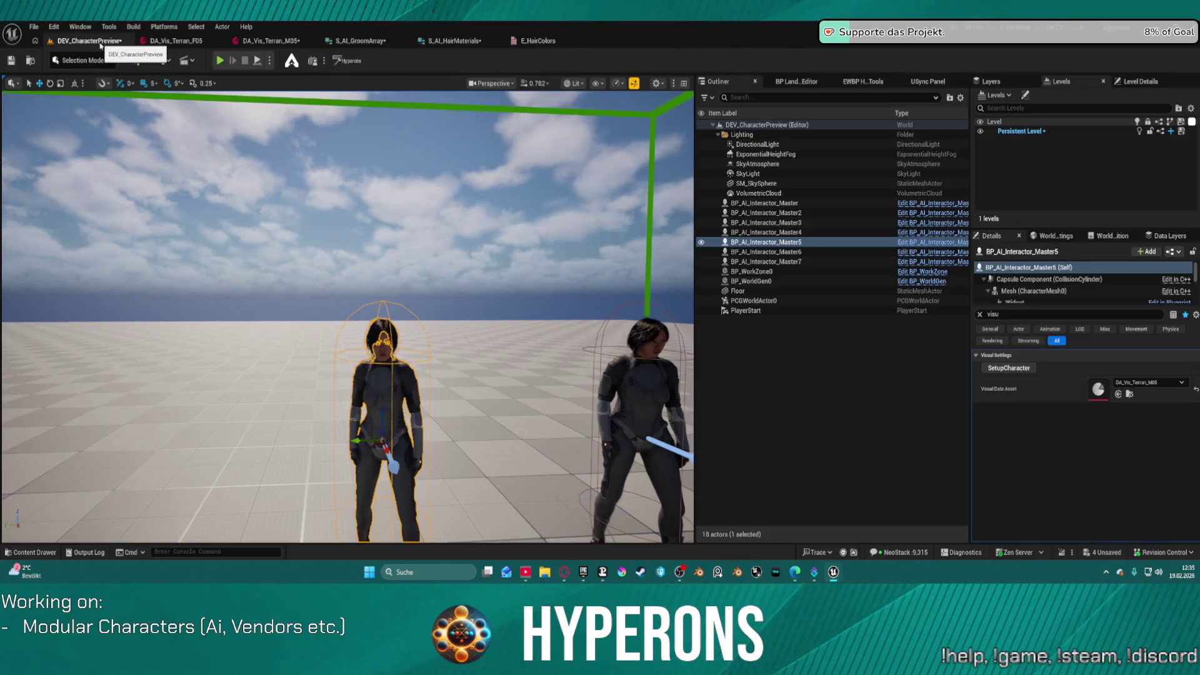
click(547, 41)
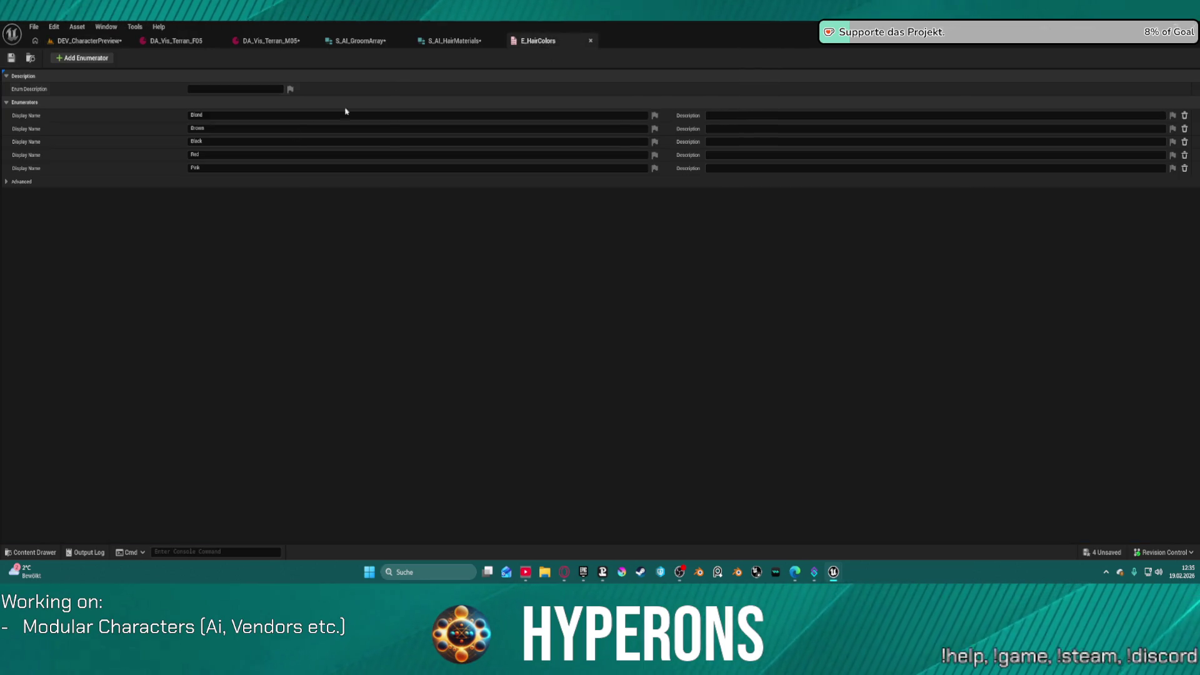
click(199, 154)
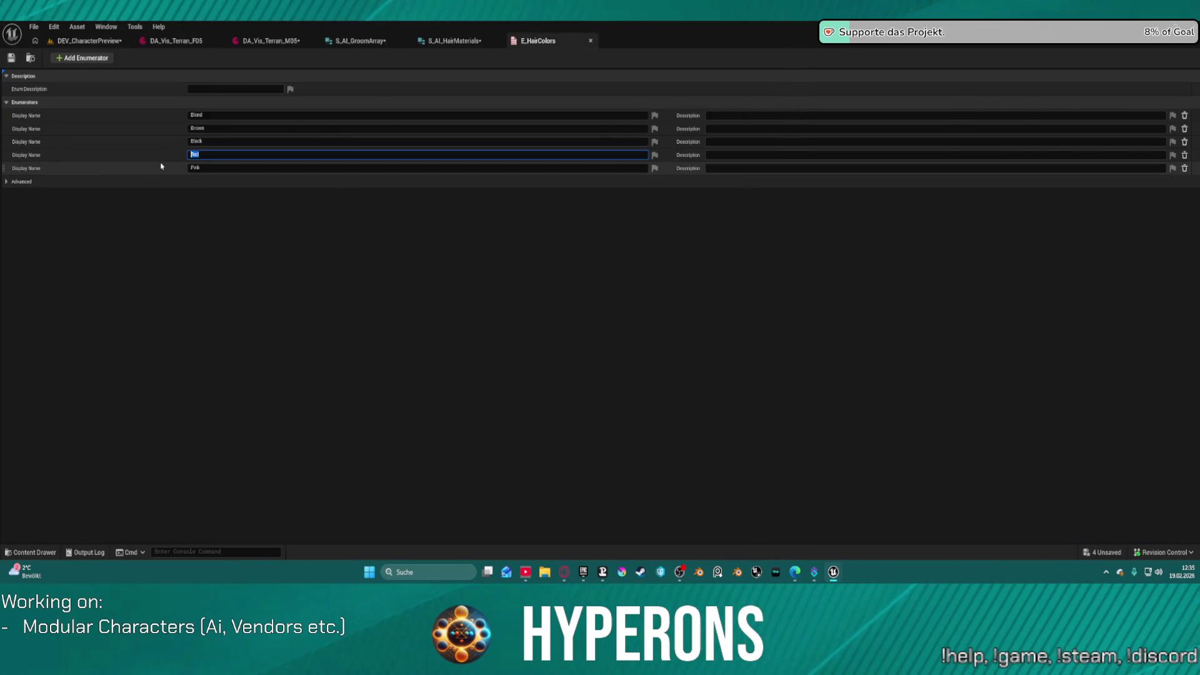
text(Ora)
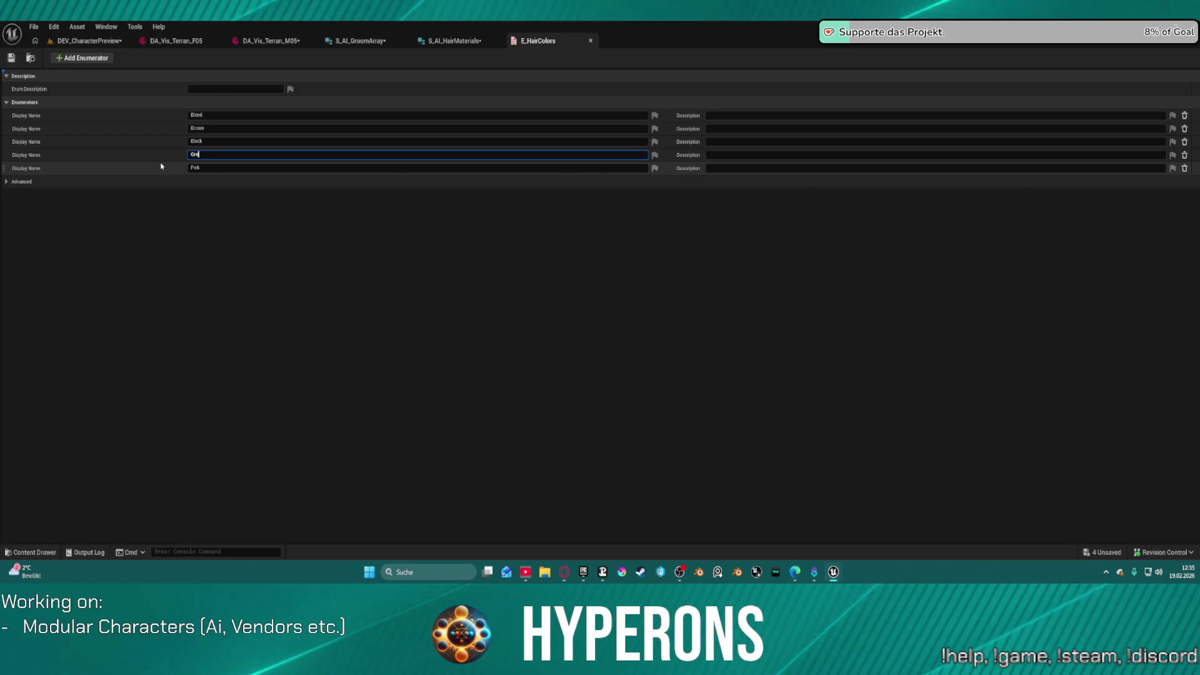
text(y)
key(Return)
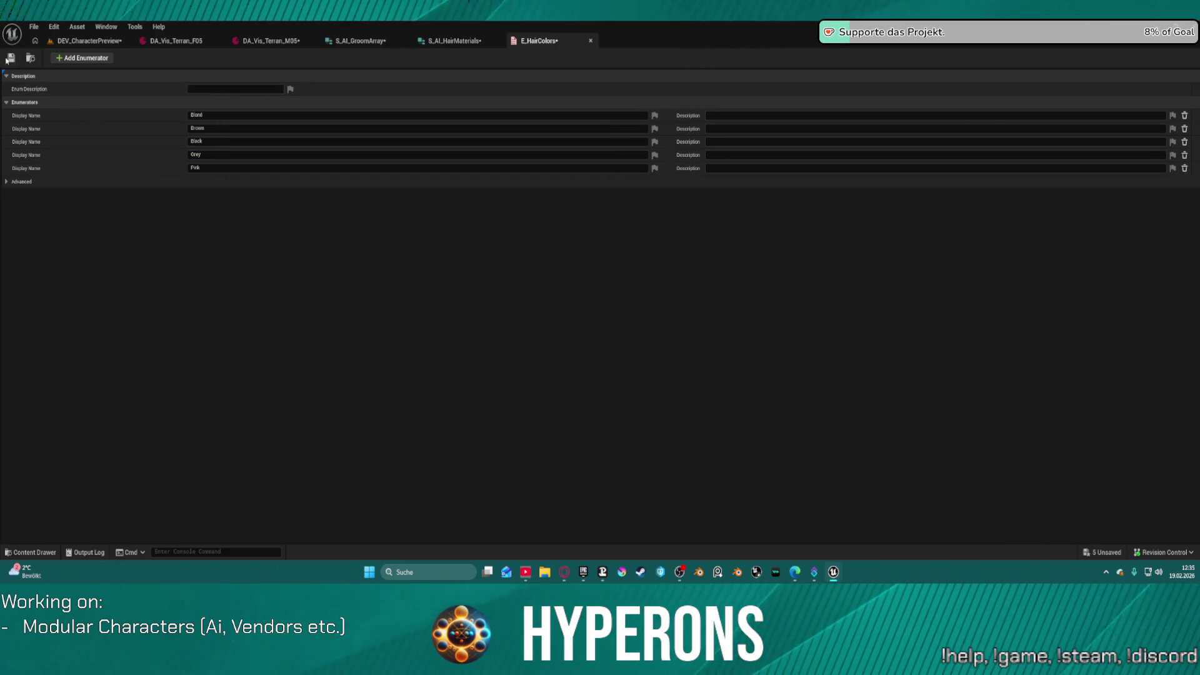
click(10, 60)
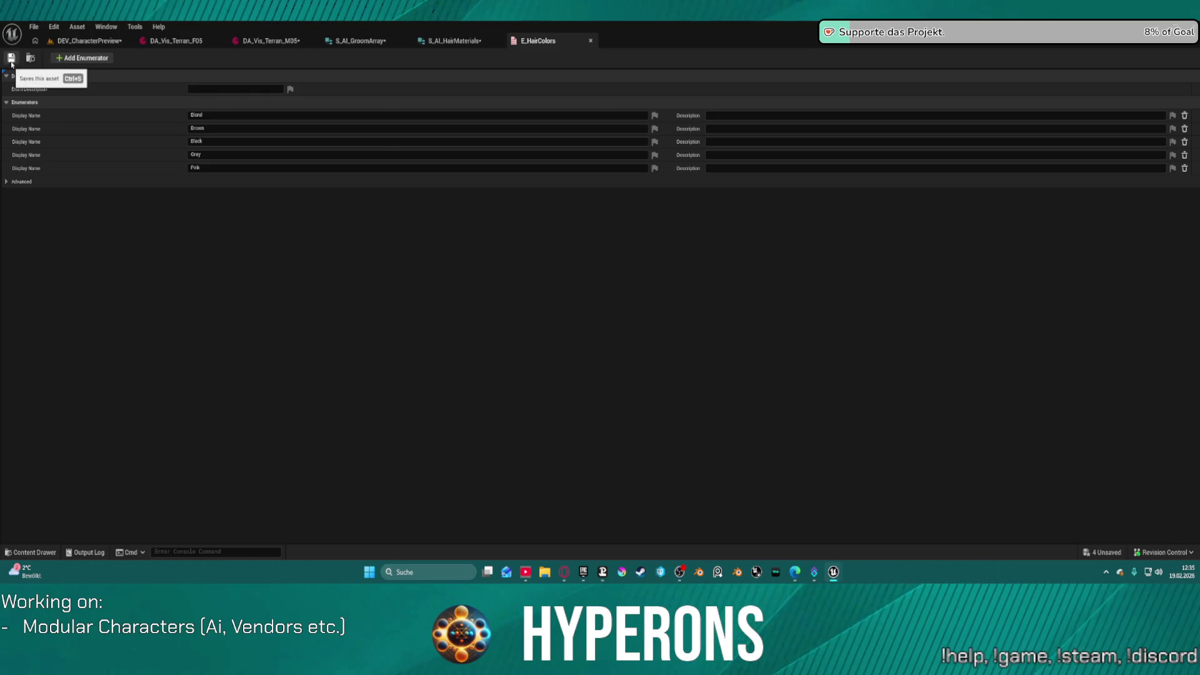
Step: Add a sixth enumerator and rename the fifth entry from Pink to Dark Grey
click(84, 60)
click(207, 168)
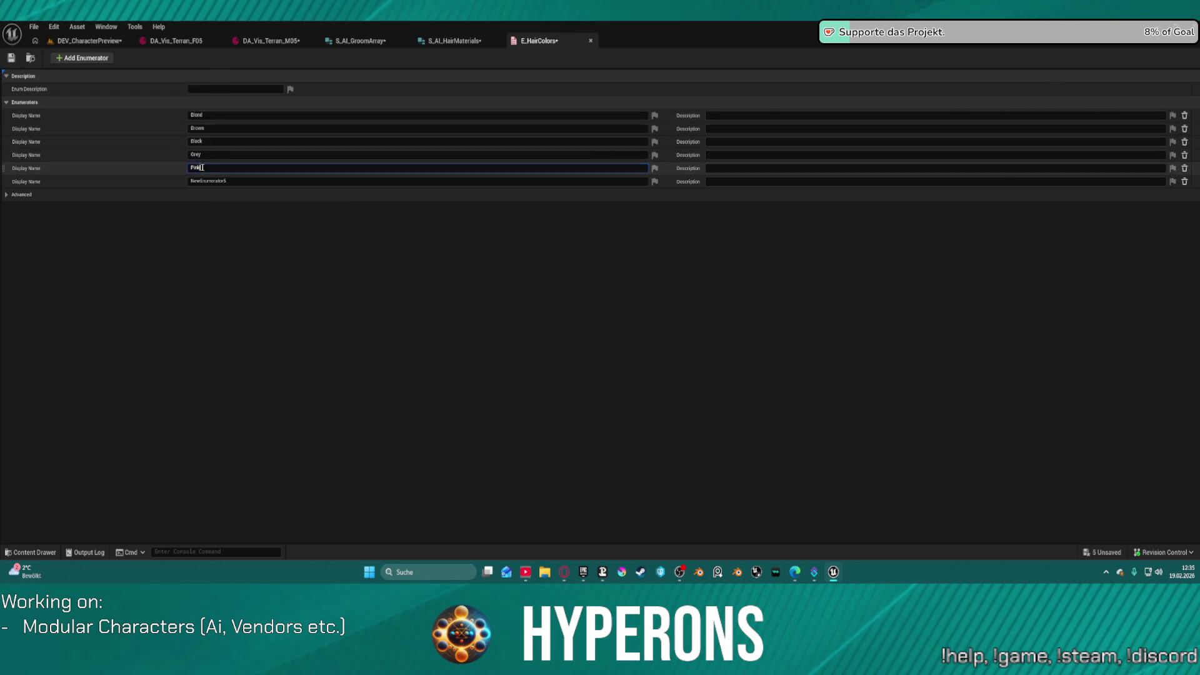
key(BackSpace)
key(ctrl+z)
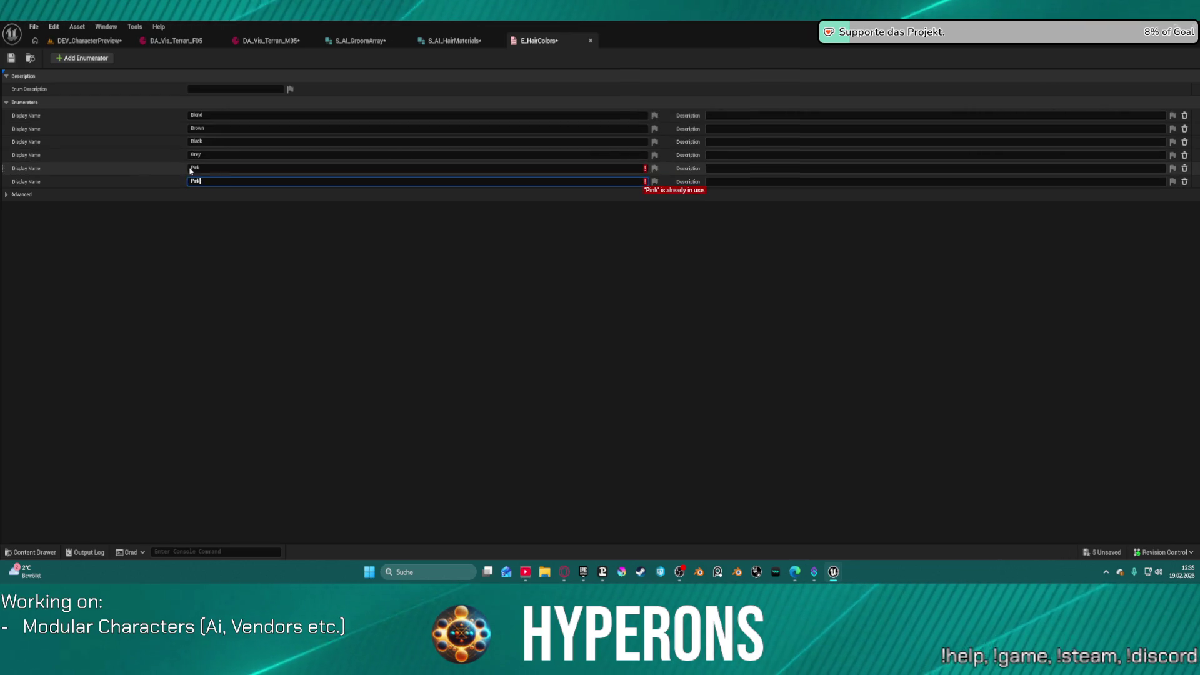
text(Drak)
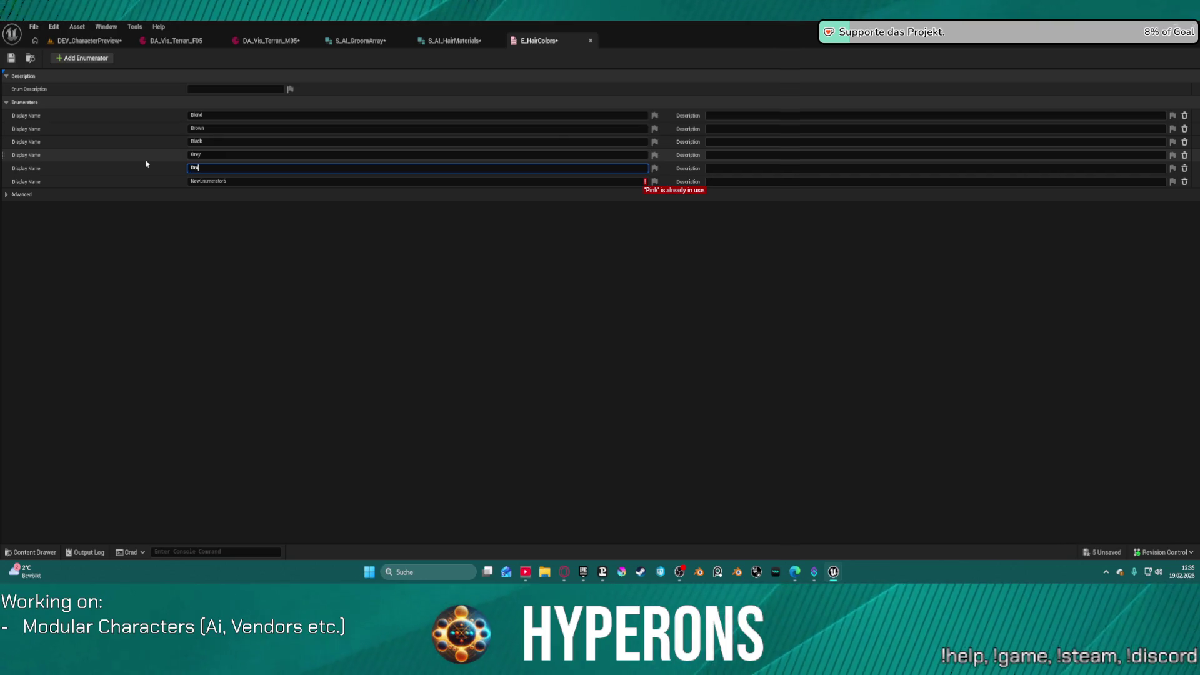
key(BackSpace)
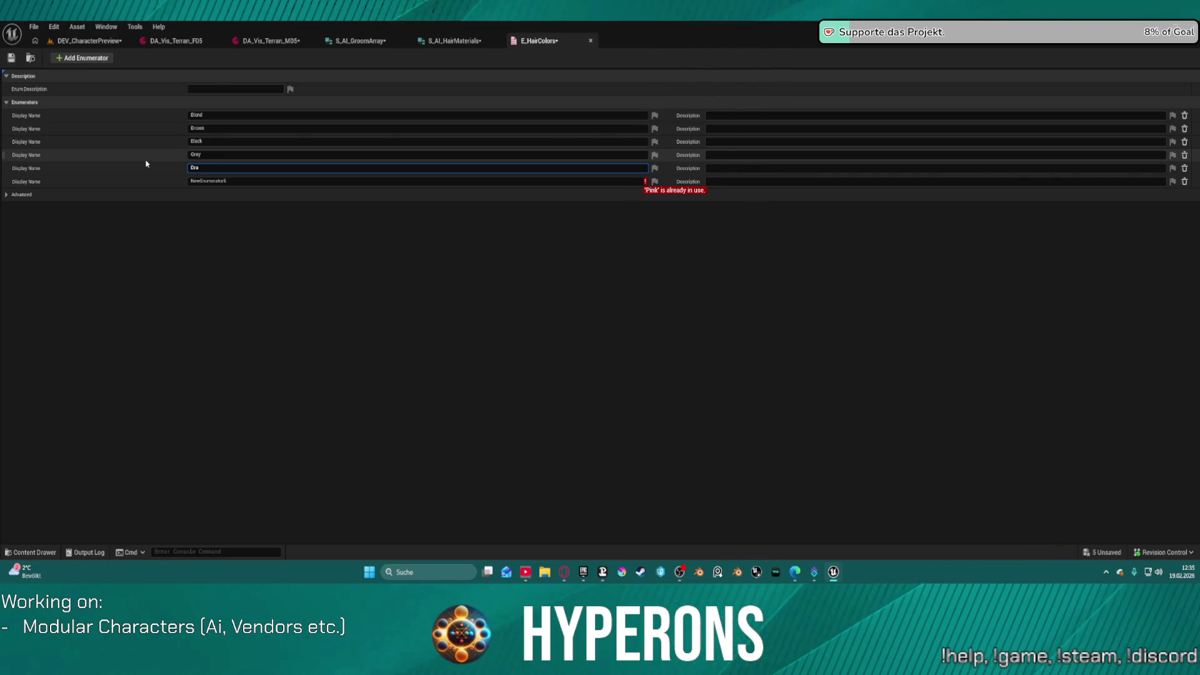
text(ark)
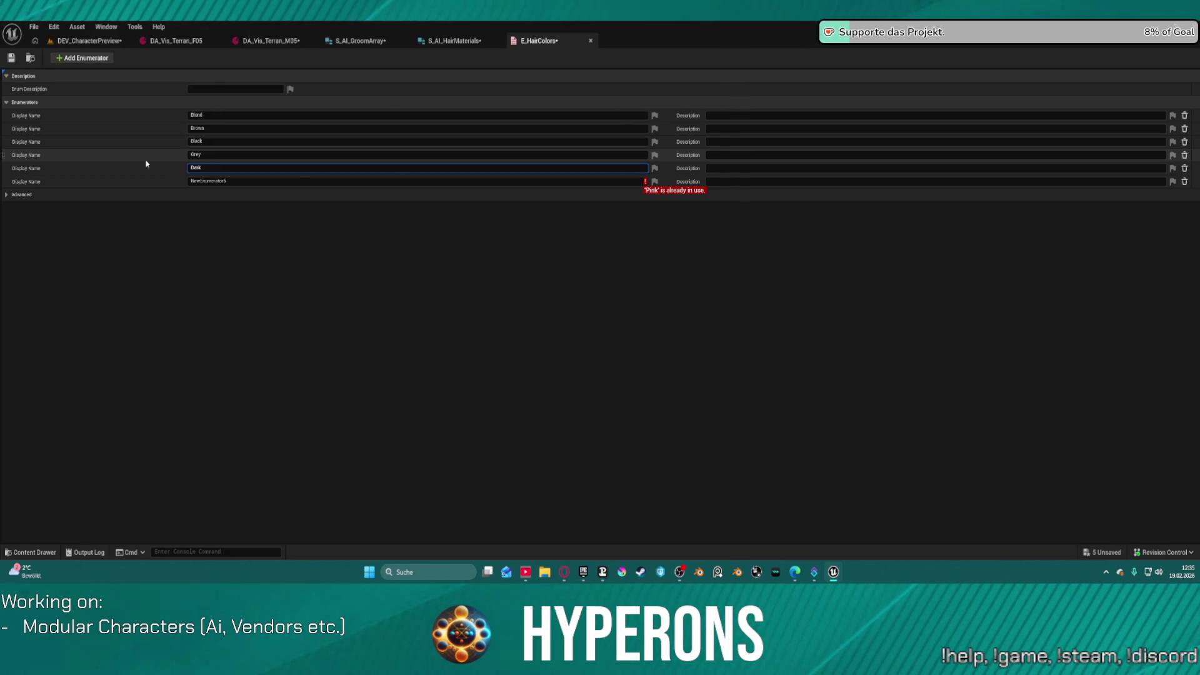
text( Grey)
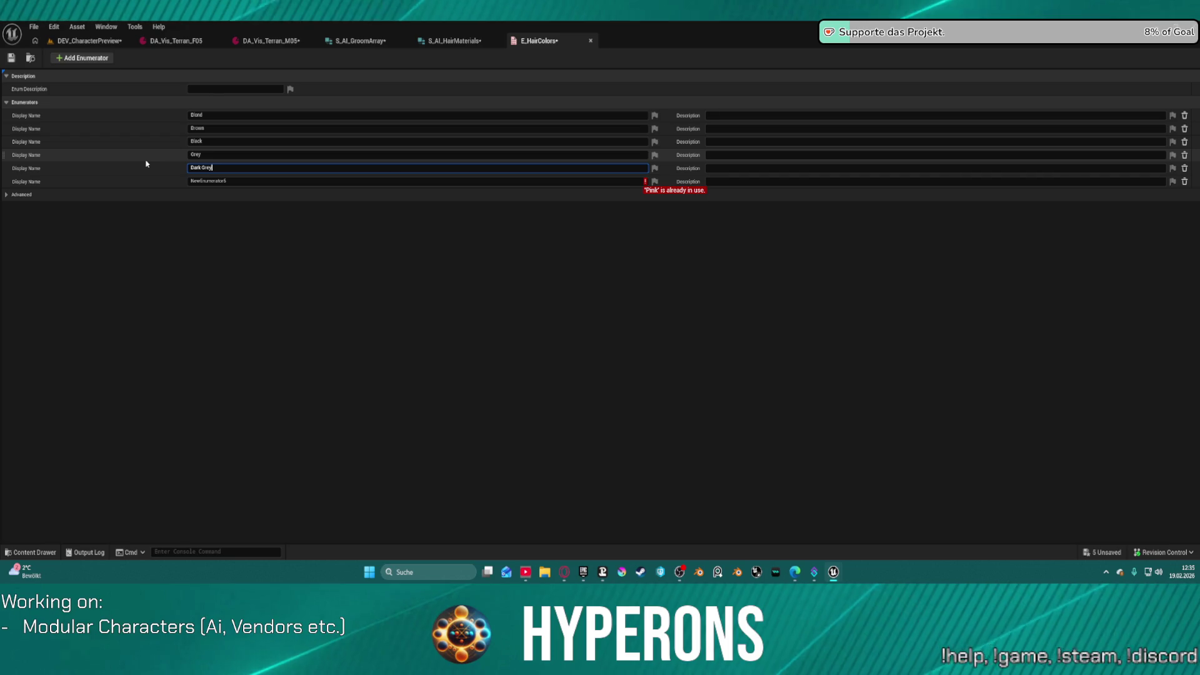
key(Return)
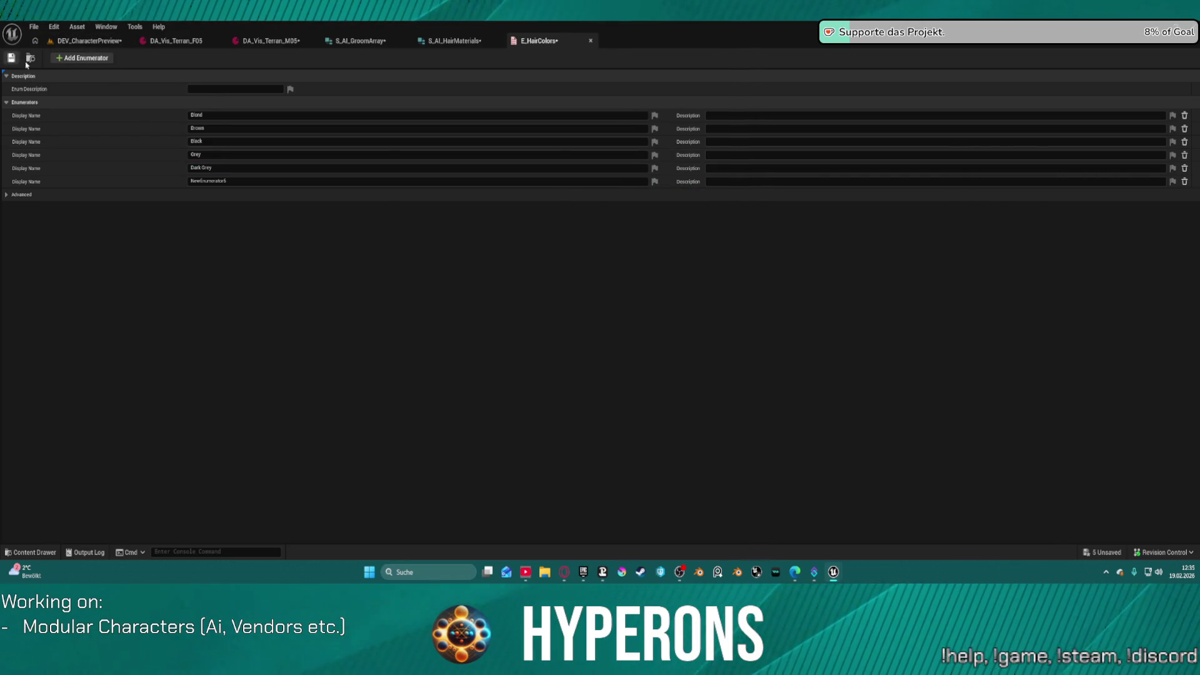
Step: Select the sixth entry's placeholder name, save the enum, and return to S_AI_HairMaterials
click(212, 181)
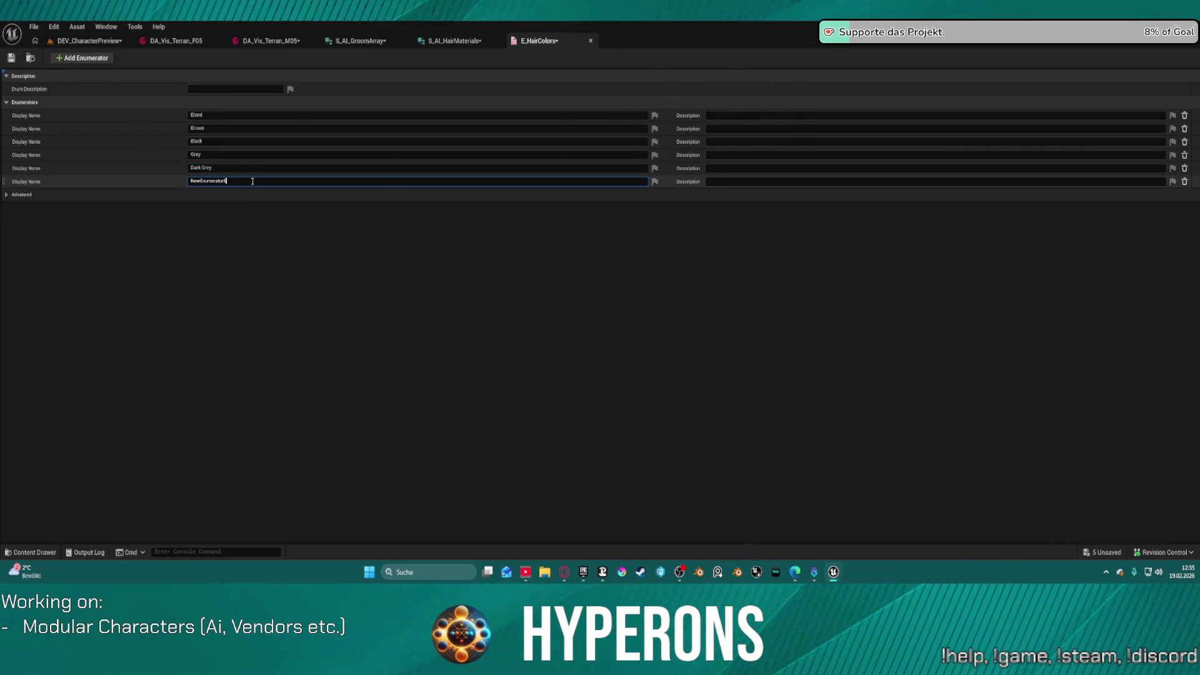
key(ctrl+a)
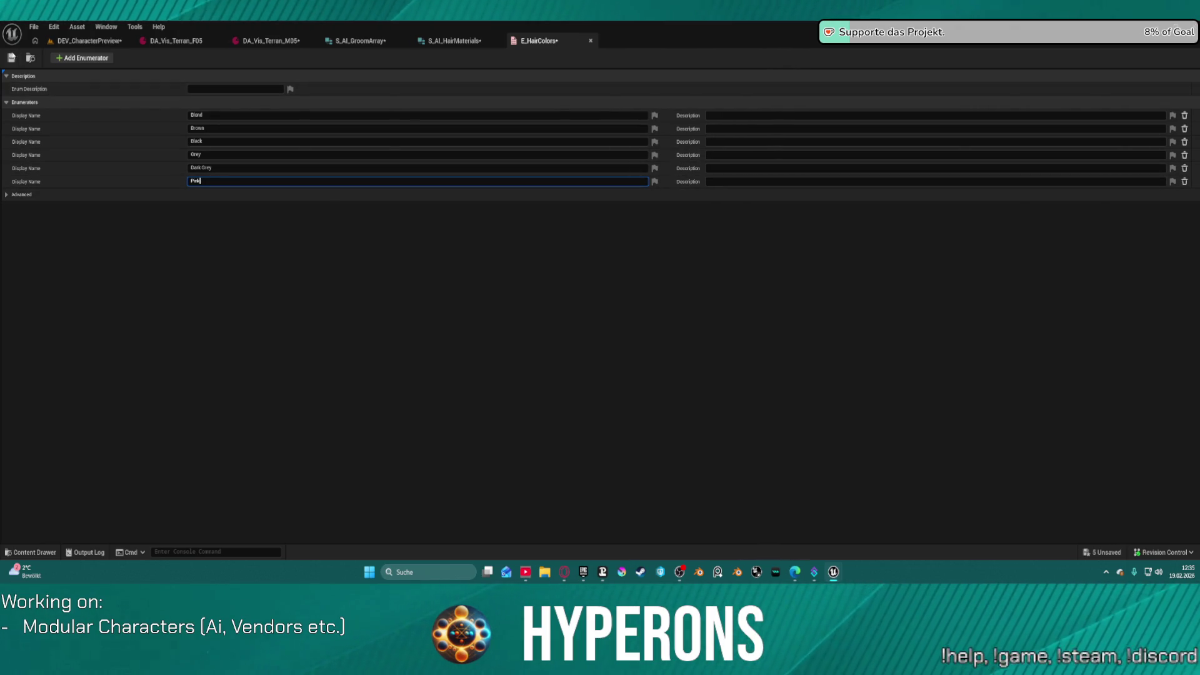
click(11, 57)
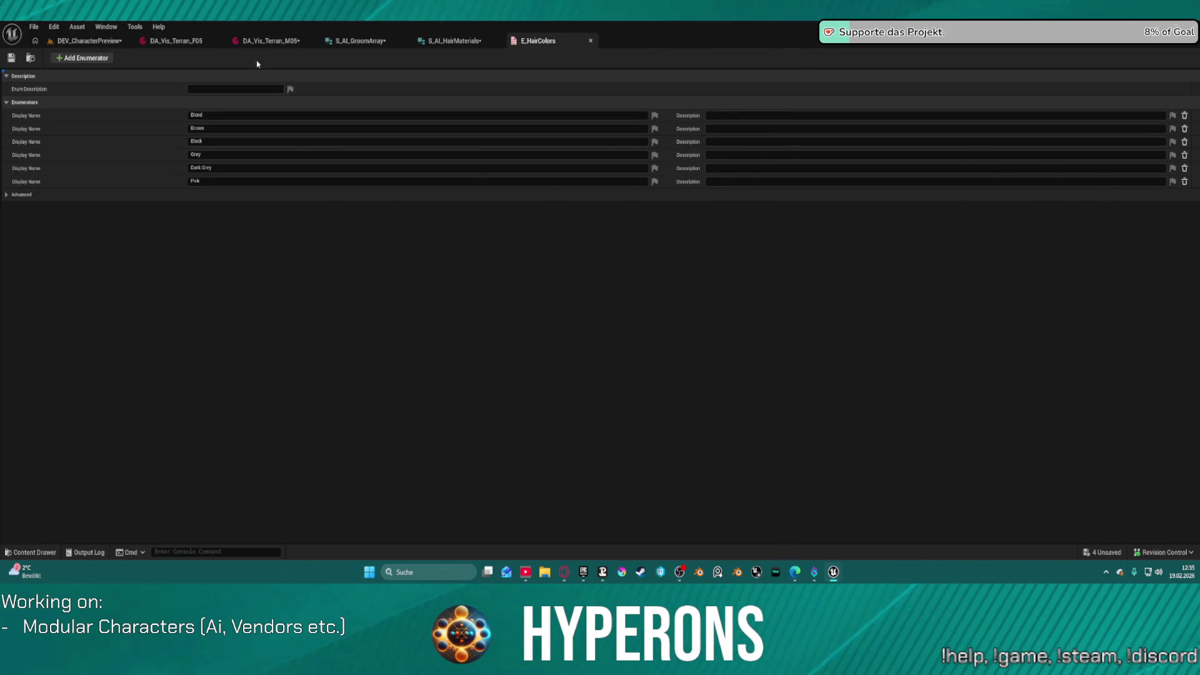
click(450, 40)
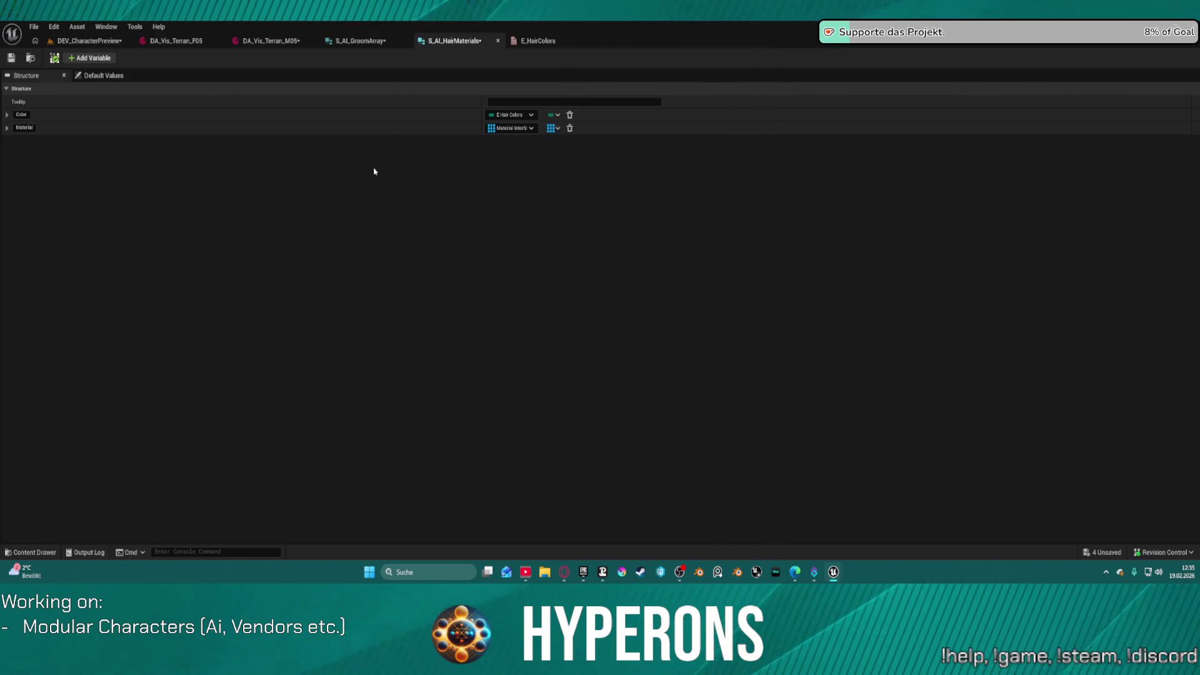
Step: Save S_AI_HairMaterials and switch to the S_AI_GroomArray struct
click(12, 59)
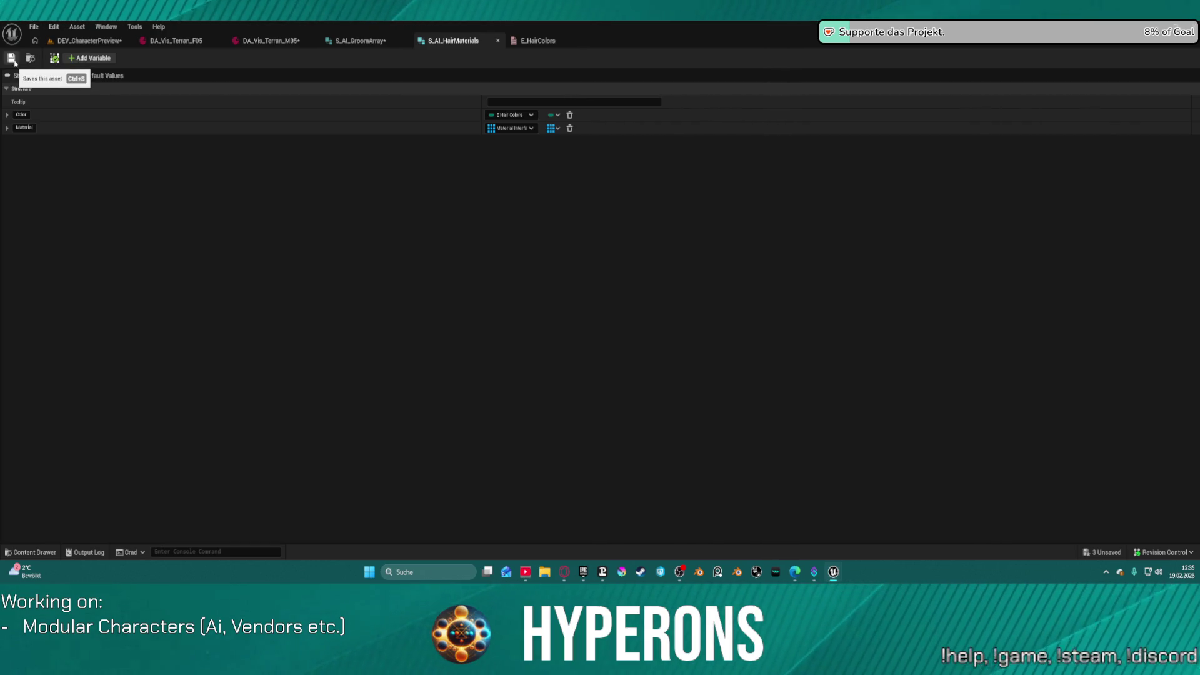
click(358, 41)
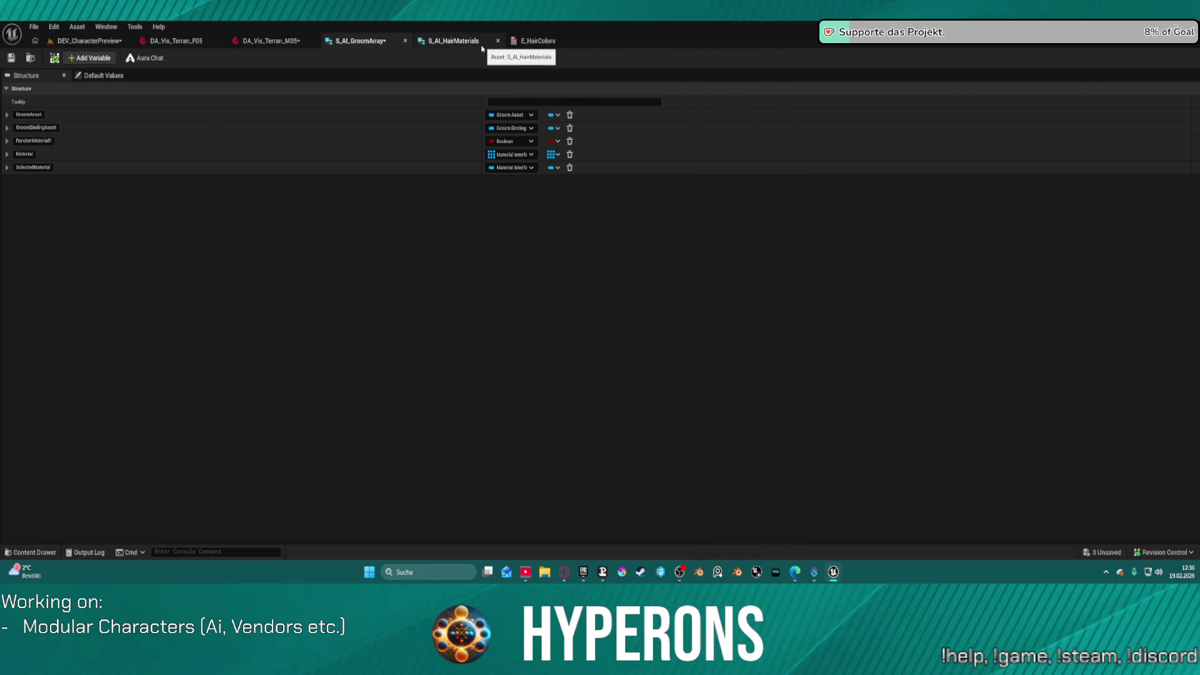
Step: Open S_AI_AssignGroom in a tab beside DA_Vis_Terran_M05 and delete its Socket member
key(ctrl+space)
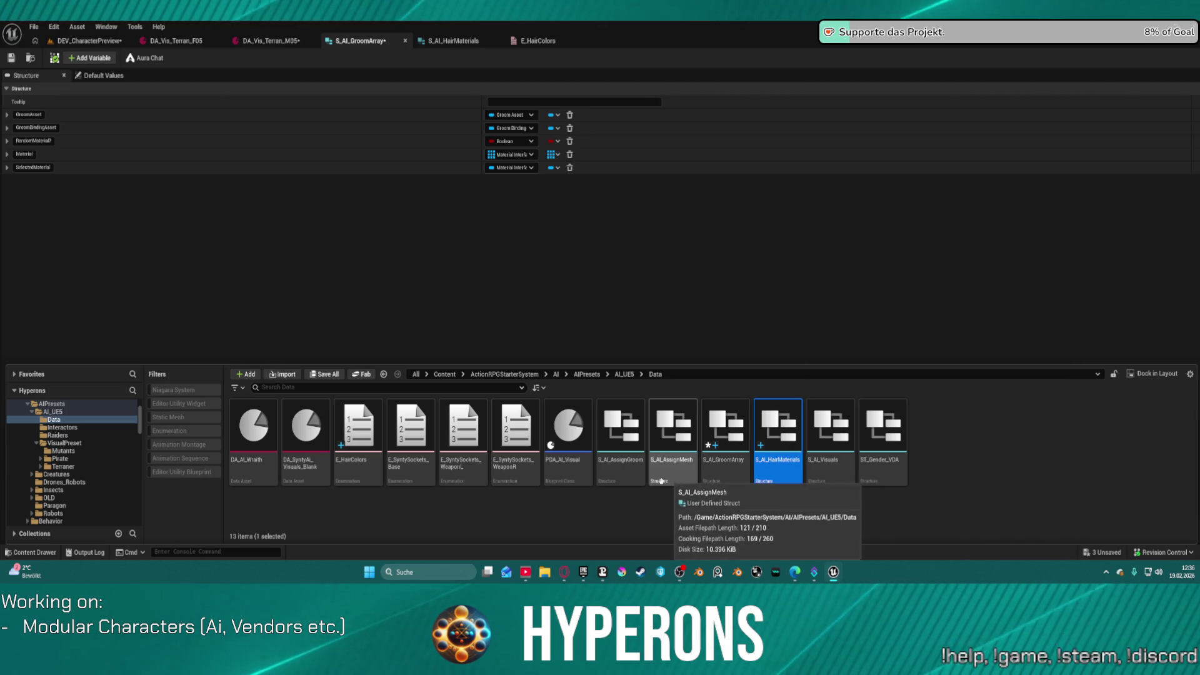
double_click(622, 438)
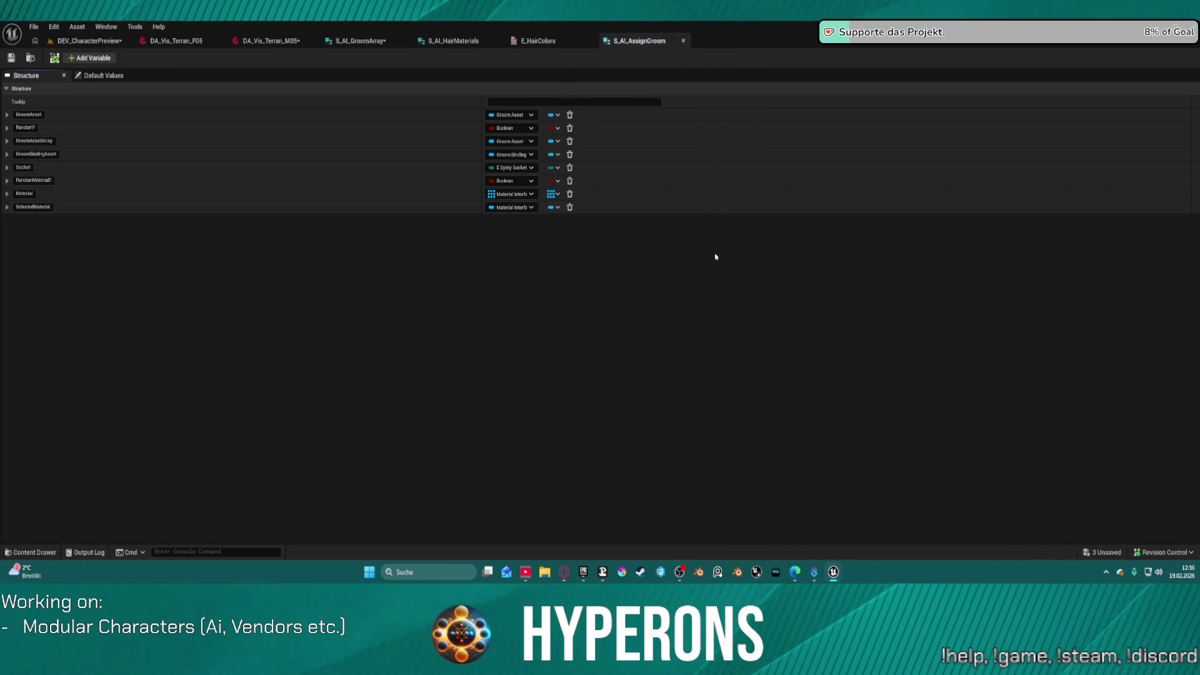
drag(610, 45, 331, 49)
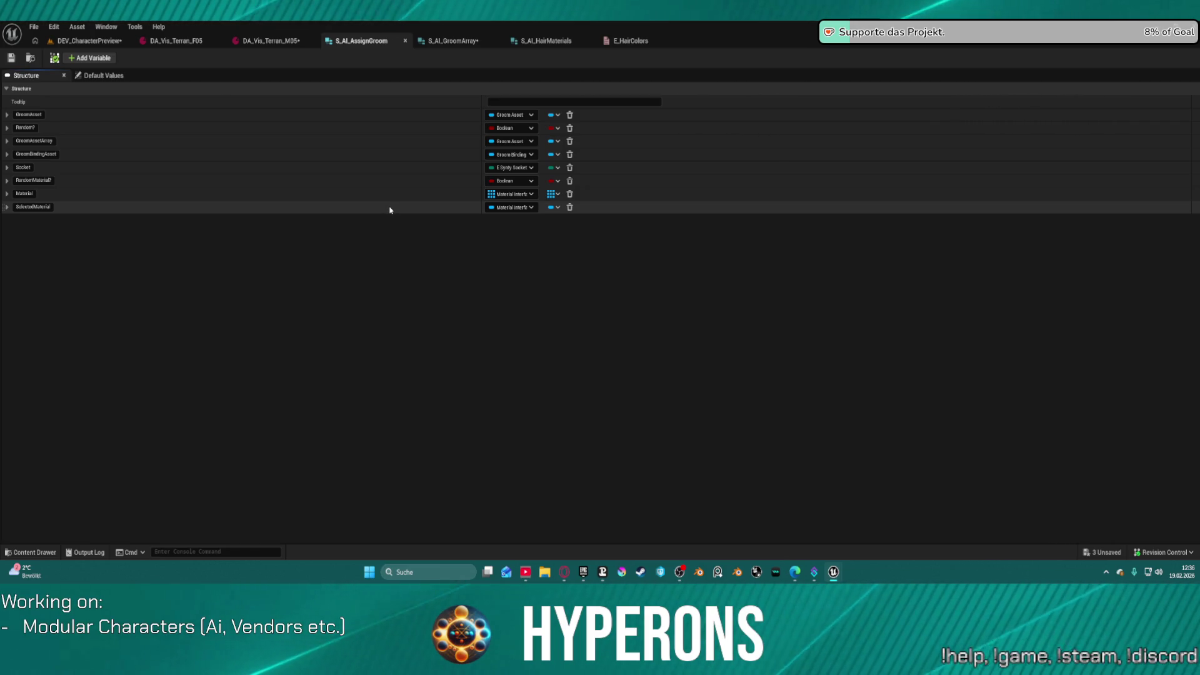
click(570, 168)
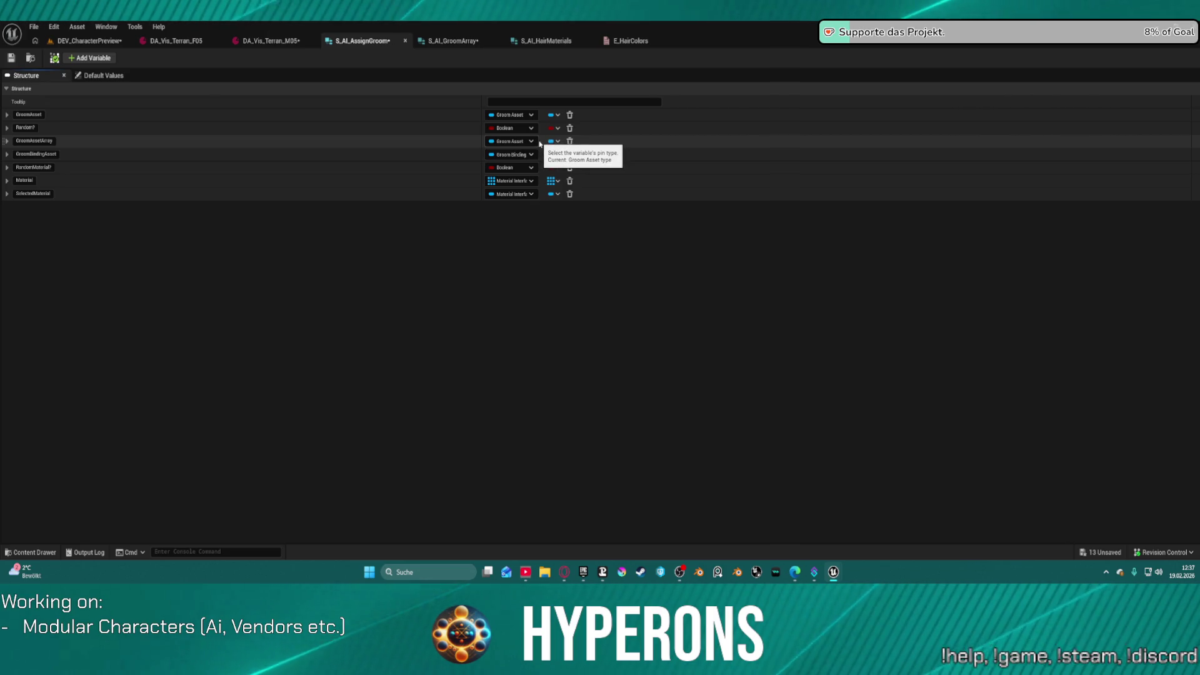
Step: Review the groom entries in DA_Vis_Terran_M05's Details panel, then return to S_AI_GroomArray
click(238, 42)
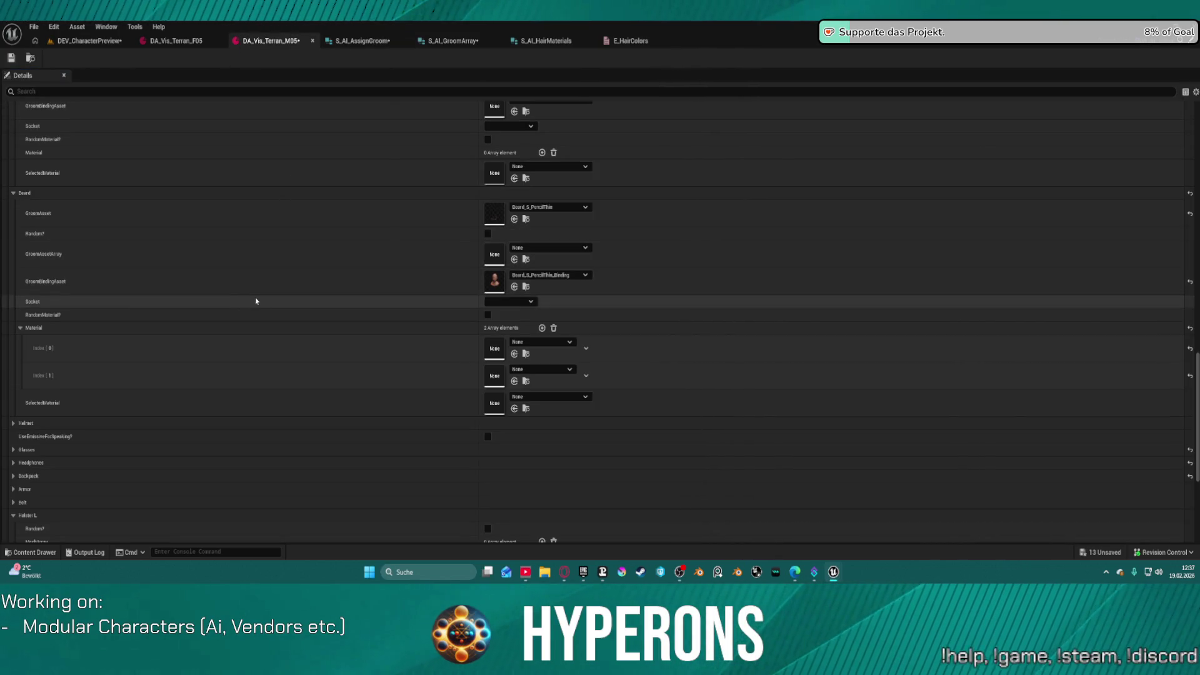
scroll(256, 301, up, 5)
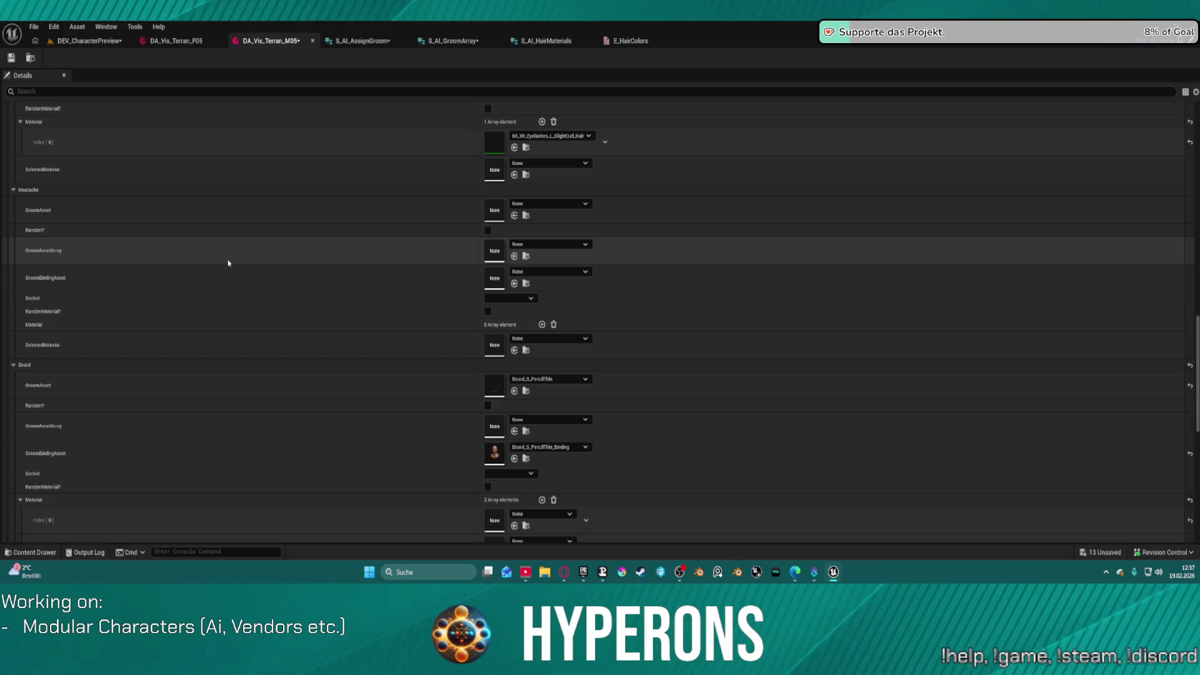
scroll(250, 263, up, 13)
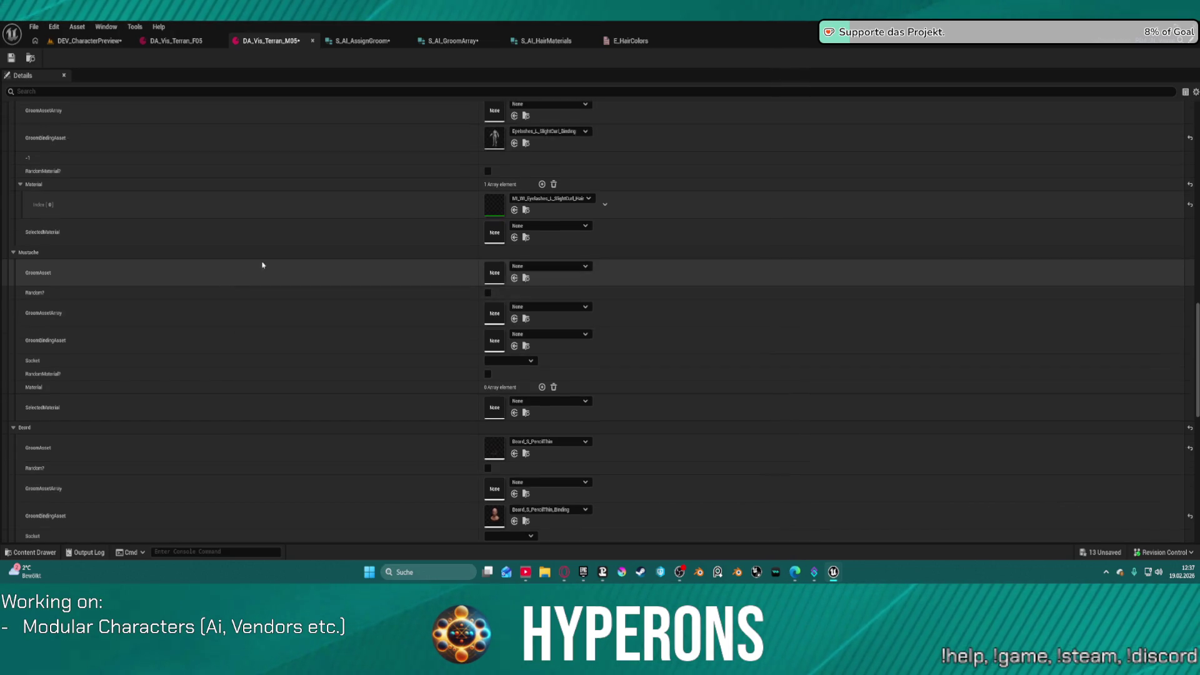
scroll(340, 265, up, 11)
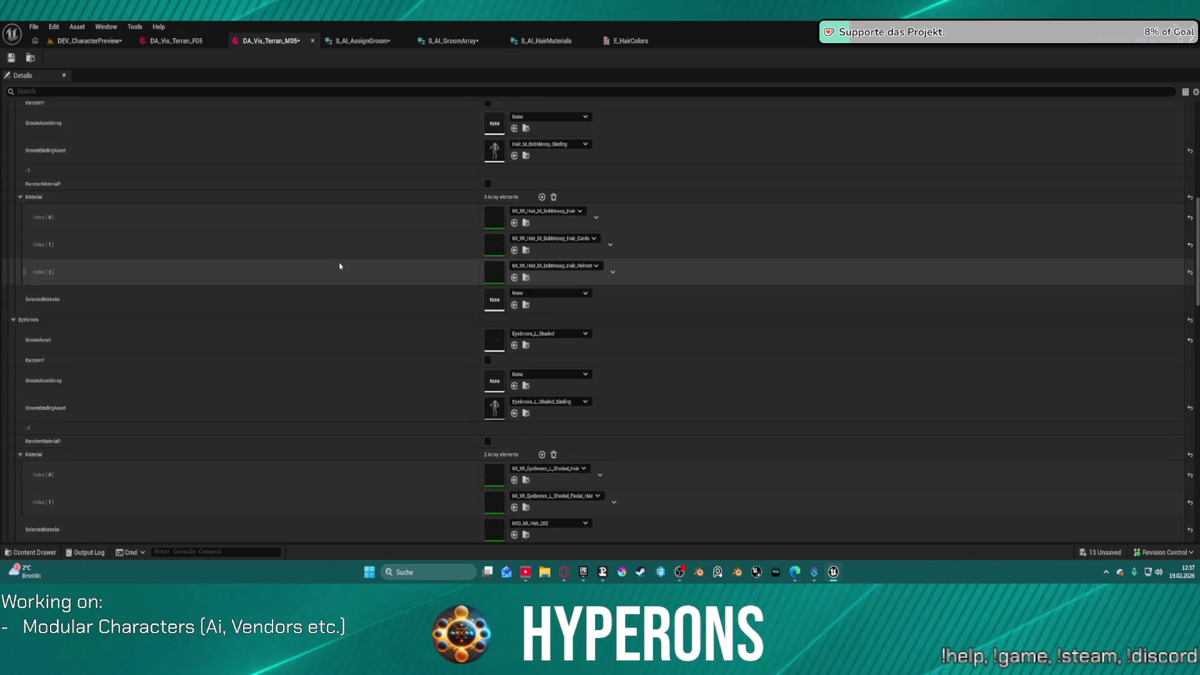
scroll(339, 265, up, 2)
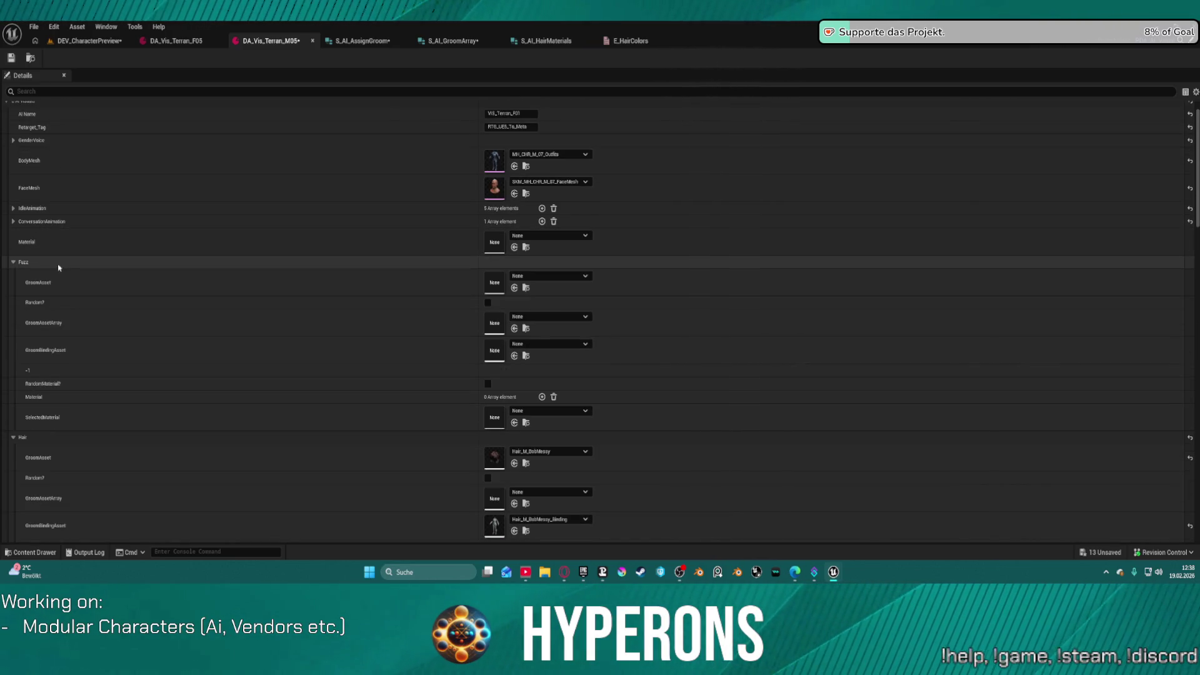
scroll(343, 307, down, 5)
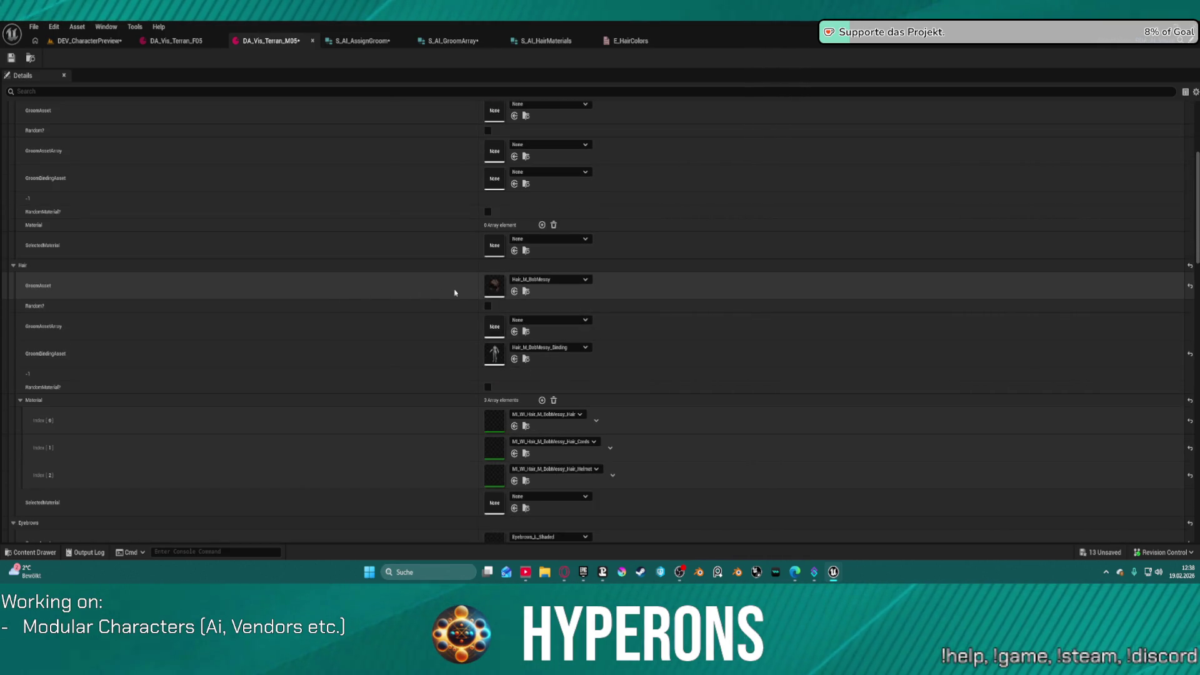
scroll(457, 293, down, 1)
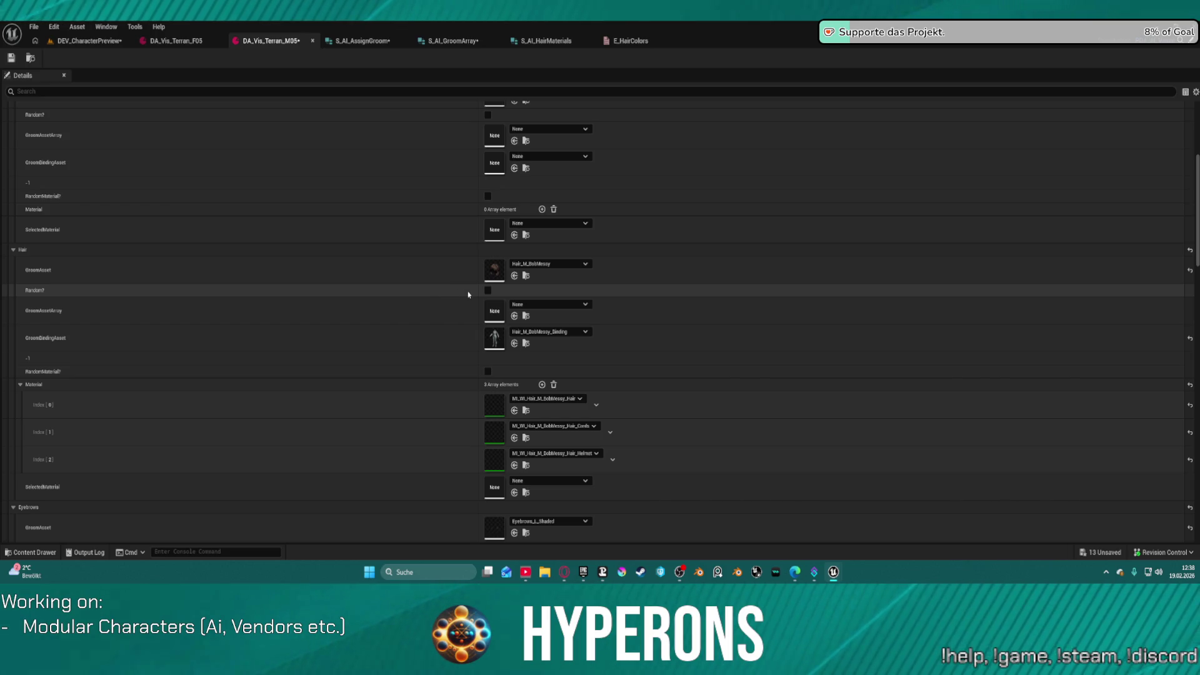
click(448, 41)
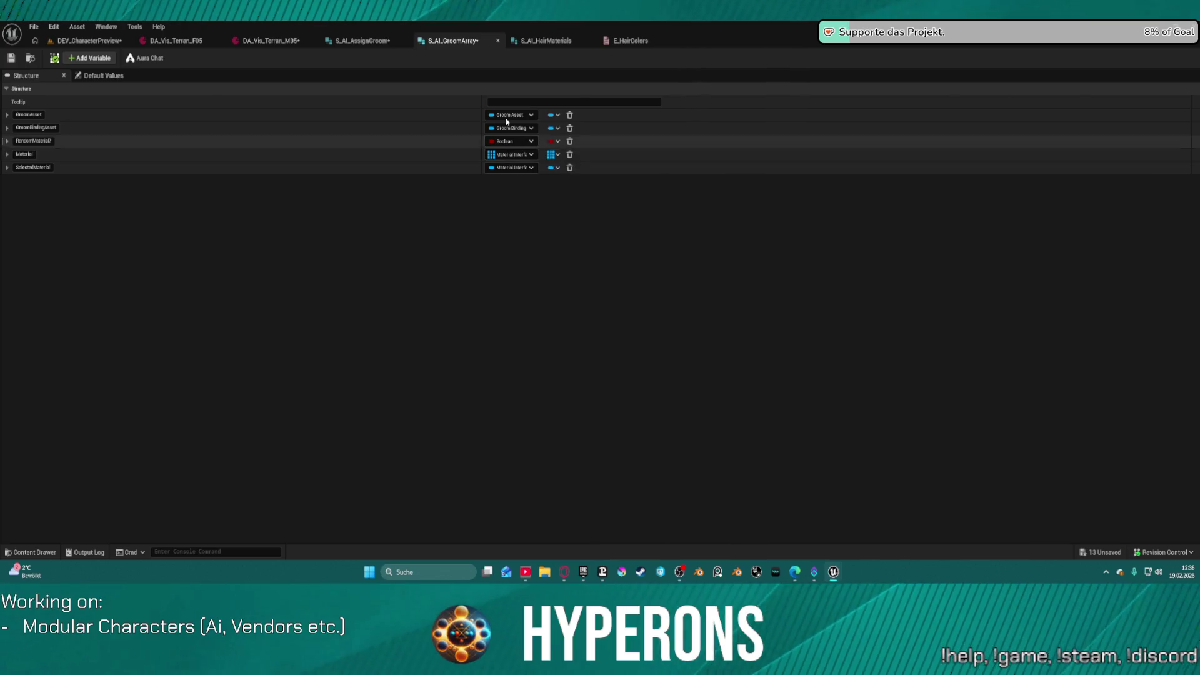
Step: Compare S_AI_AssignGroom's members with S_AI_GroomArray, then edit GroomAssetArray's variable type
click(387, 40)
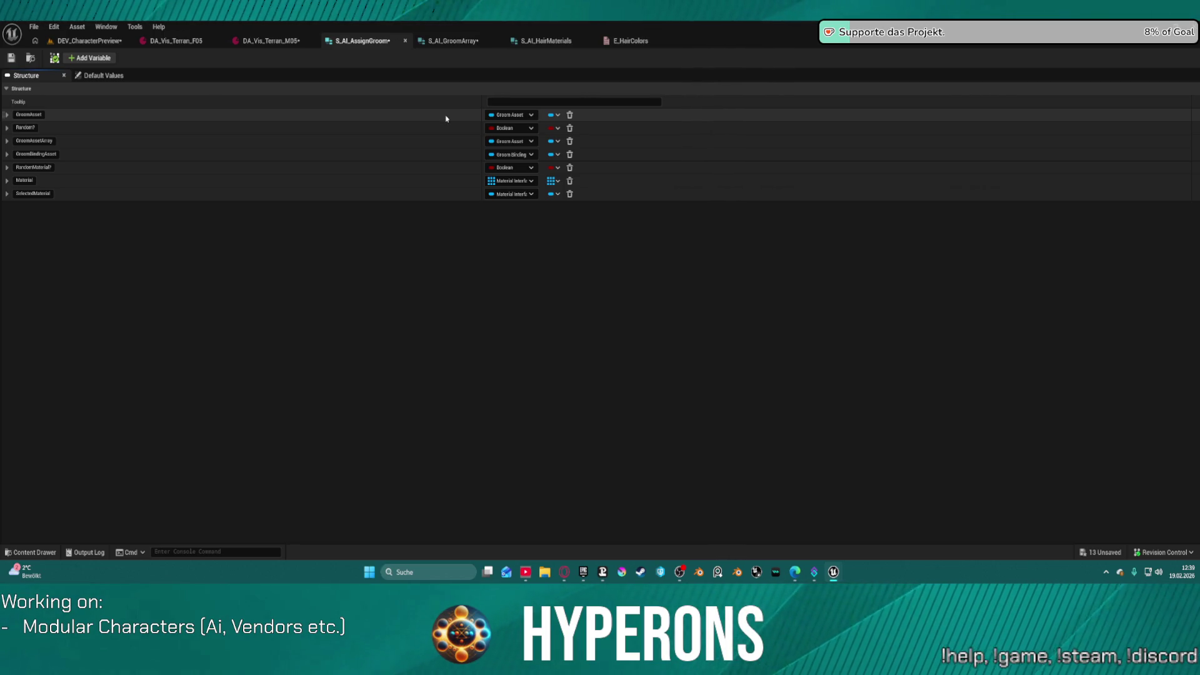
click(466, 43)
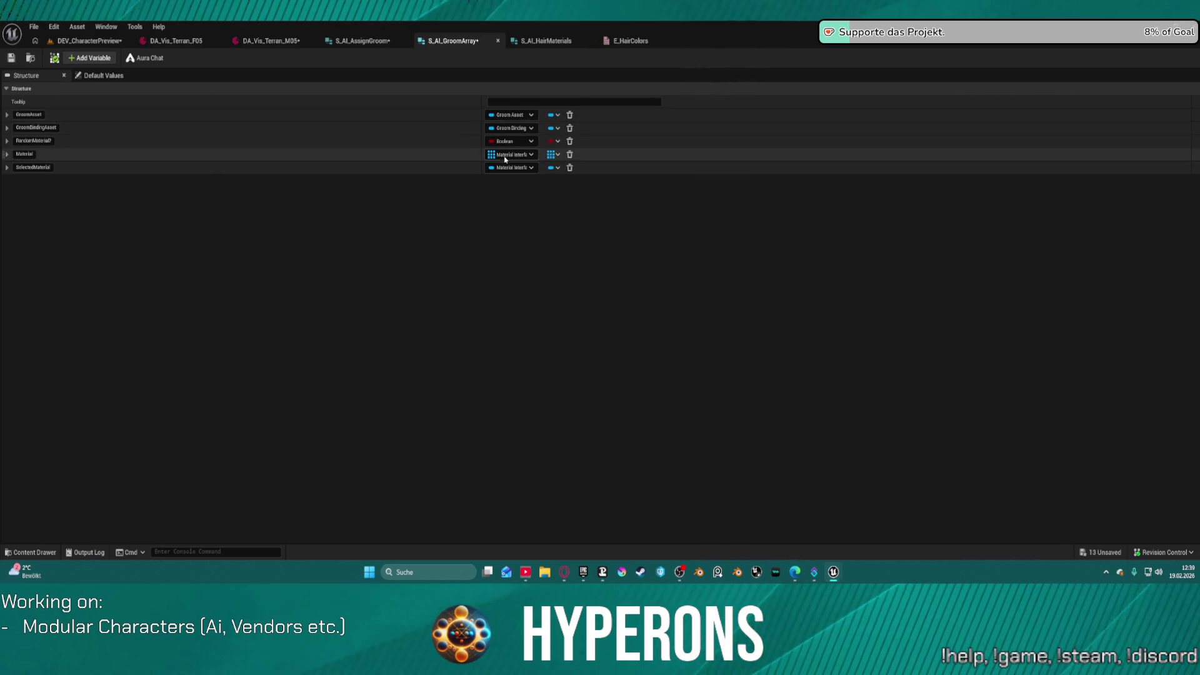
click(362, 40)
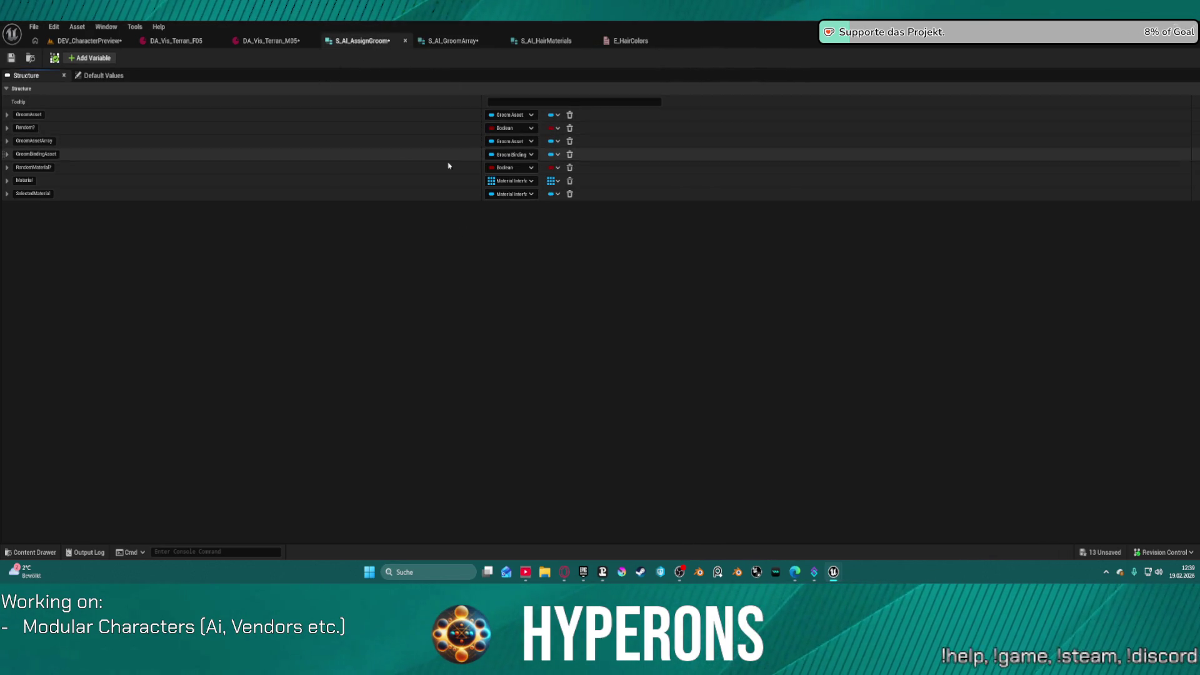
click(516, 141)
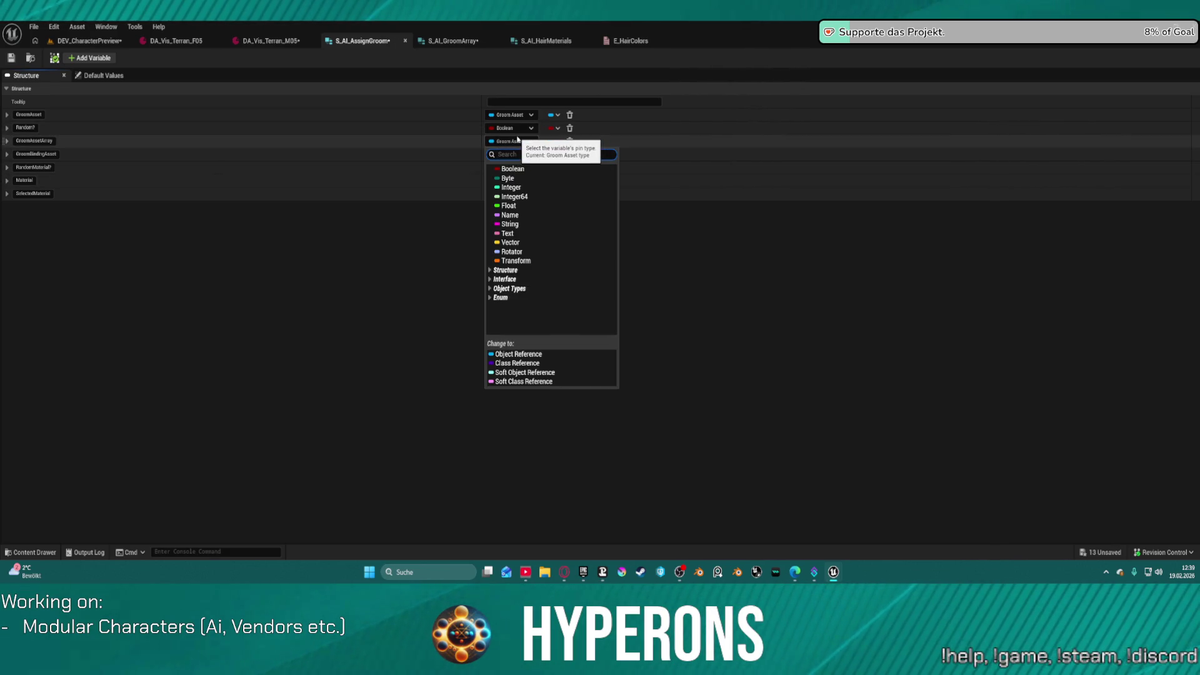
Step: Retype GroomAssetArray from Groom Asset to the S_AI_GroomArray struct and save
text(groom)
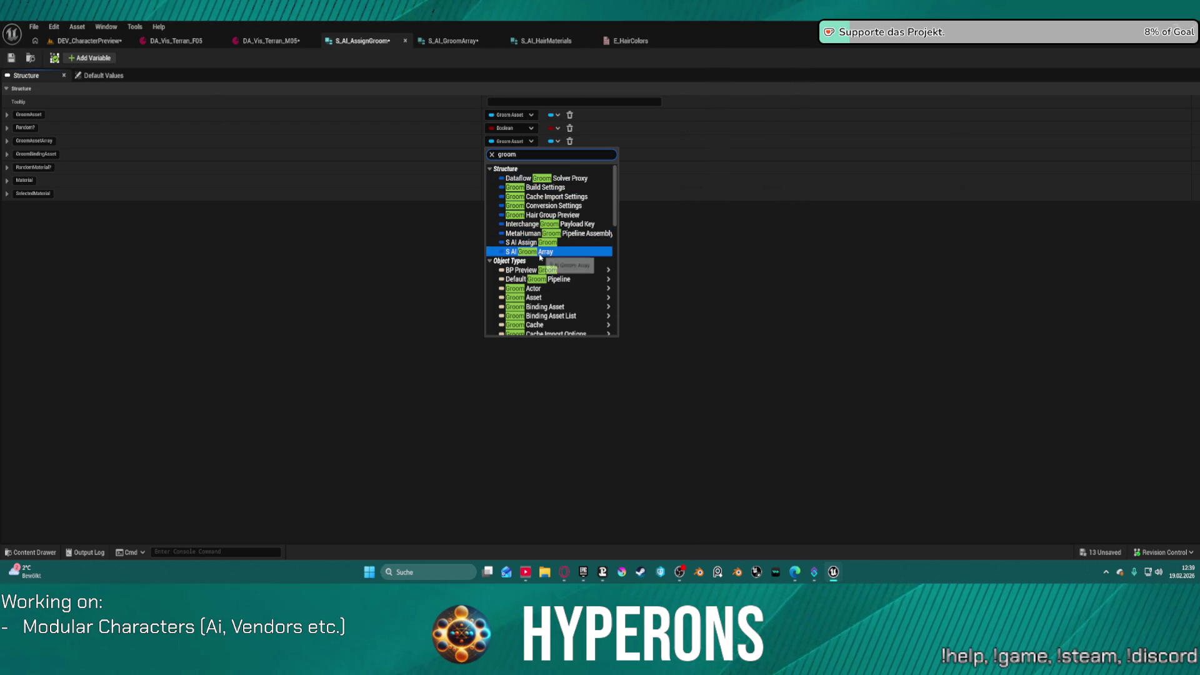
click(546, 256)
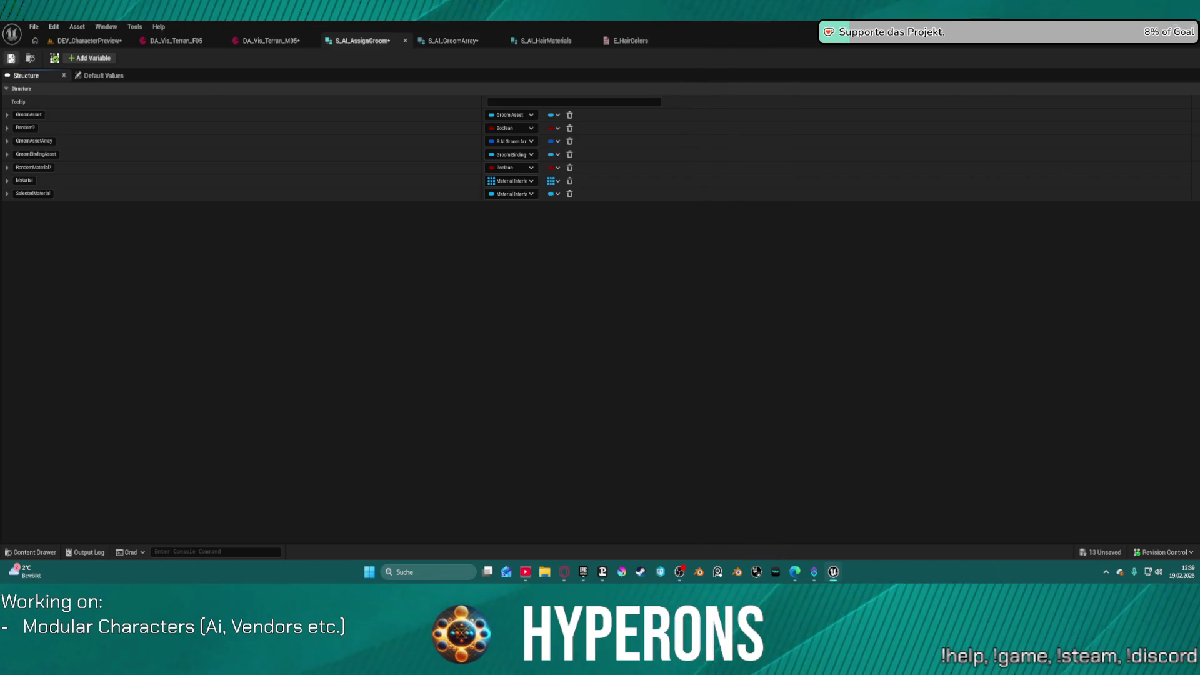
click(11, 57)
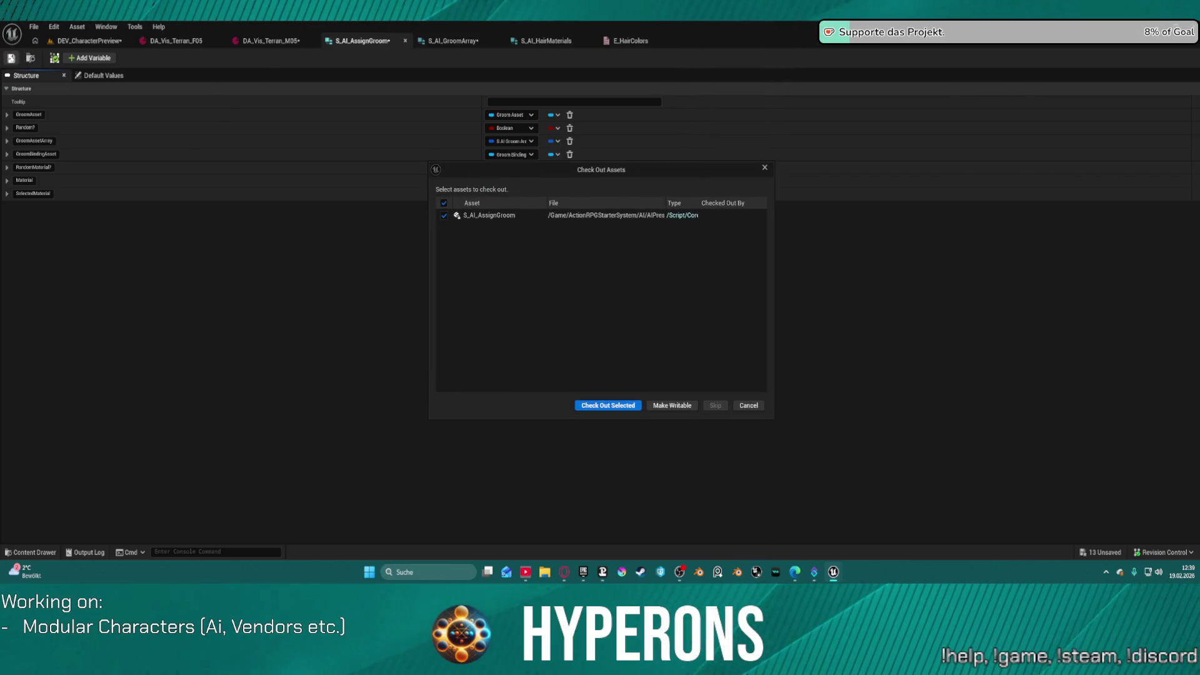
Step: Check out S_AI_AssignGroom for saving and inspect GroomAssetArray's nested default fields
click(621, 406)
click(103, 75)
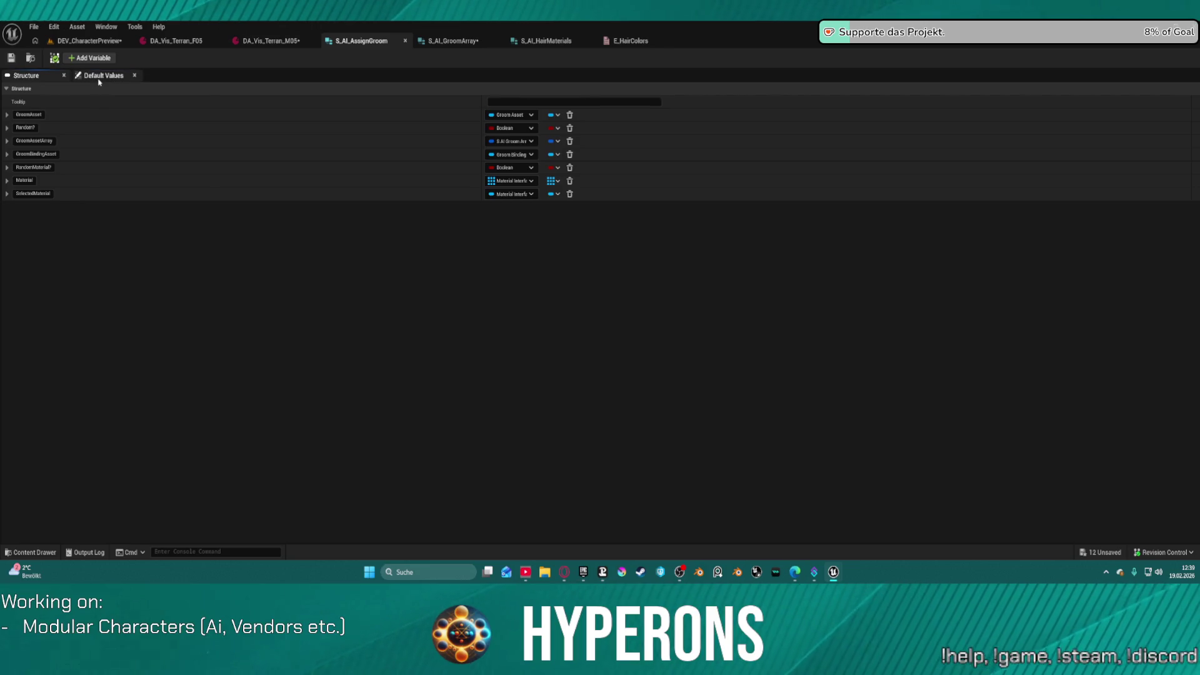
click(8, 142)
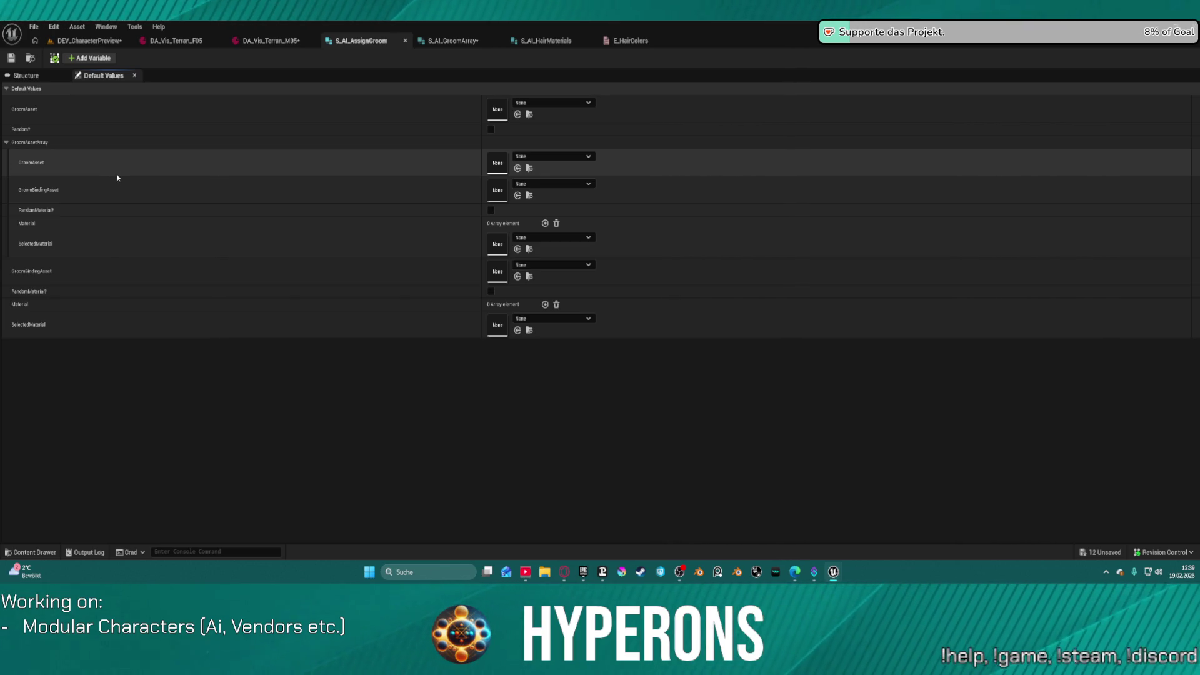
click(9, 145)
click(26, 75)
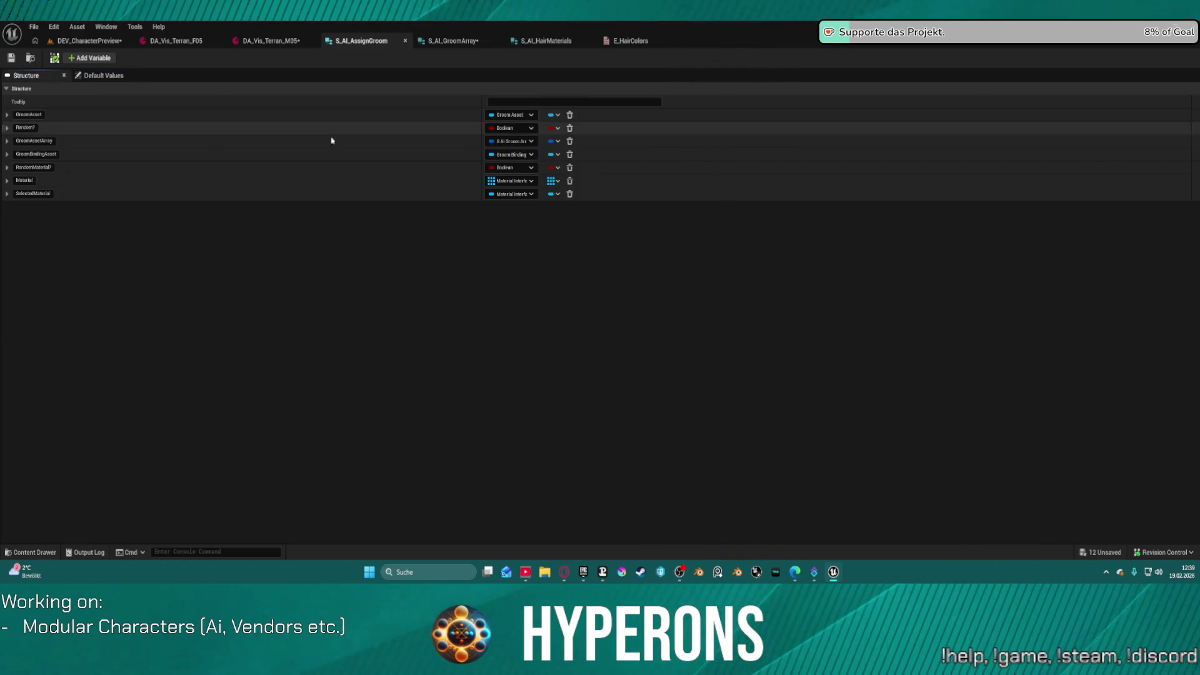
Step: Make GroomAssetArray an array, save, and add one default element
click(554, 144)
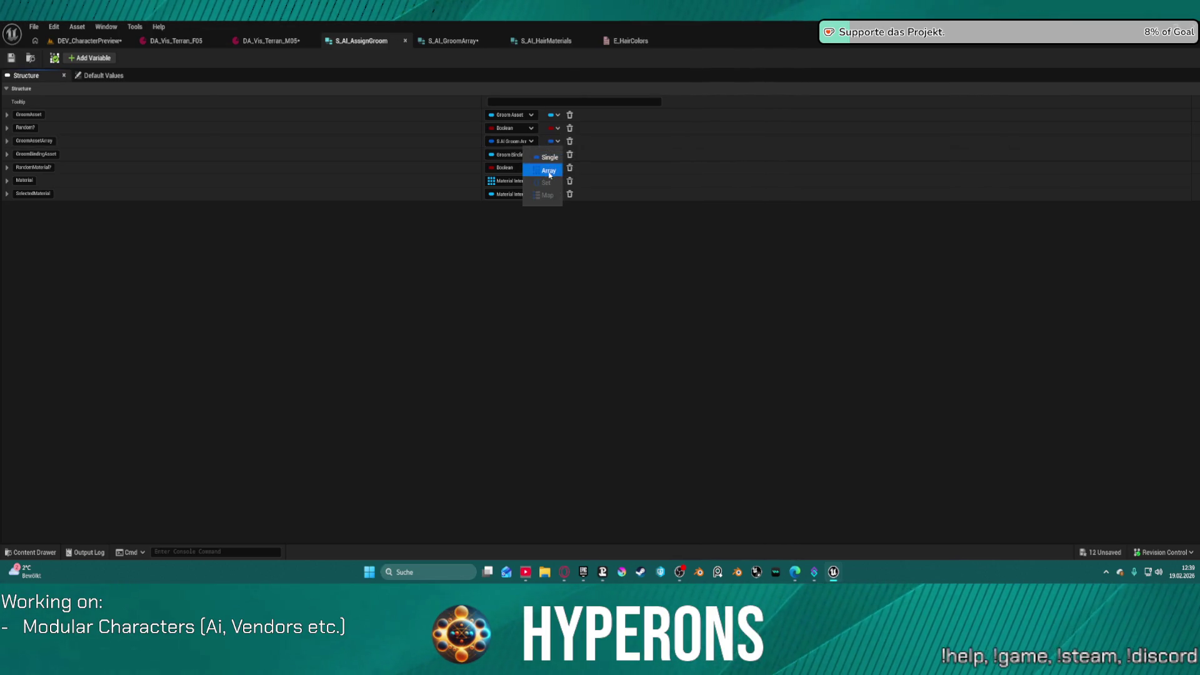
click(544, 167)
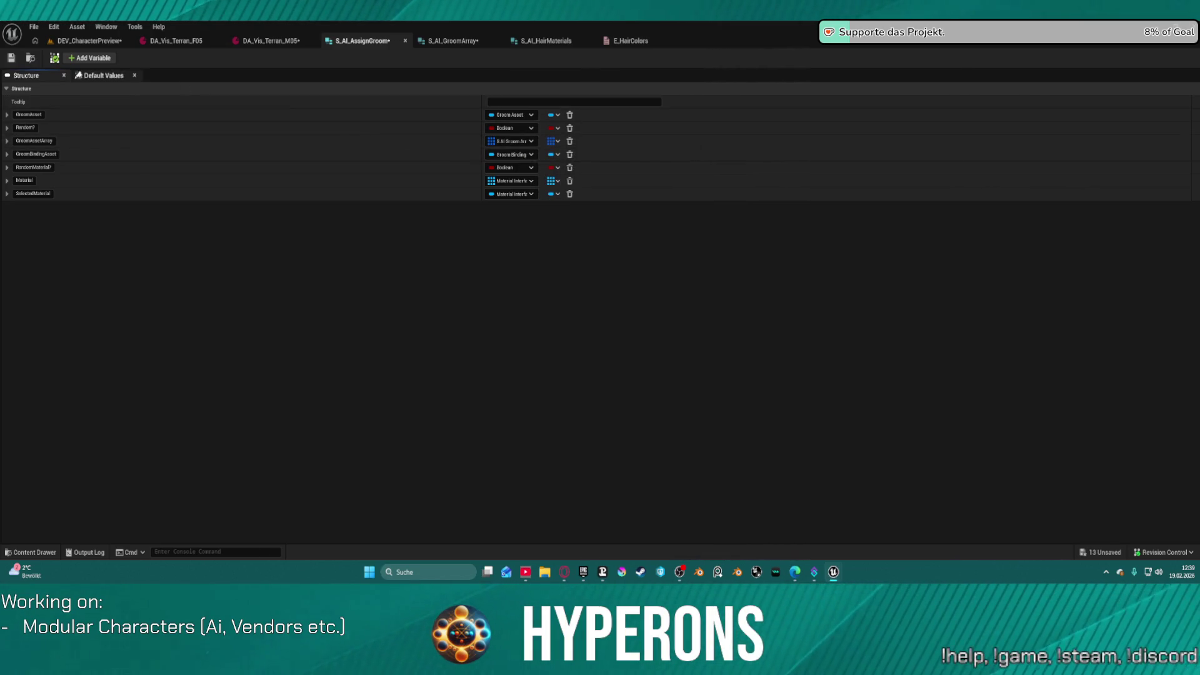
key(ctrl+s)
click(130, 78)
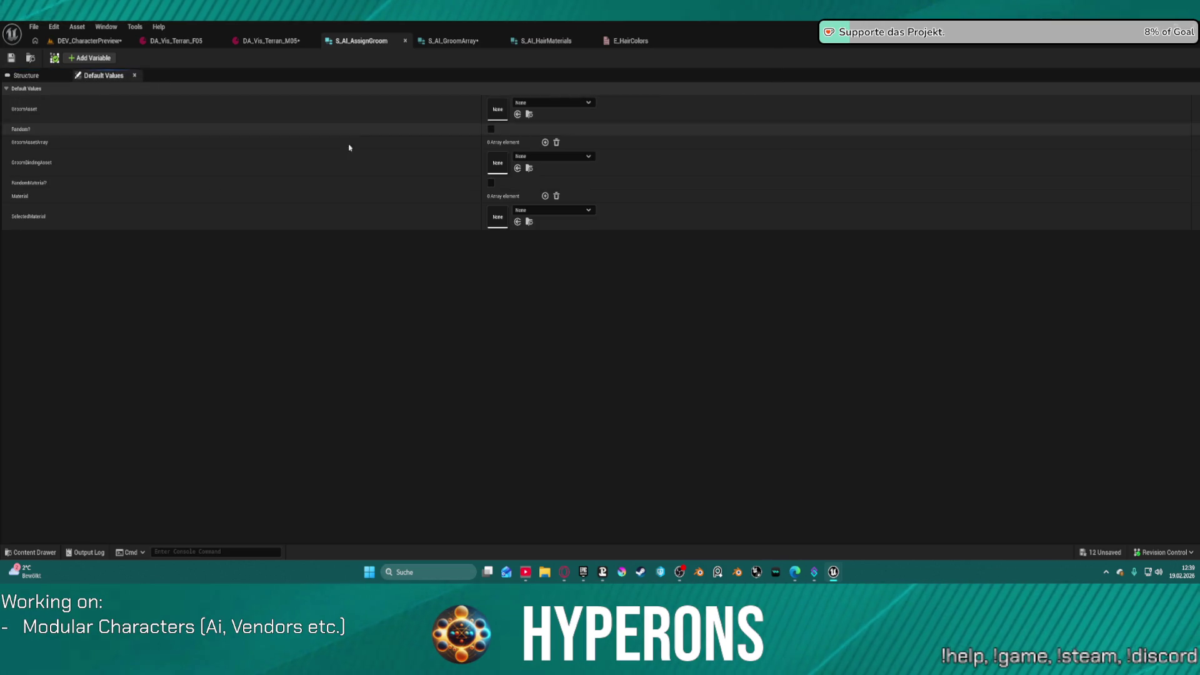
click(545, 142)
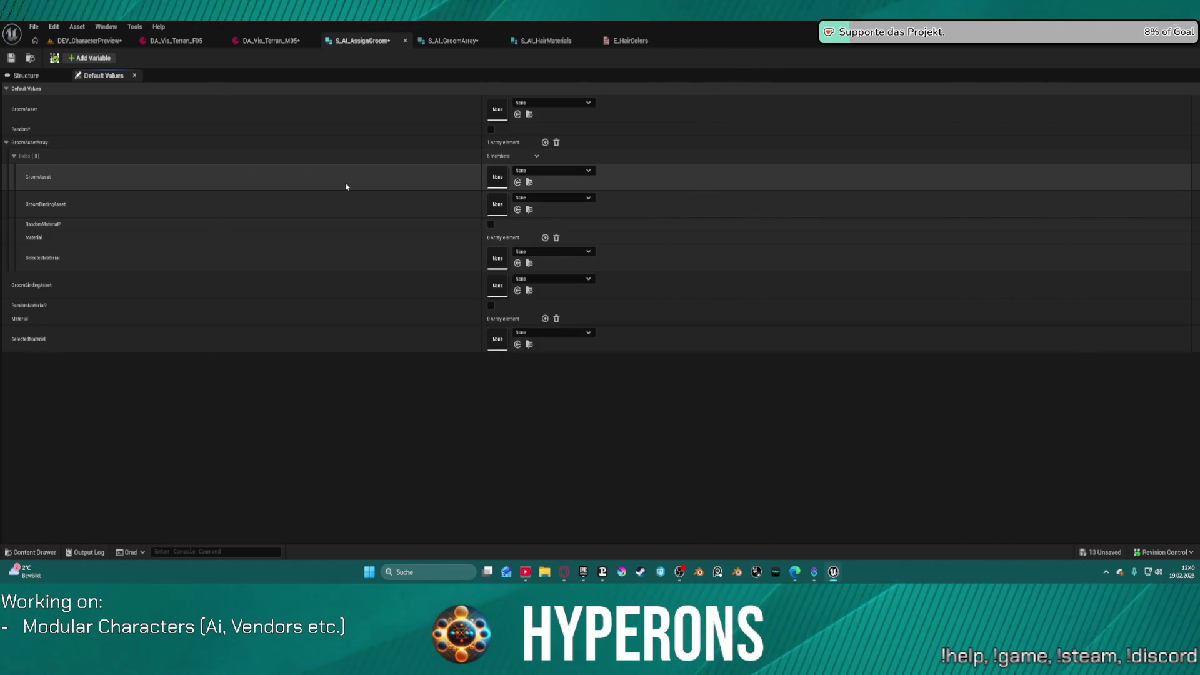
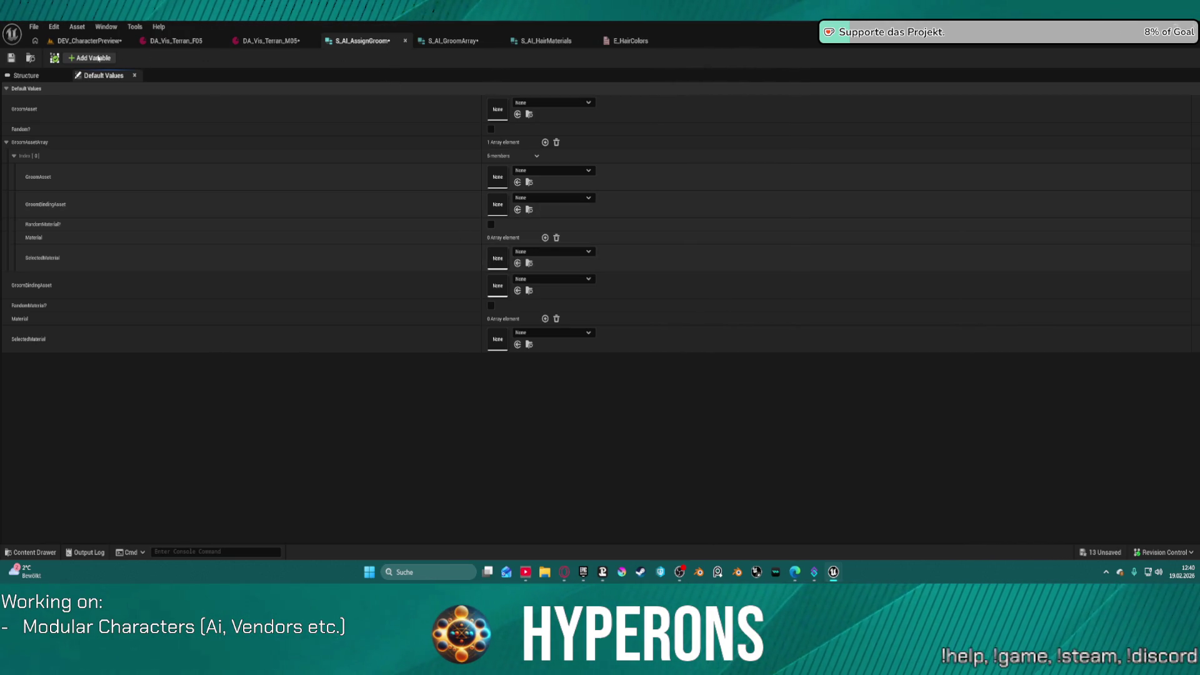
Step: Review the struct members and check S_AI_HairMaterials' Material type, leaving it unchanged
click(26, 75)
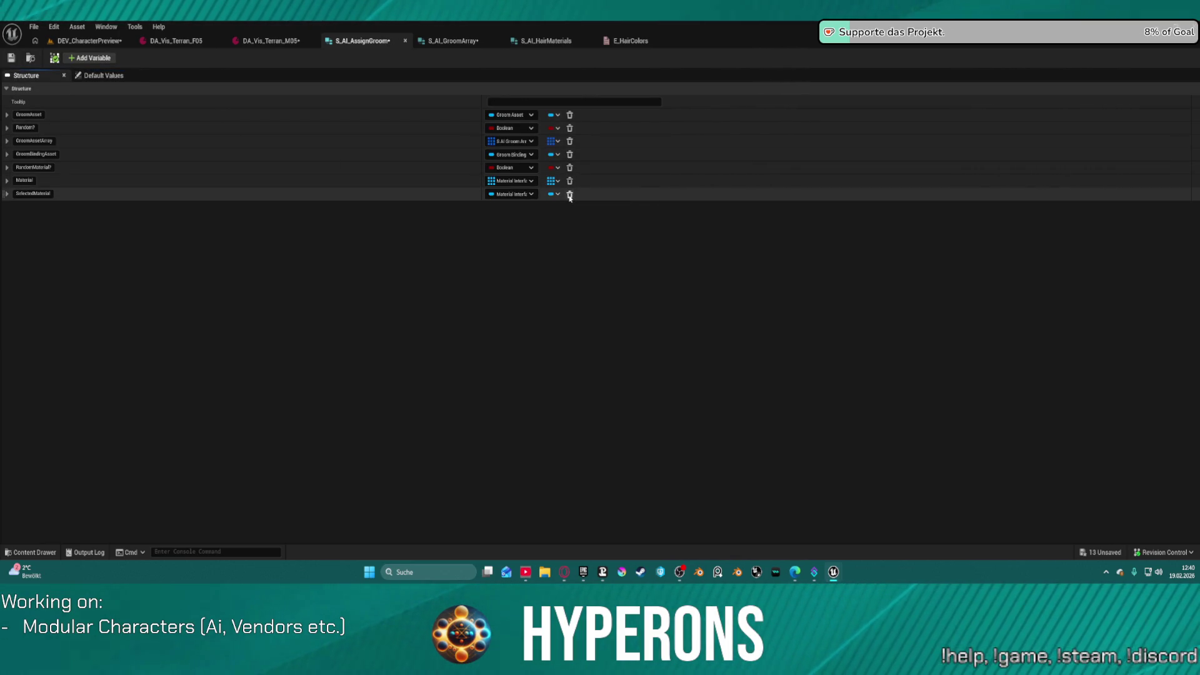
click(536, 42)
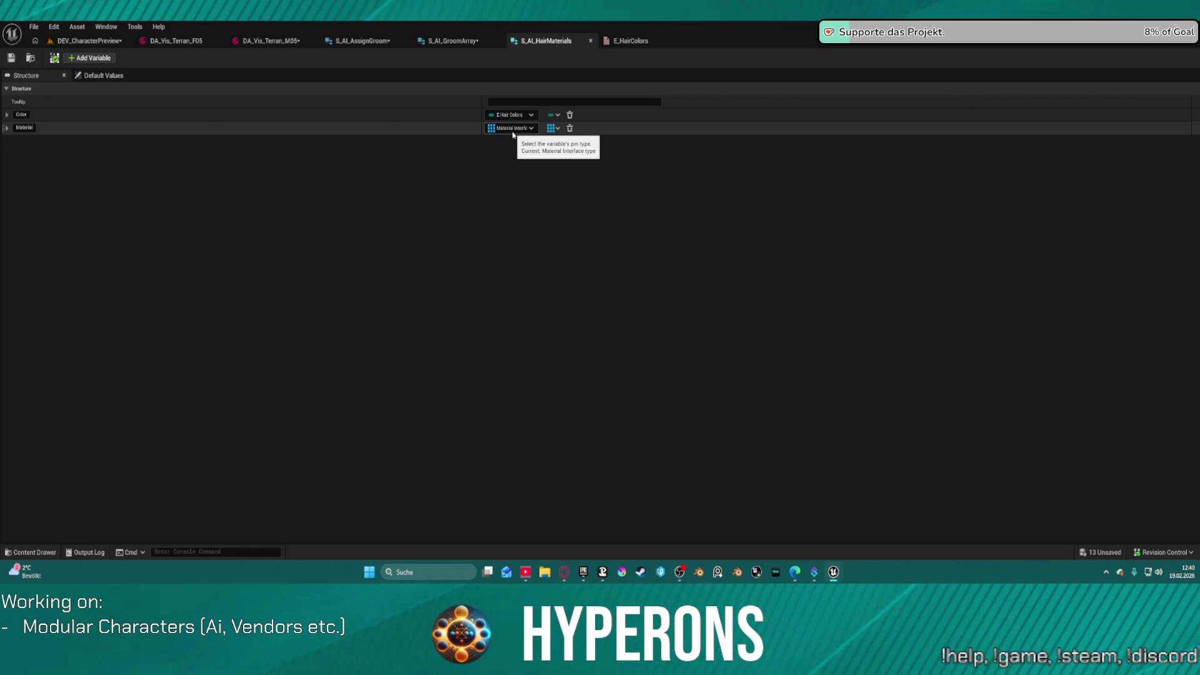
click(511, 128)
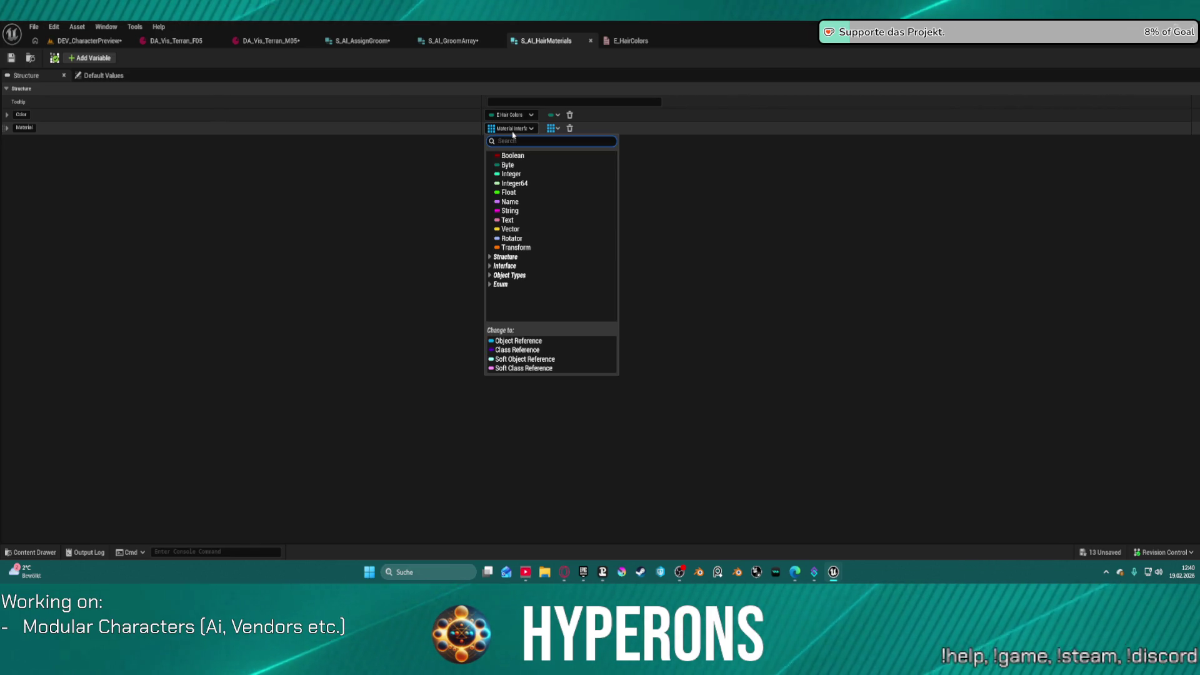
click(513, 134)
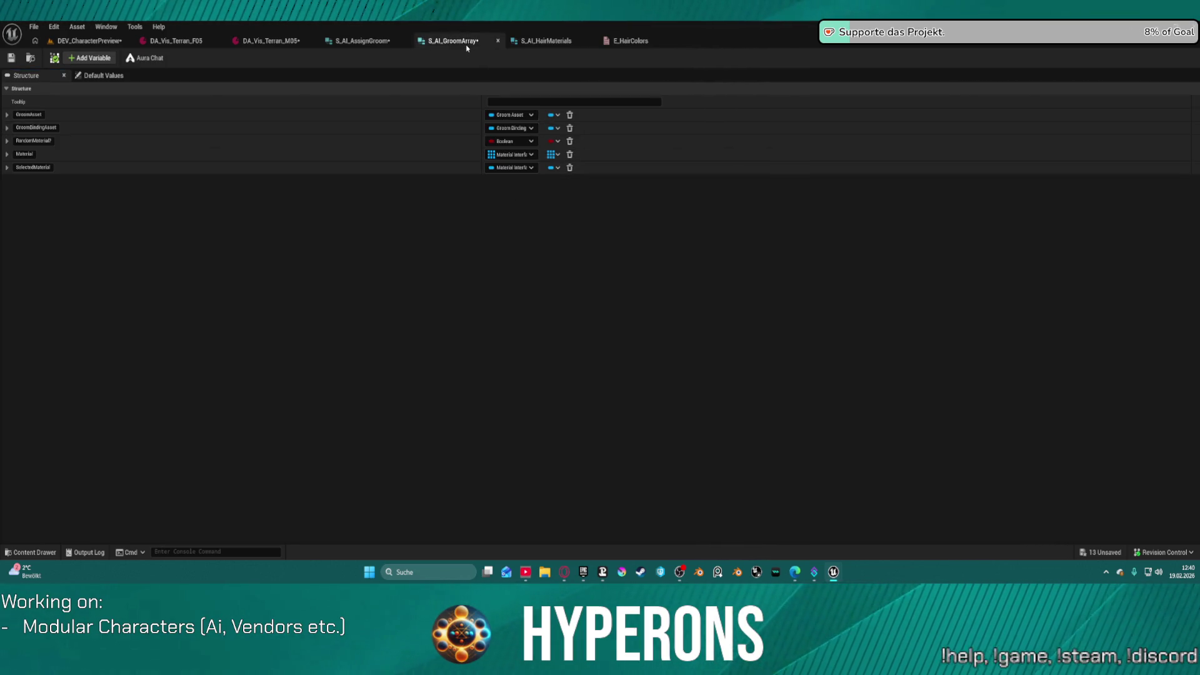
click(546, 43)
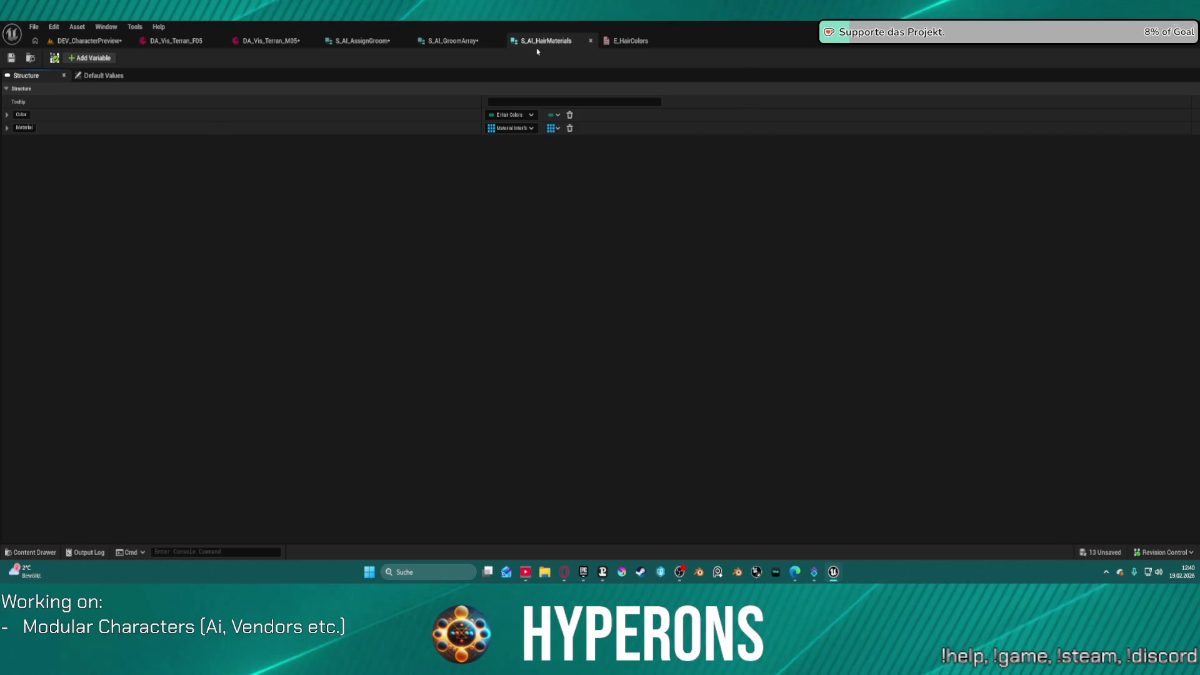
Step: Return to S_AI_AssignGroom and briefly show the content drawer at its folder
click(387, 40)
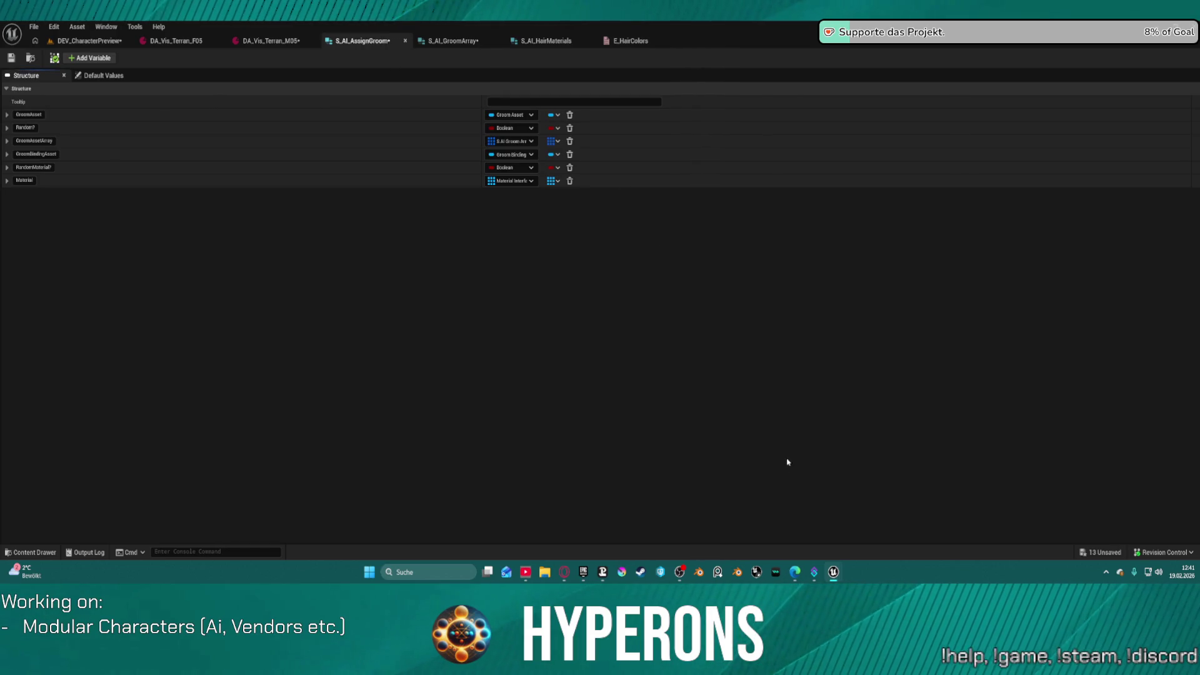
key(ctrl+space)
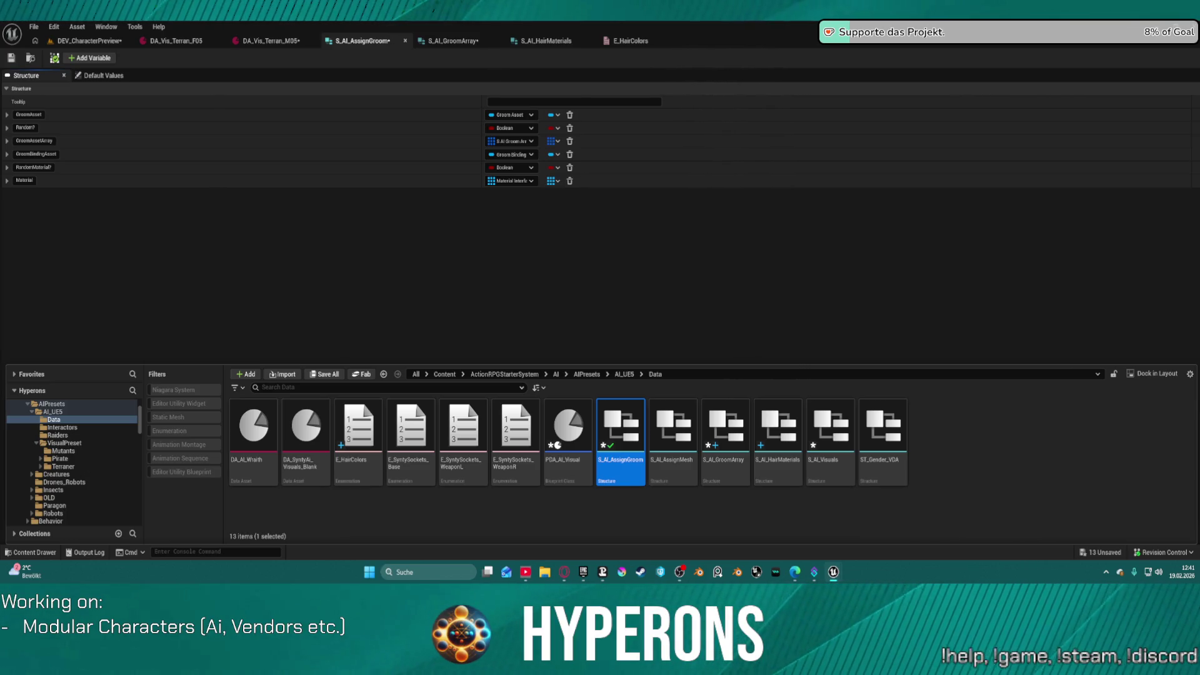
key(ctrl+space)
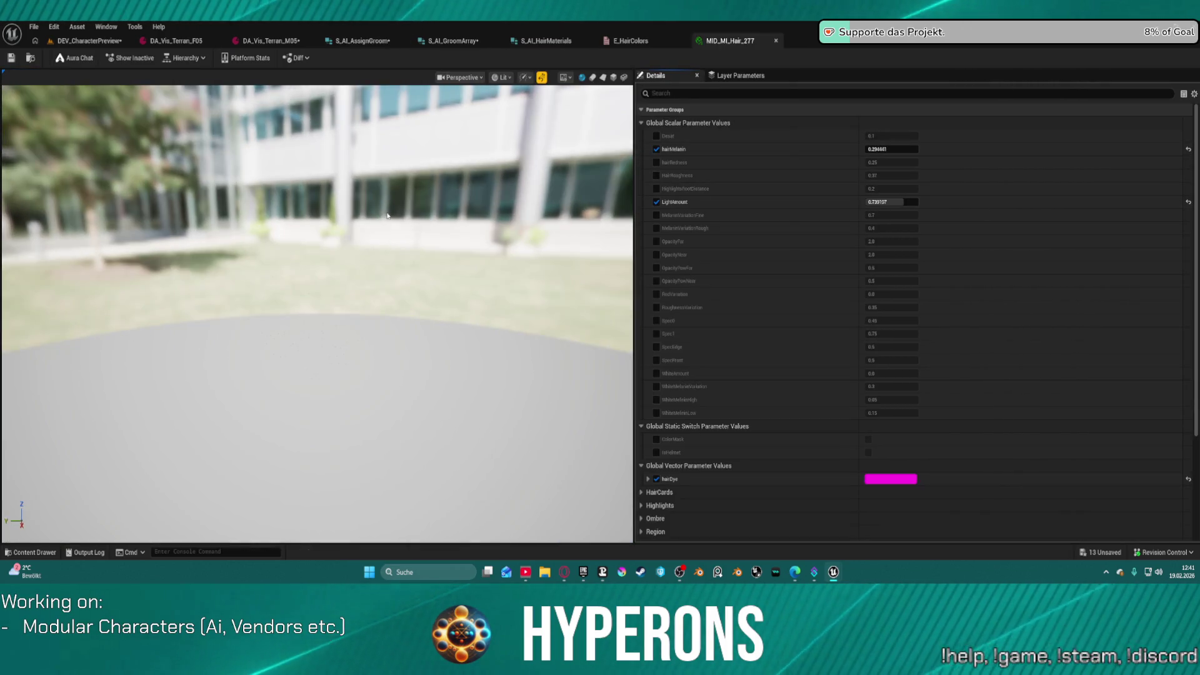
click(173, 60)
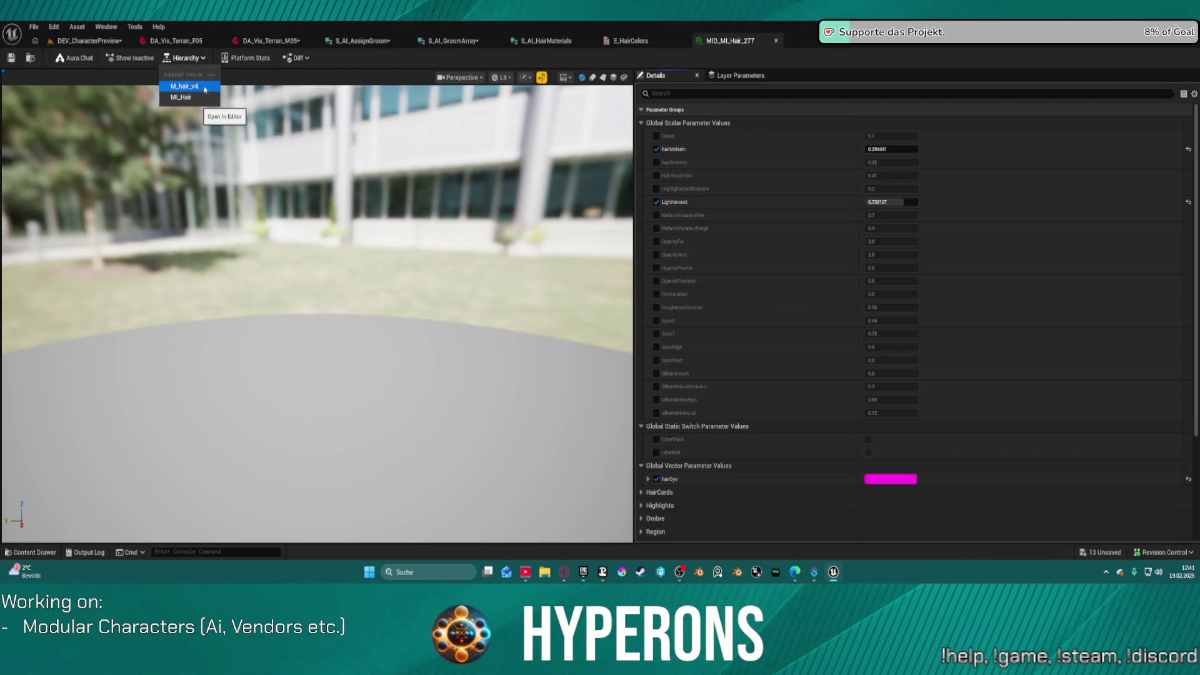
click(205, 89)
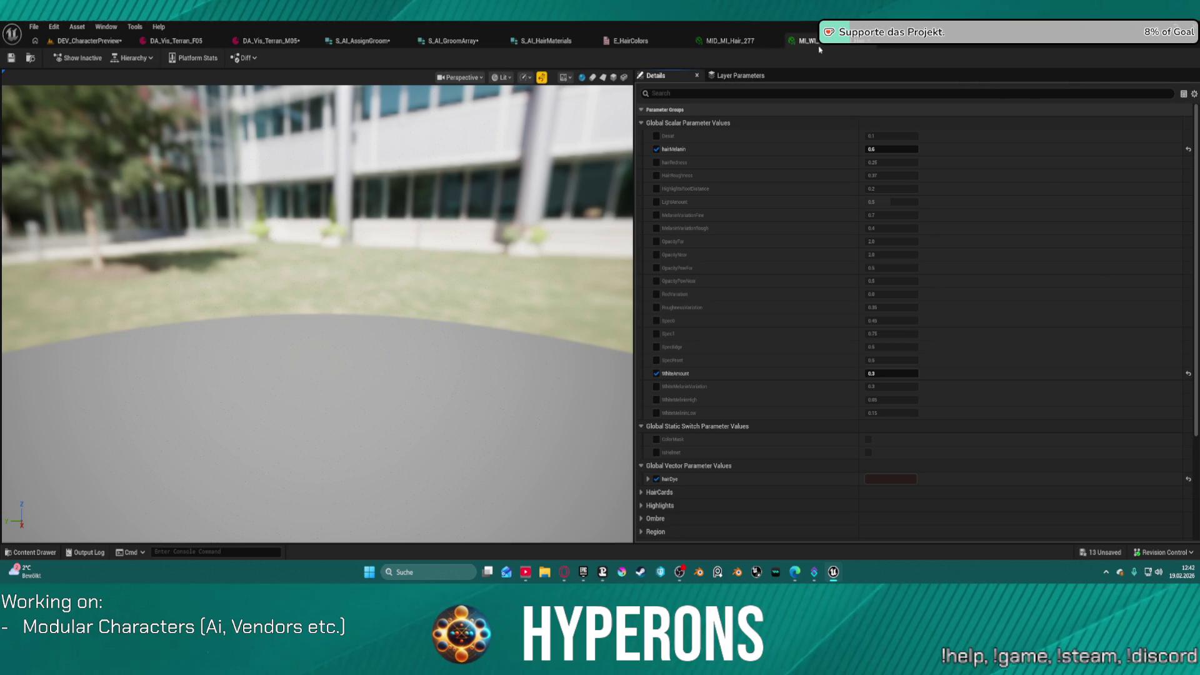
click(142, 58)
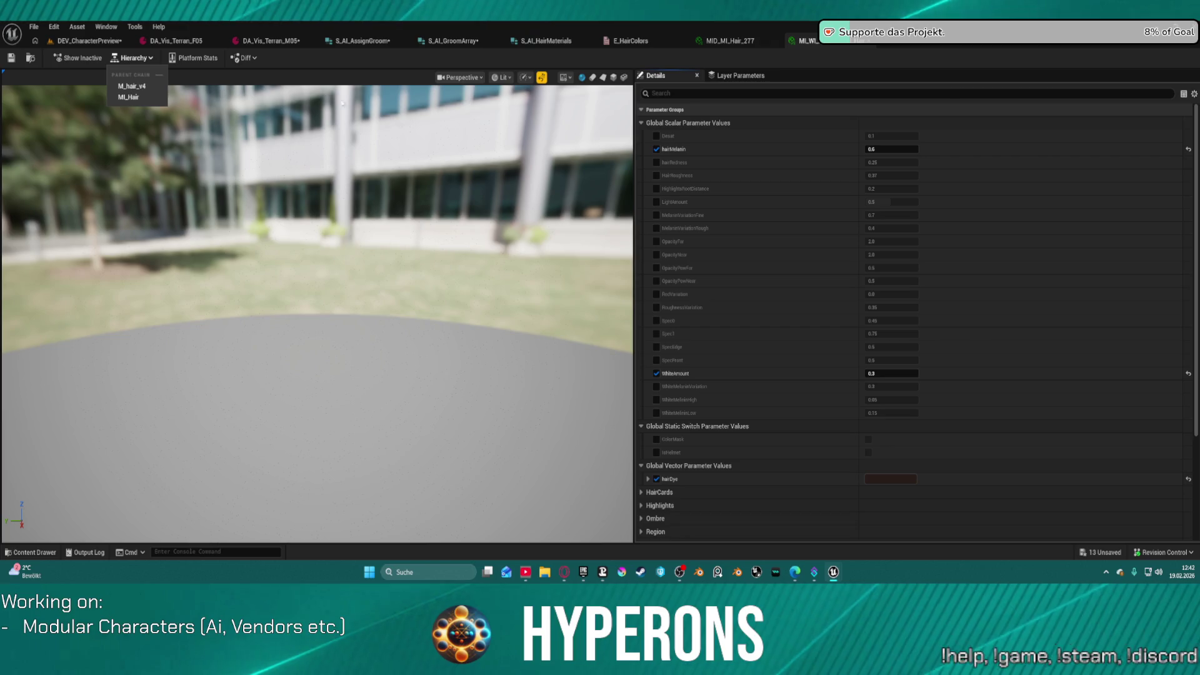
click(835, 45)
middle_click(836, 47)
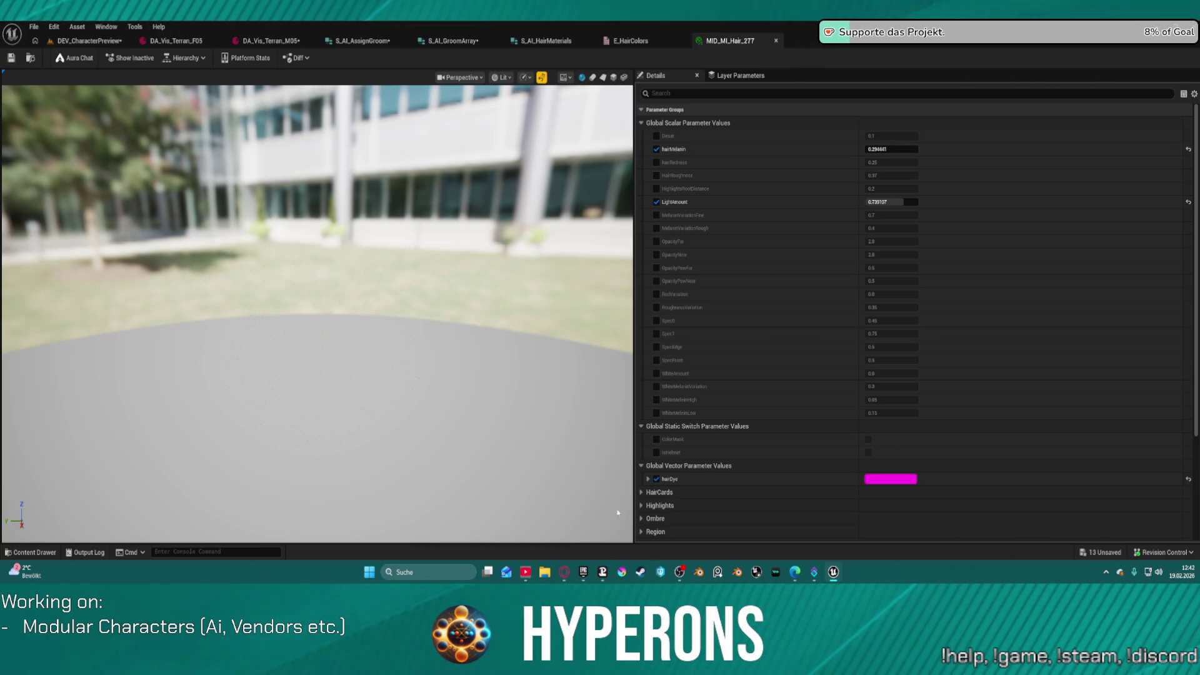
Step: Expand the HairCards and Highlights parameter groups to compare their values
click(642, 492)
scroll(676, 497, down, 1)
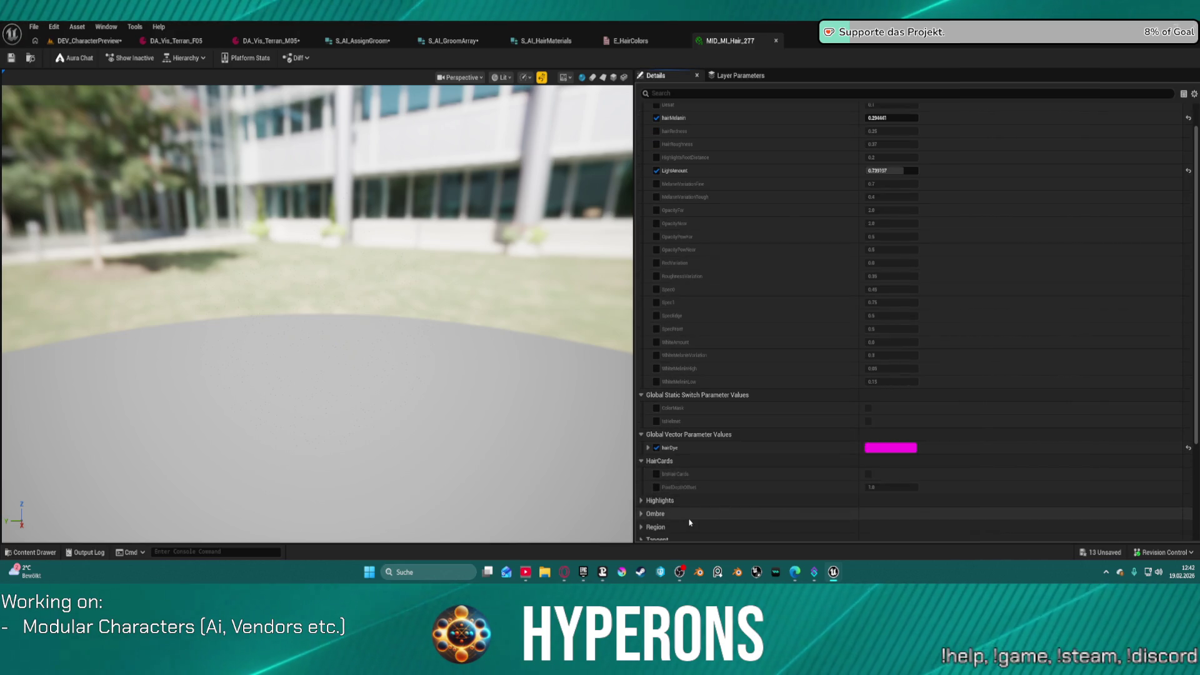
click(641, 500)
scroll(638, 461, down, 2)
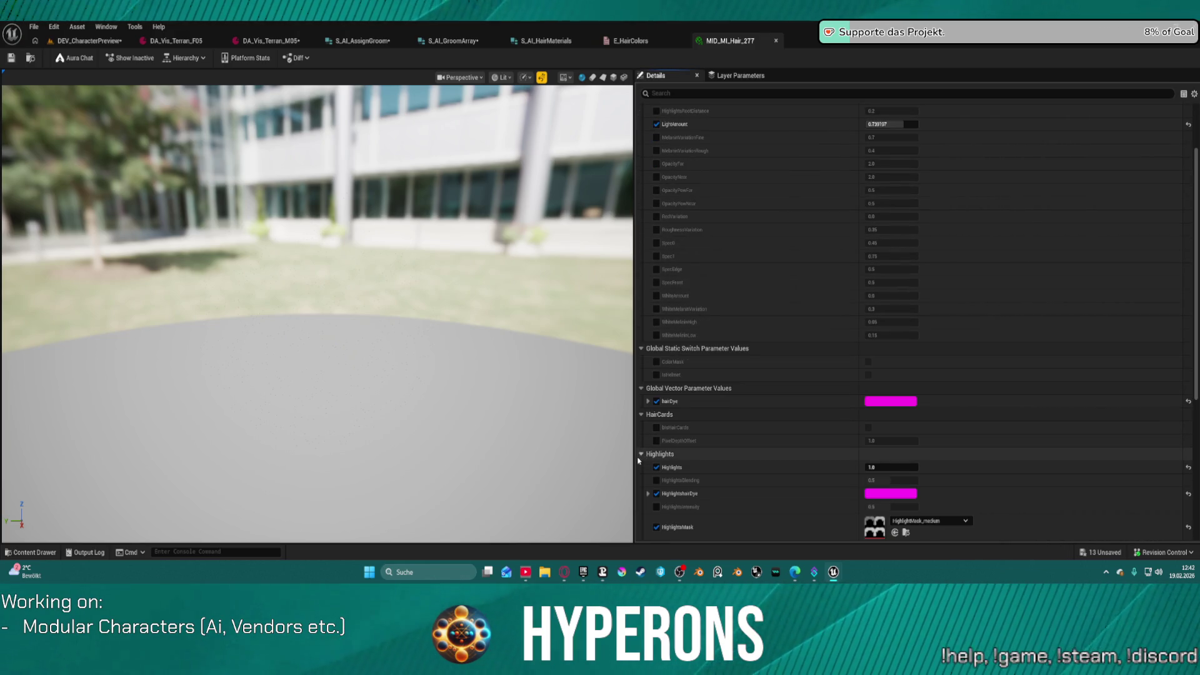
scroll(798, 499, down, 3)
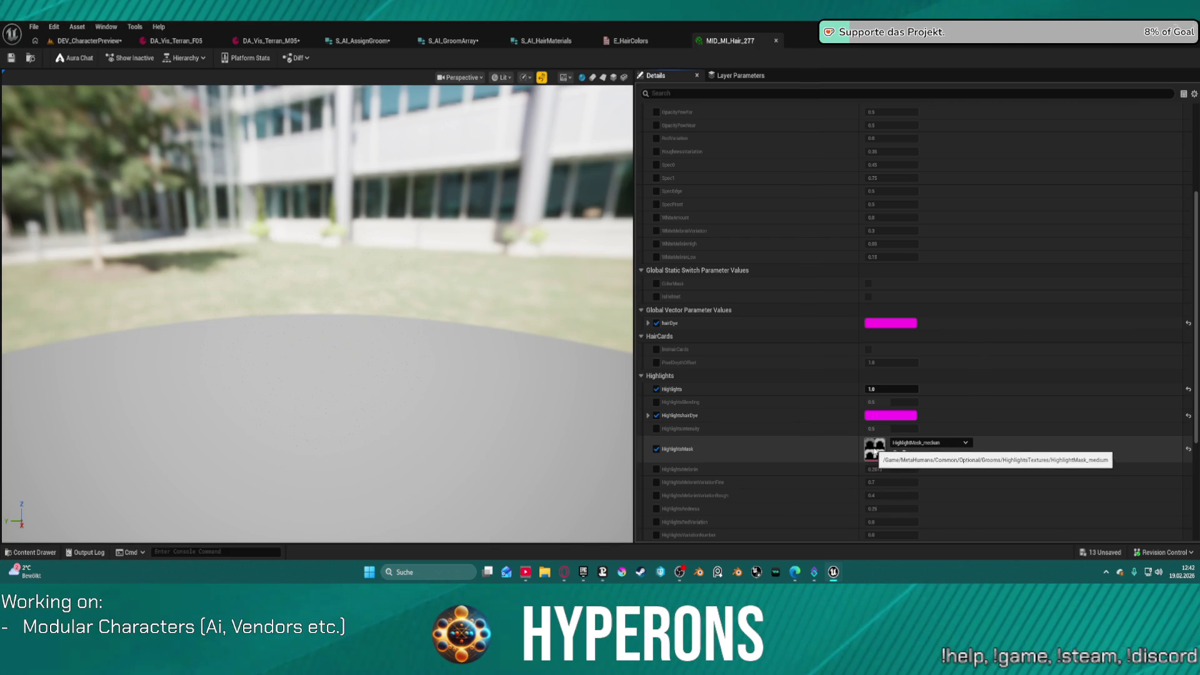
scroll(875, 460, down, 2)
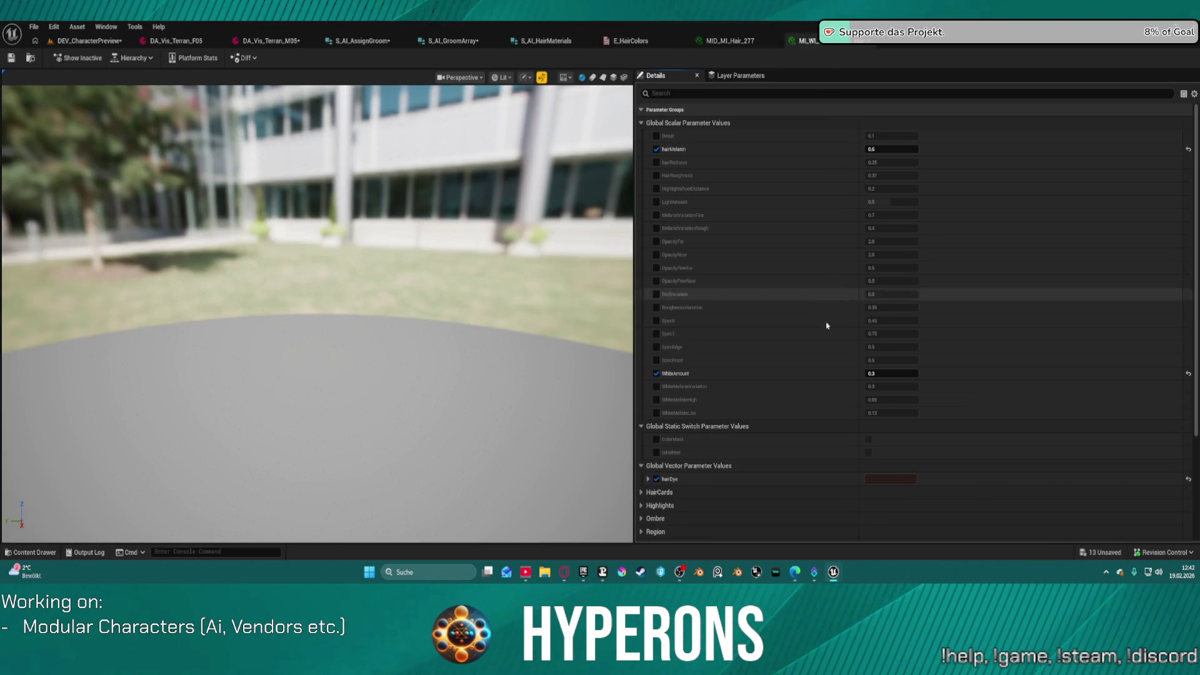
scroll(641, 334, down, 4)
click(640, 334)
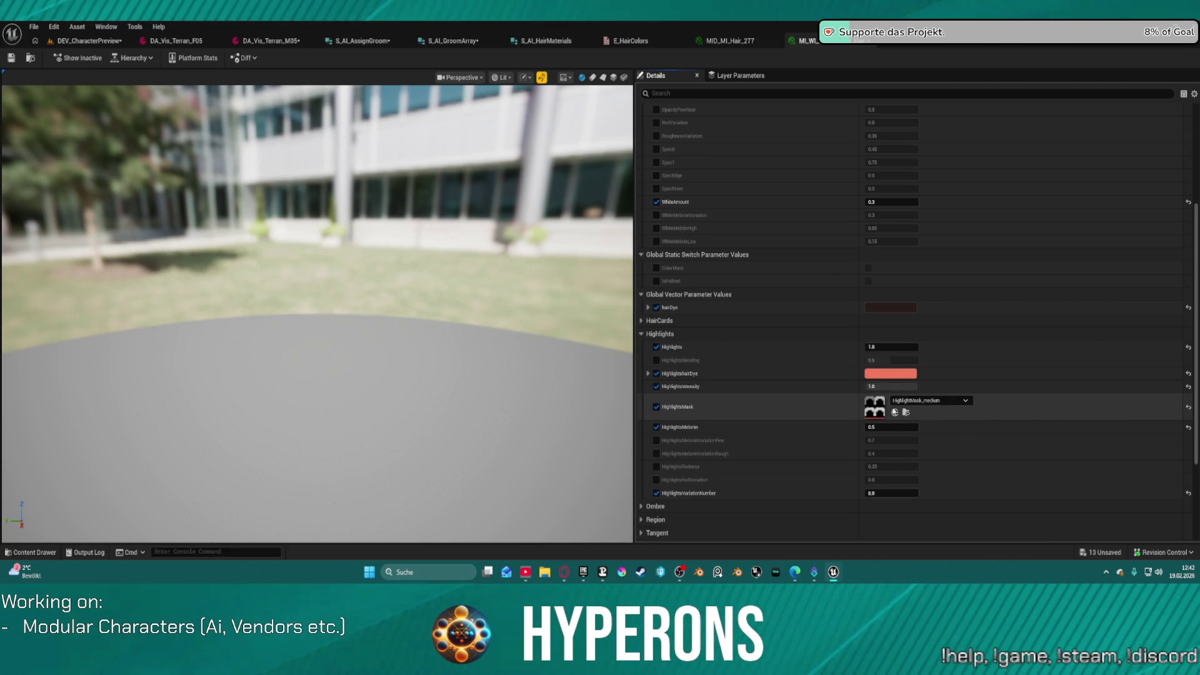
scroll(769, 415, down, 5)
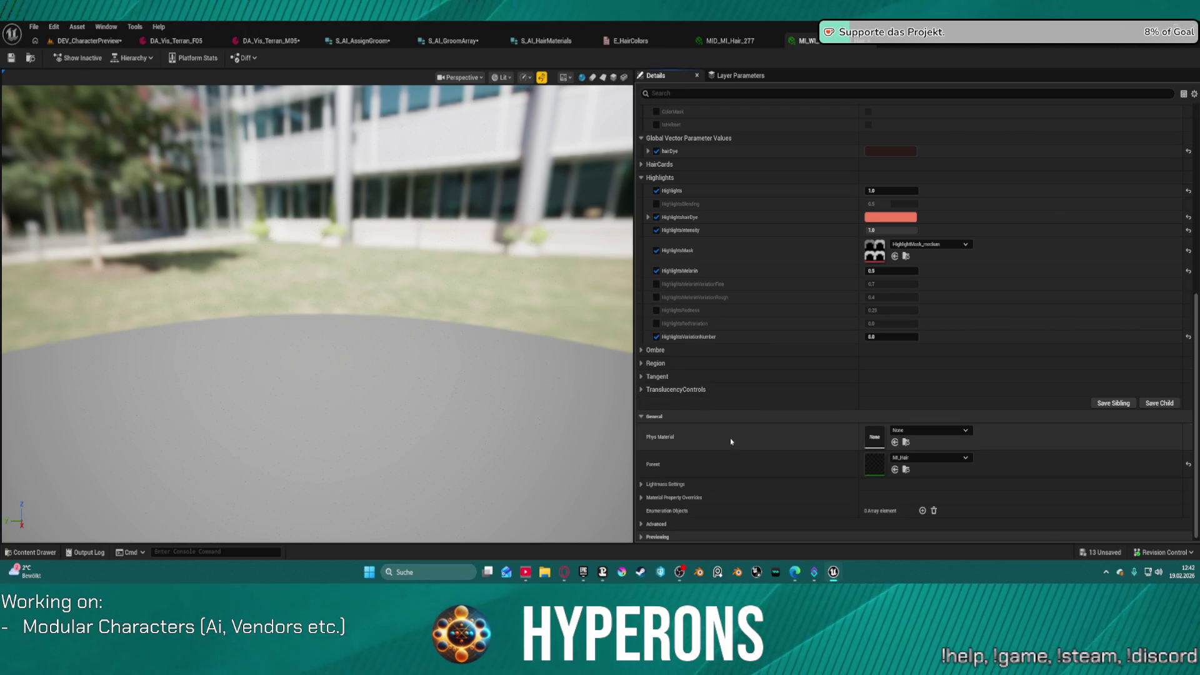
Step: Expand Tangent, Region, Ombre and TranslucencyControls, then close both hair material instance editors
click(642, 376)
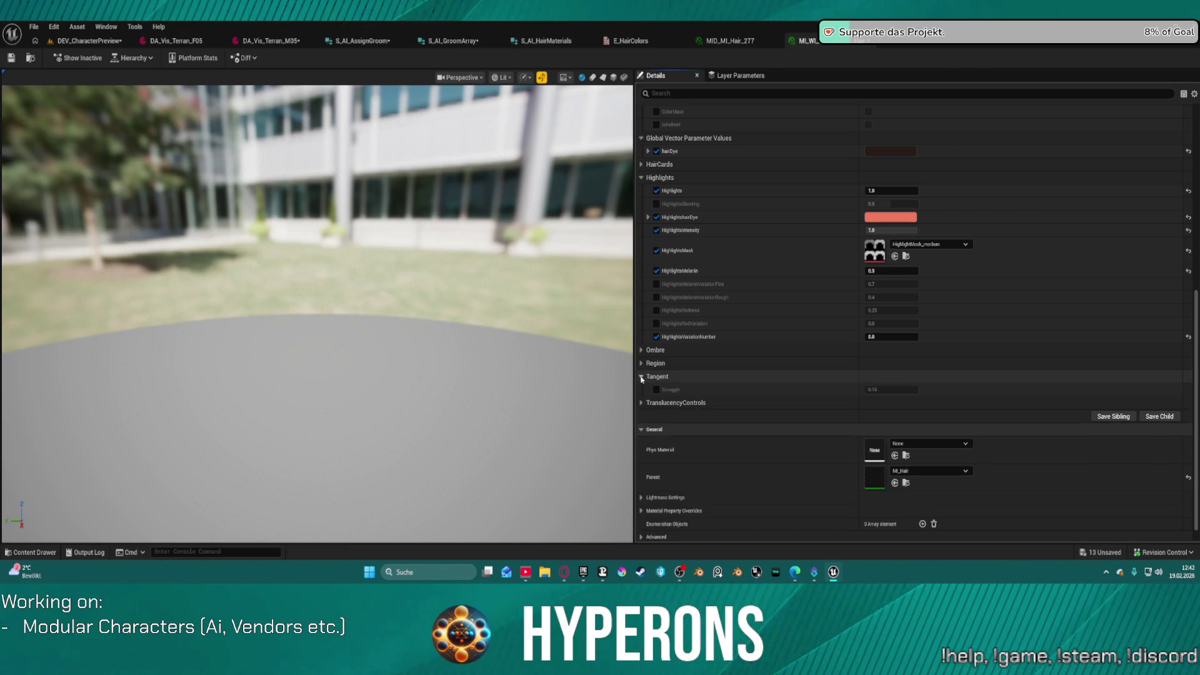
click(642, 363)
click(642, 350)
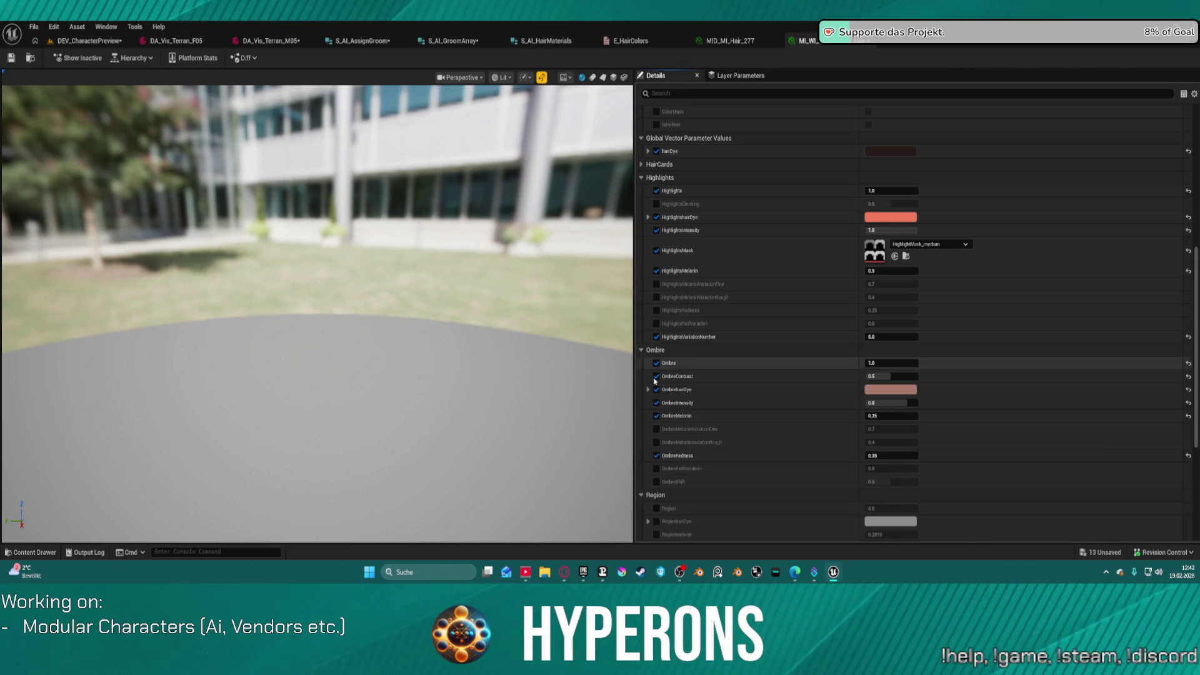
scroll(644, 369, down, 5)
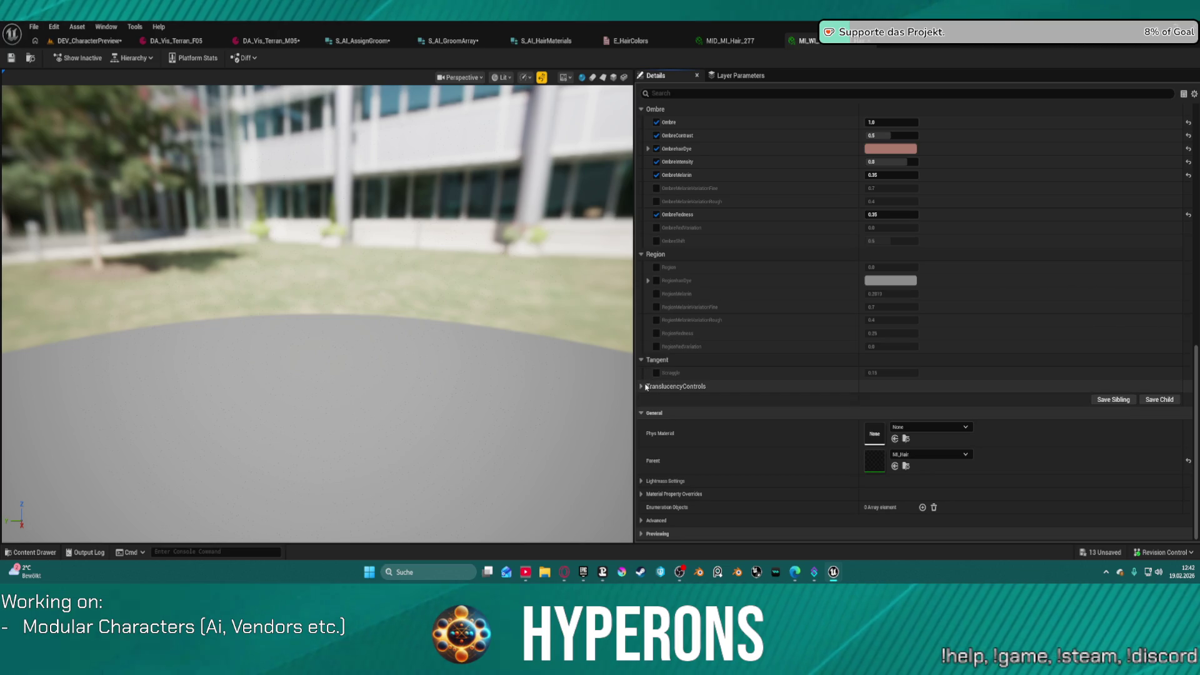
click(642, 386)
scroll(796, 451, down, 4)
scroll(794, 426, up, 10)
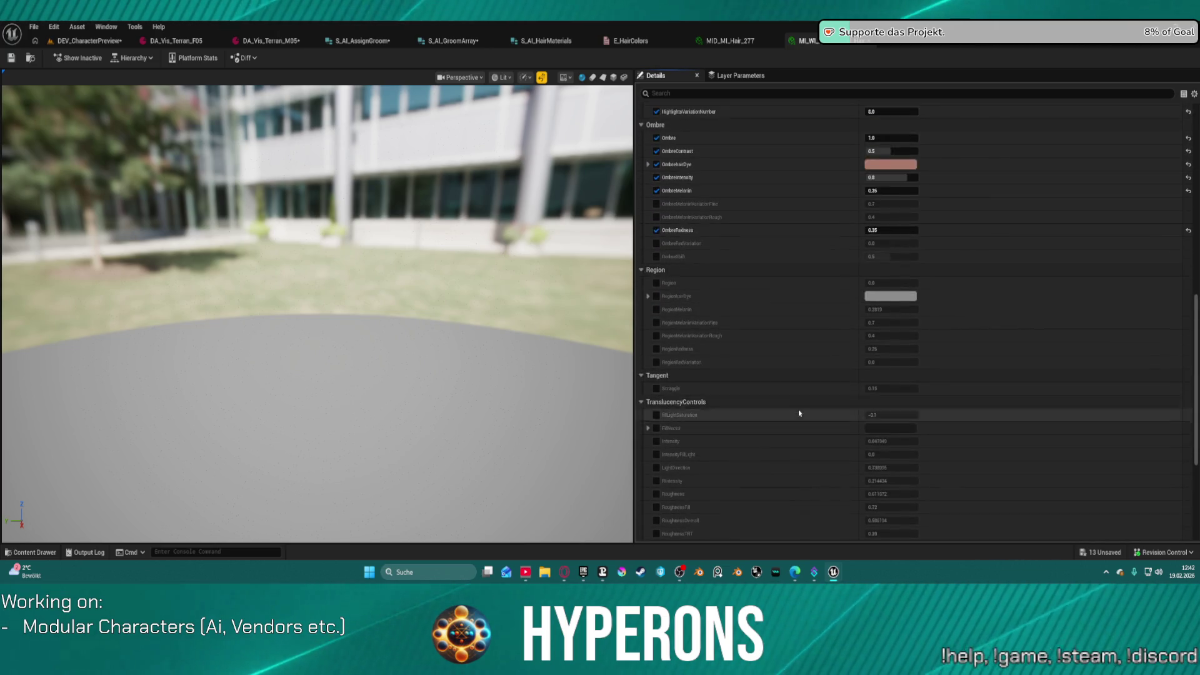
scroll(750, 382, up, 3)
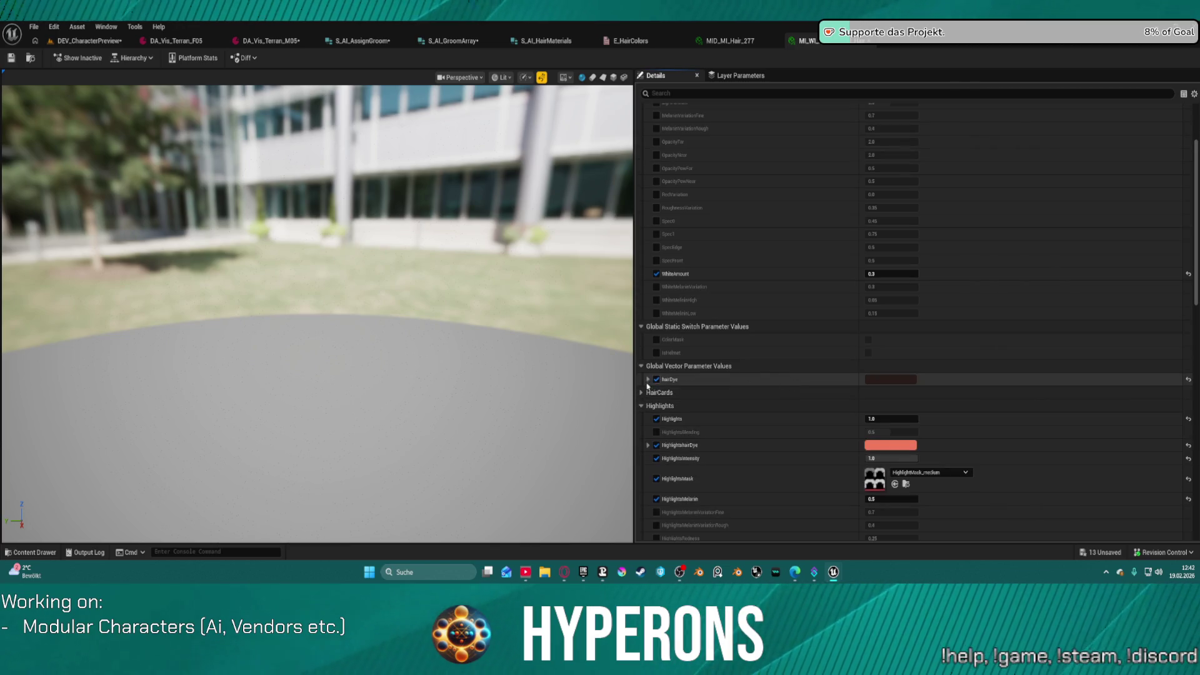
click(710, 392)
scroll(708, 369, up, 2)
scroll(708, 368, up, 3)
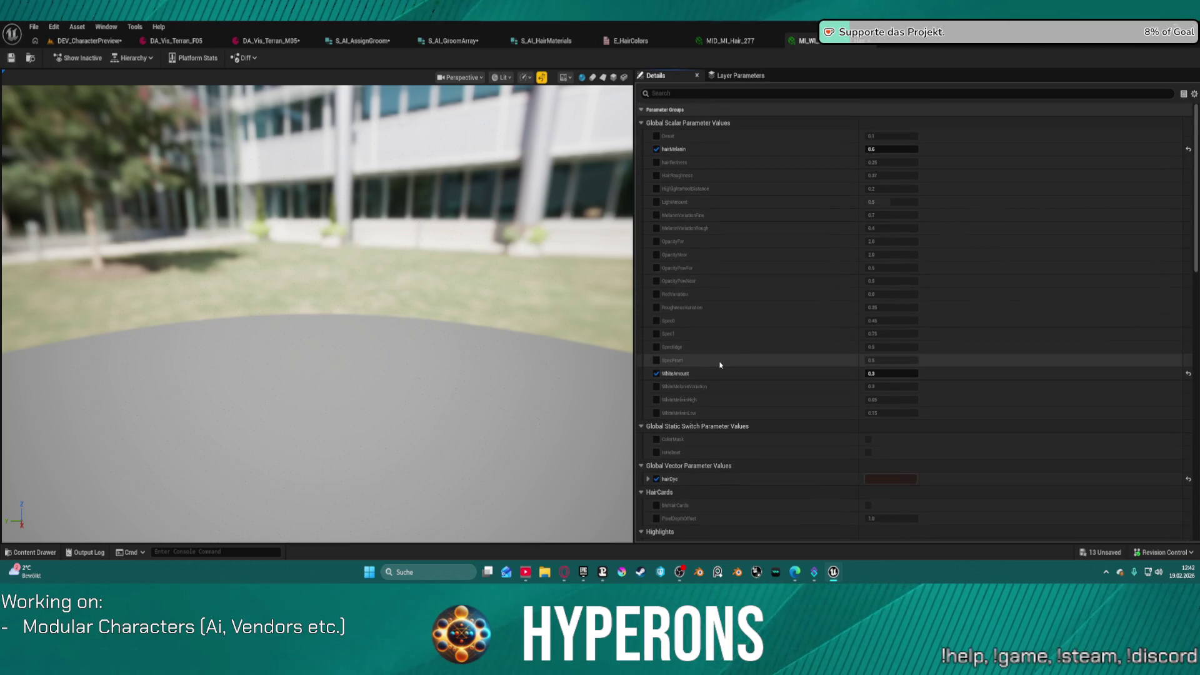
middle_click(819, 43)
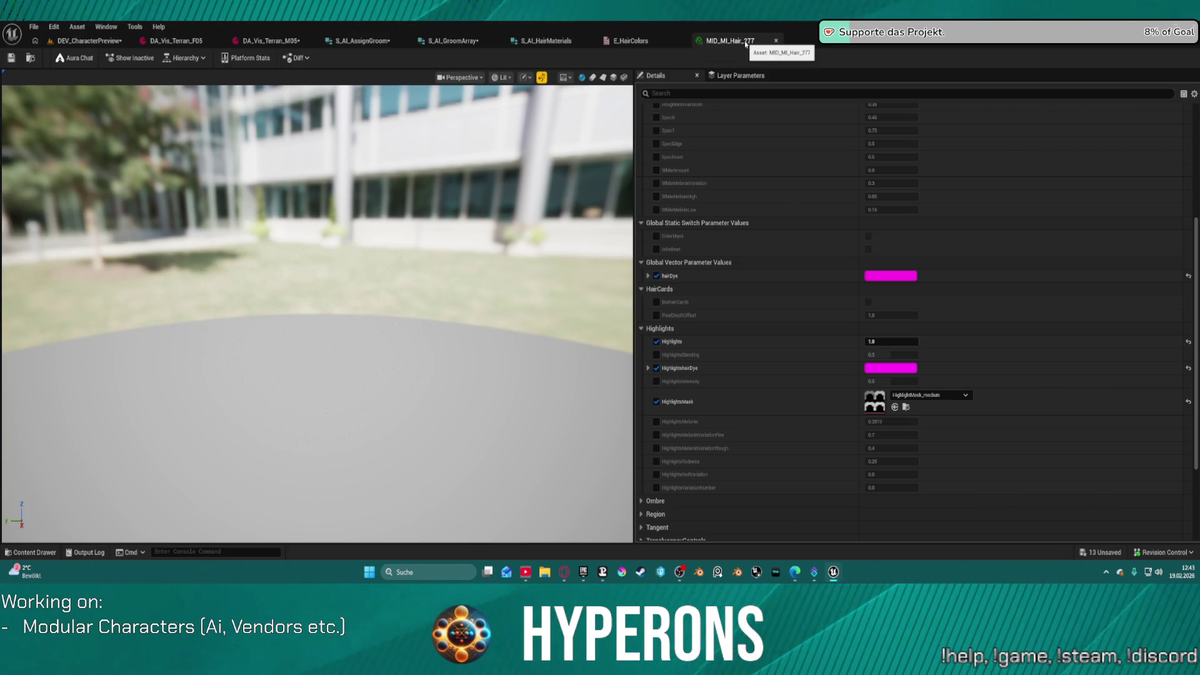
middle_click(746, 42)
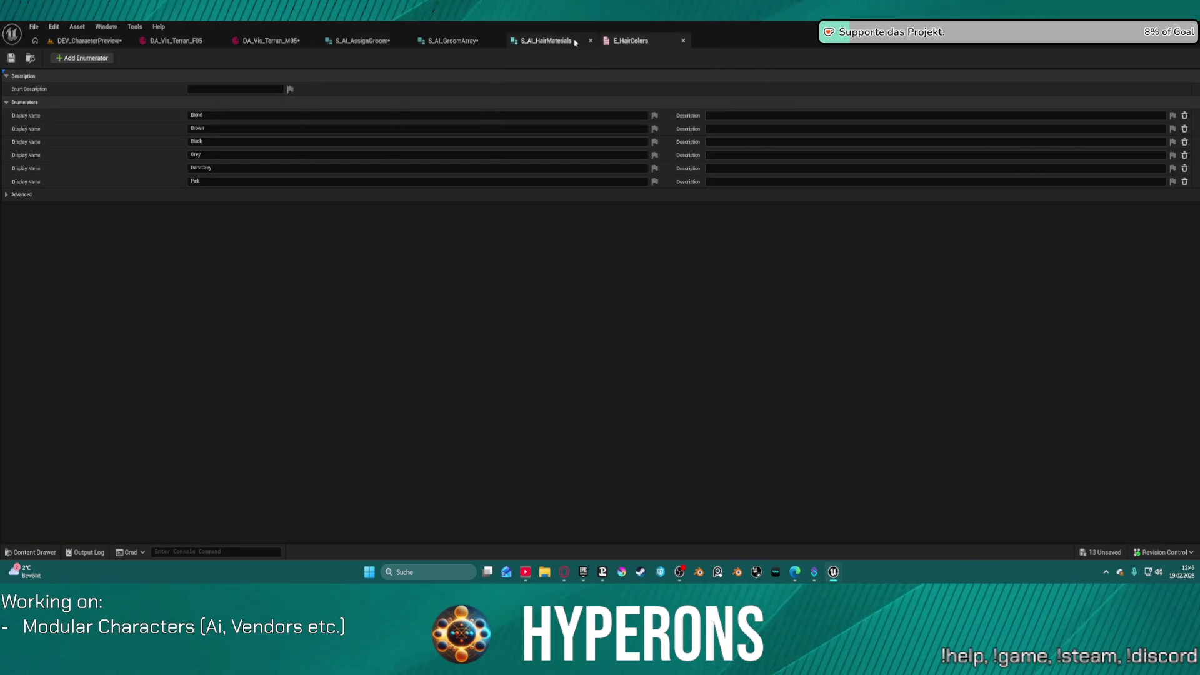
Step: Check S_AI_HairMaterials' default values, then return to S_AI_AssignGroom
click(553, 42)
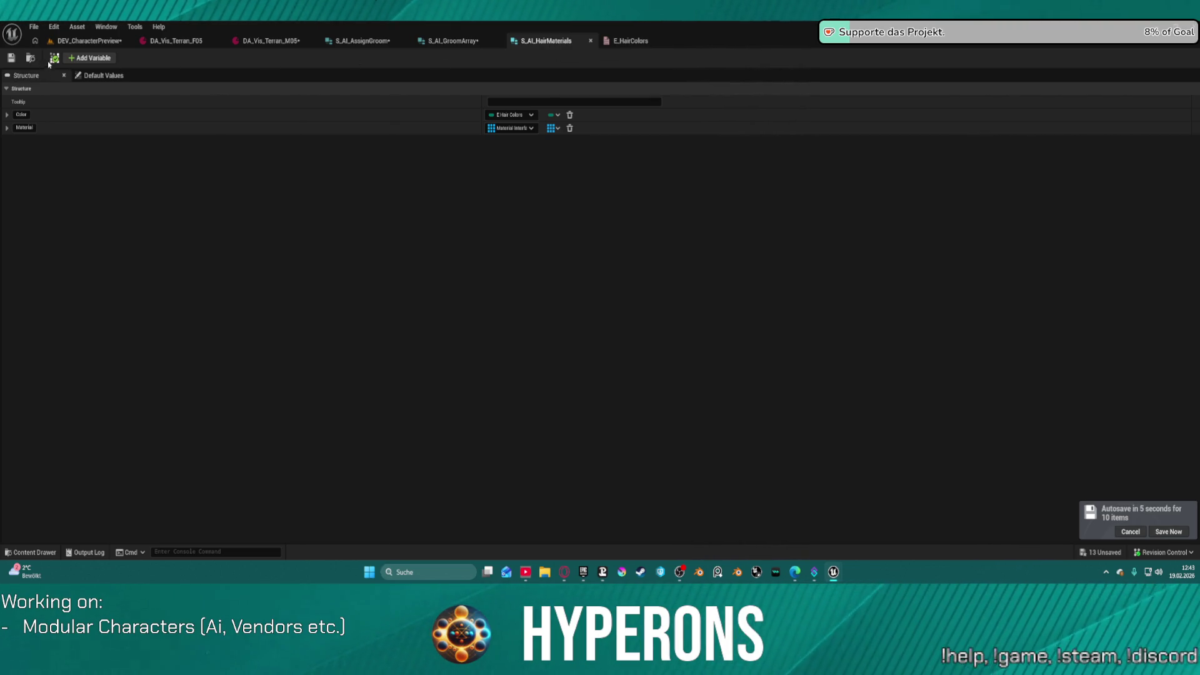
click(100, 75)
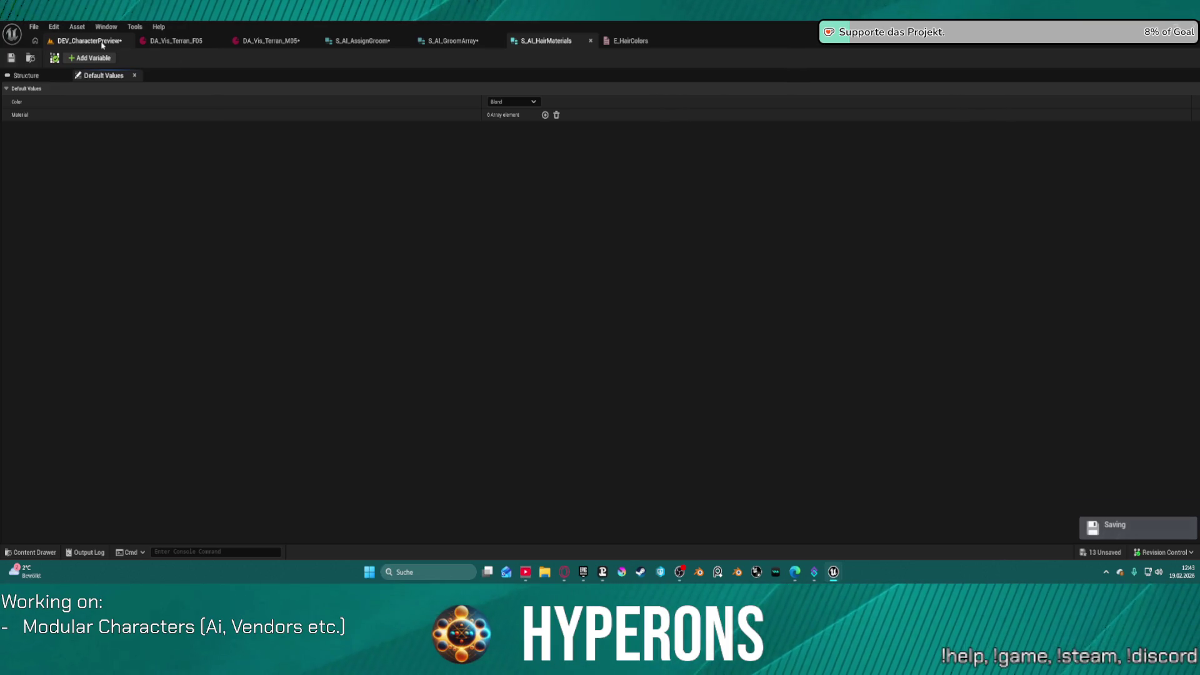
click(337, 41)
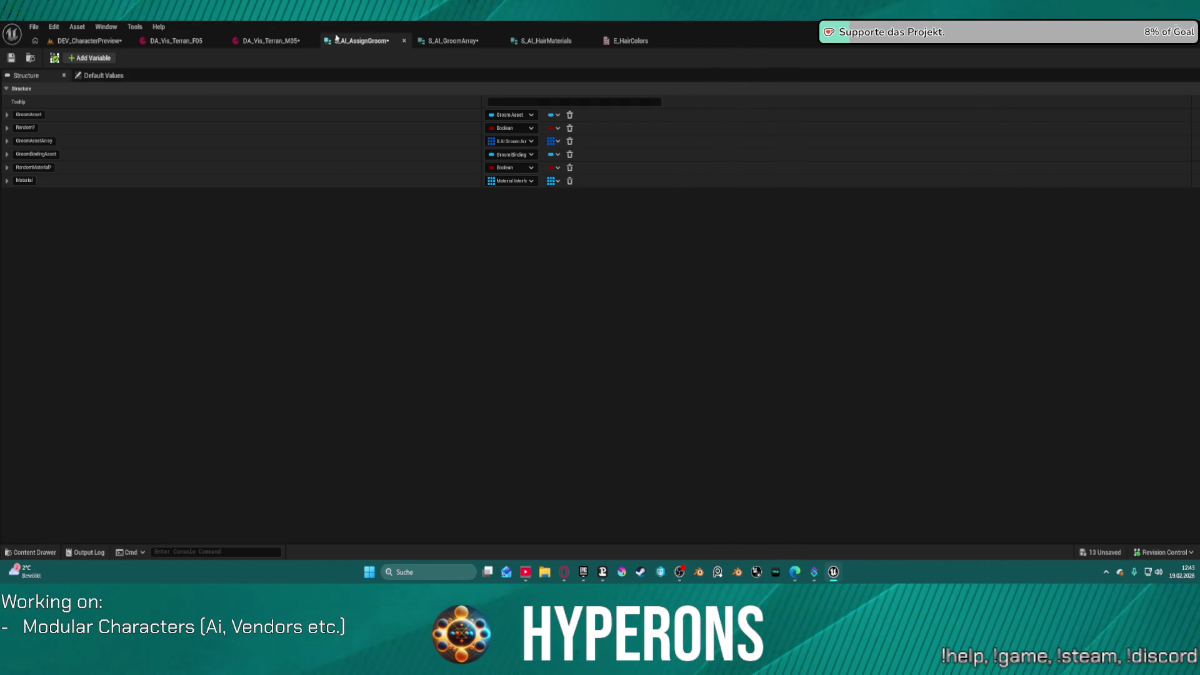
Step: Keep Material as an array, confirm HairMaterials' Color stays Blond, then open GroomArray's SelectedMaterial type
click(552, 182)
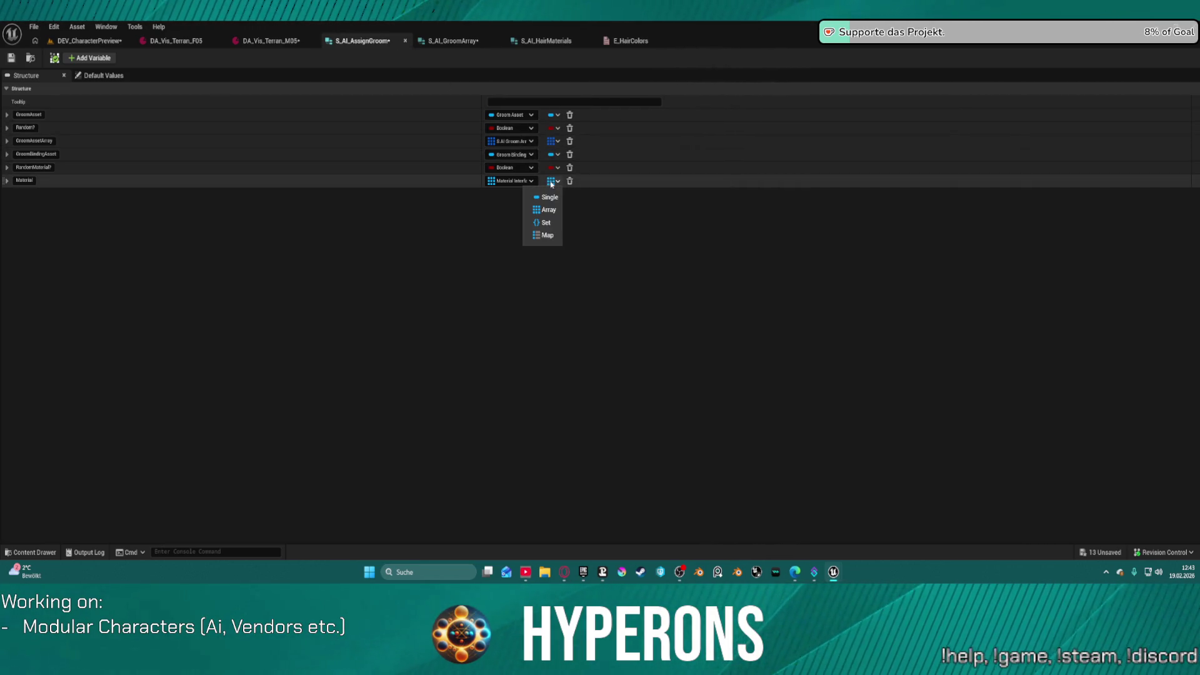
click(551, 182)
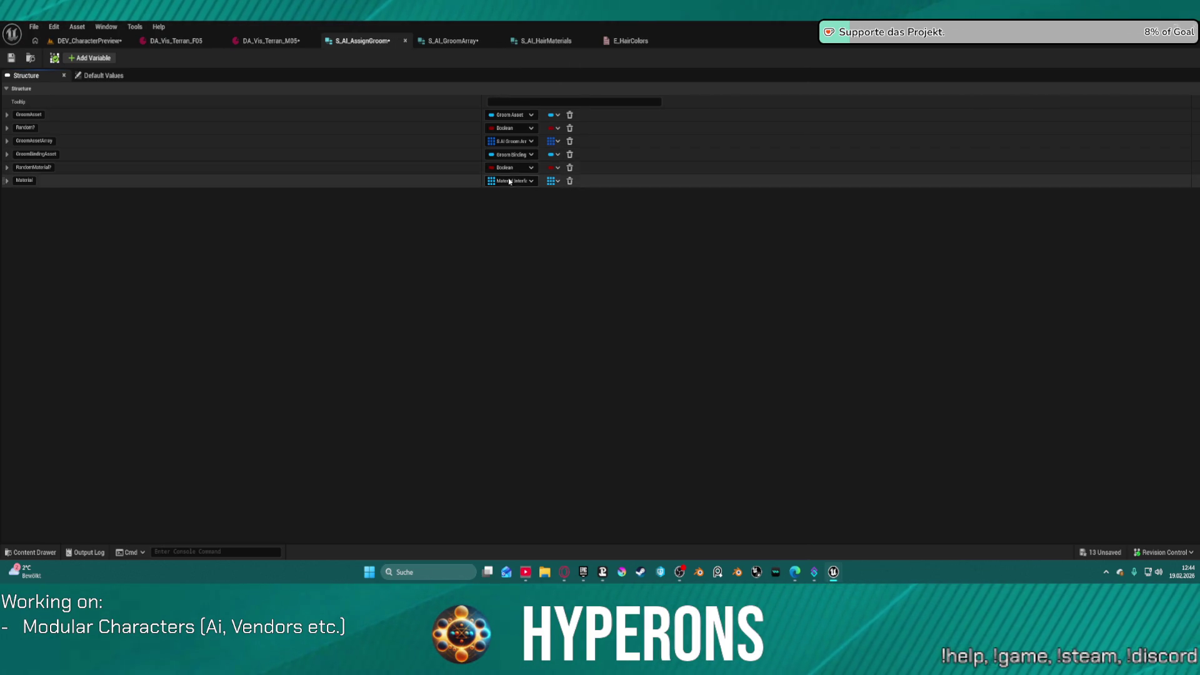
click(544, 41)
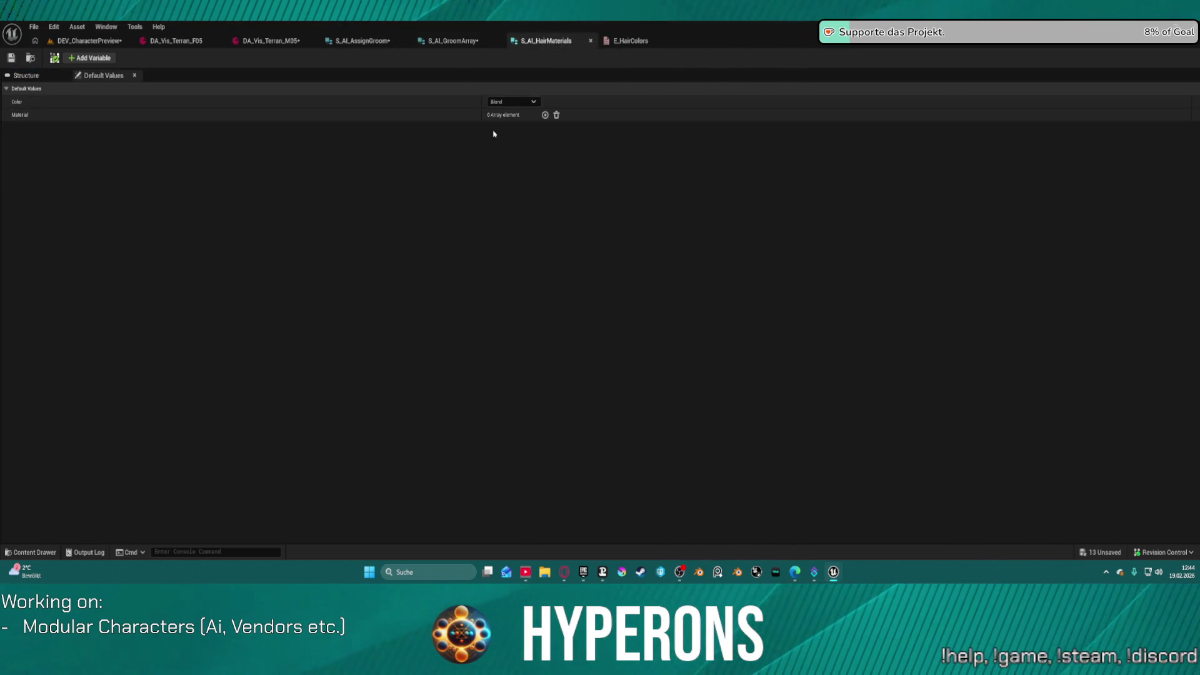
click(514, 102)
click(520, 106)
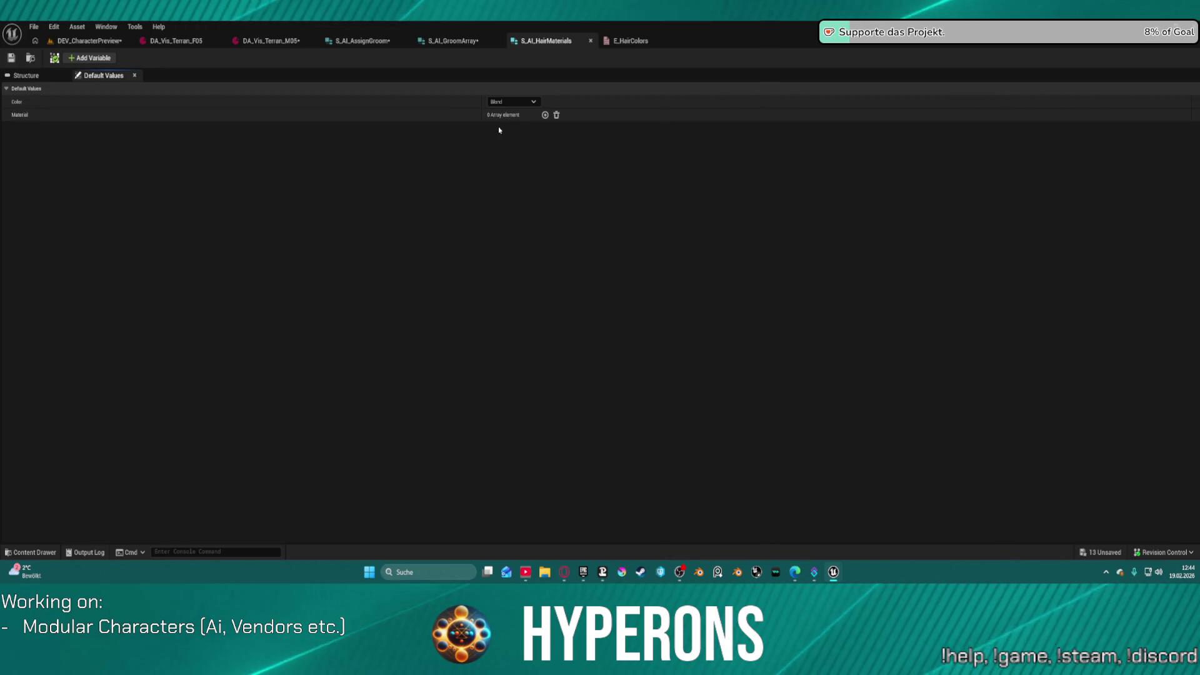
click(478, 42)
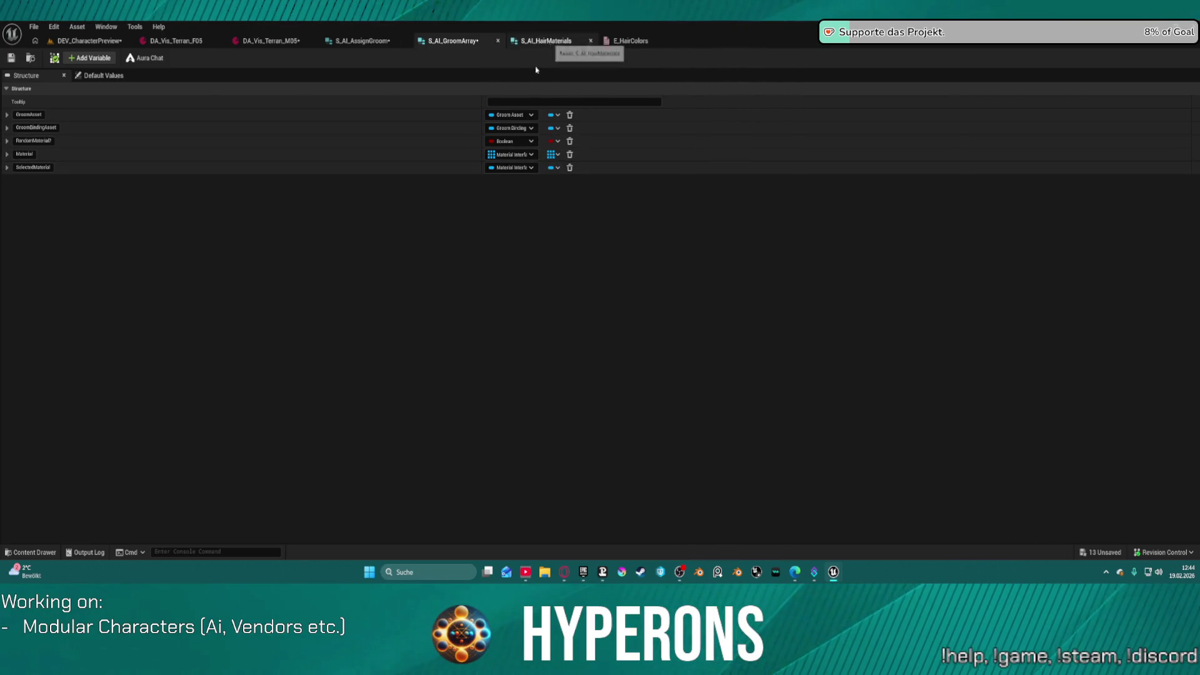
click(516, 168)
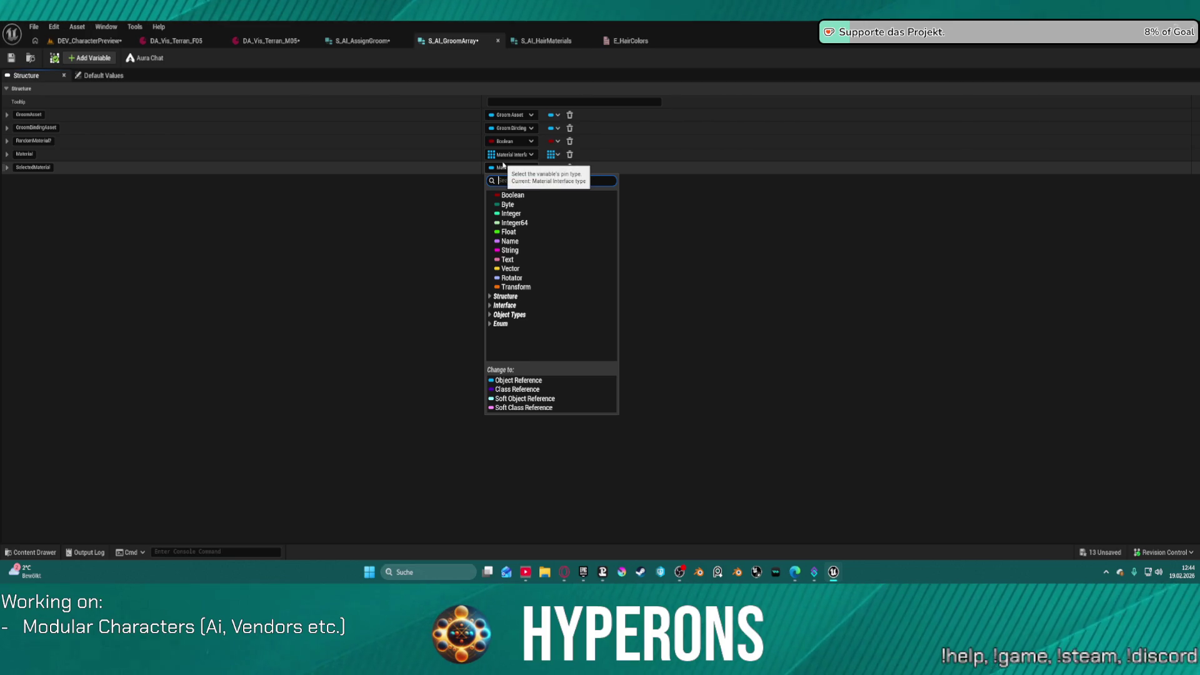
Step: Change S_AI_AssignGroom's Material type to S_AI_HairMaterials via 'ai ma' search, then view defaults
text(h)
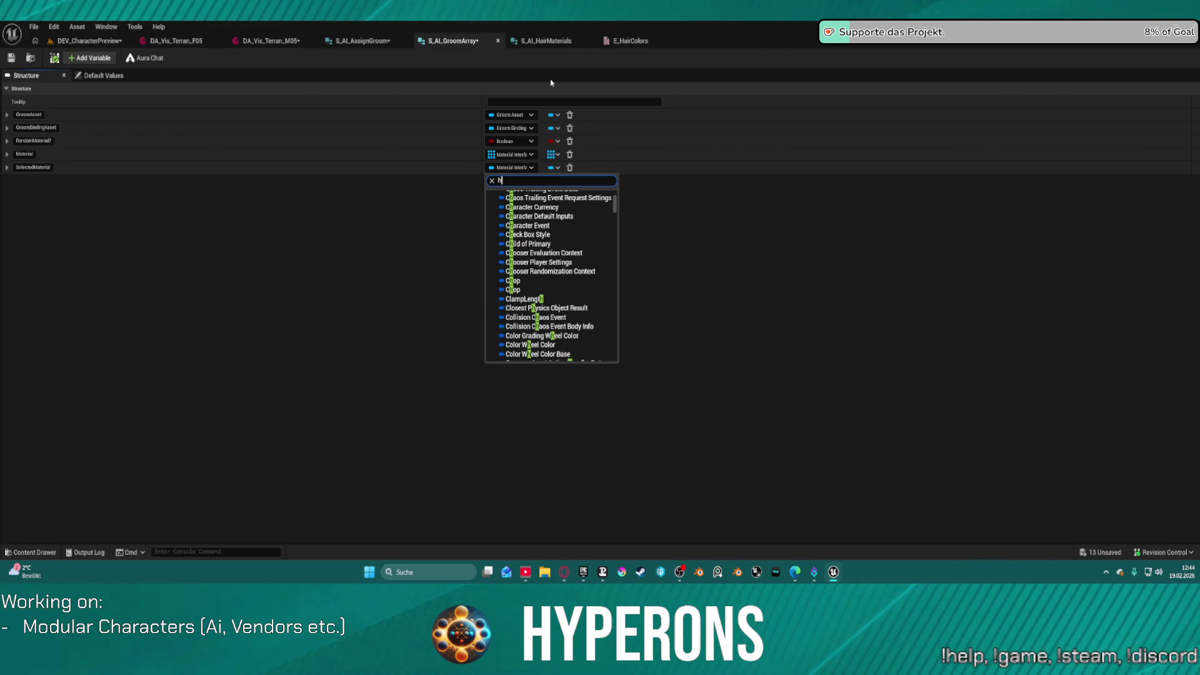
click(356, 42)
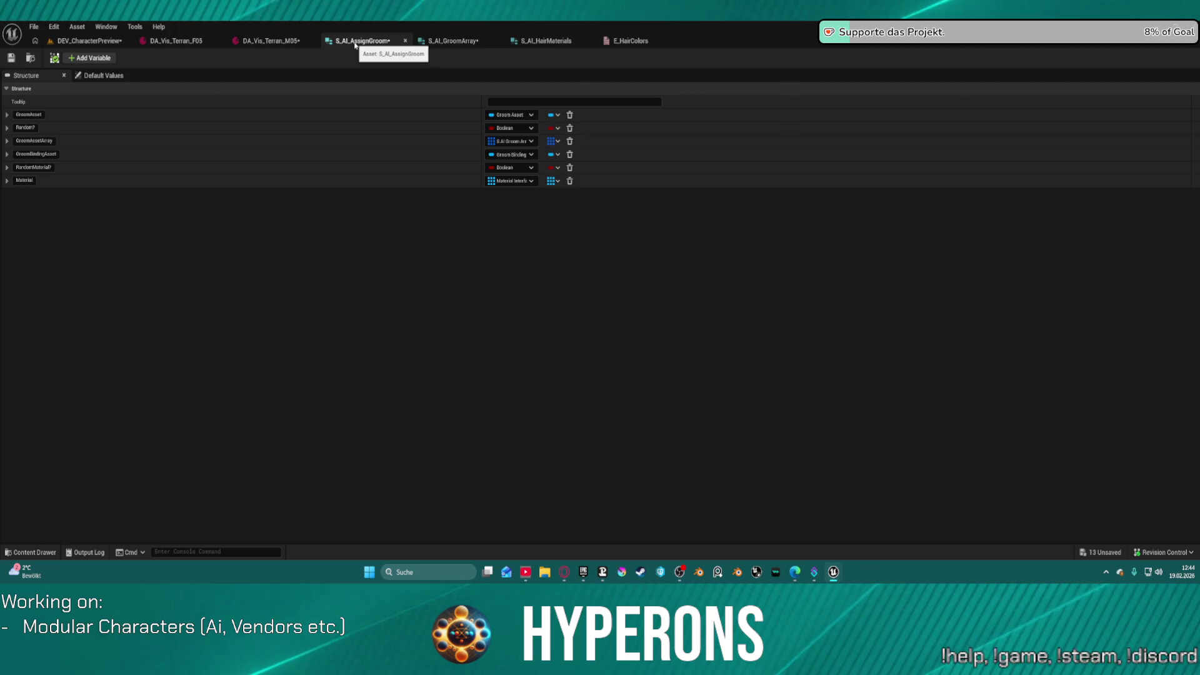
click(522, 181)
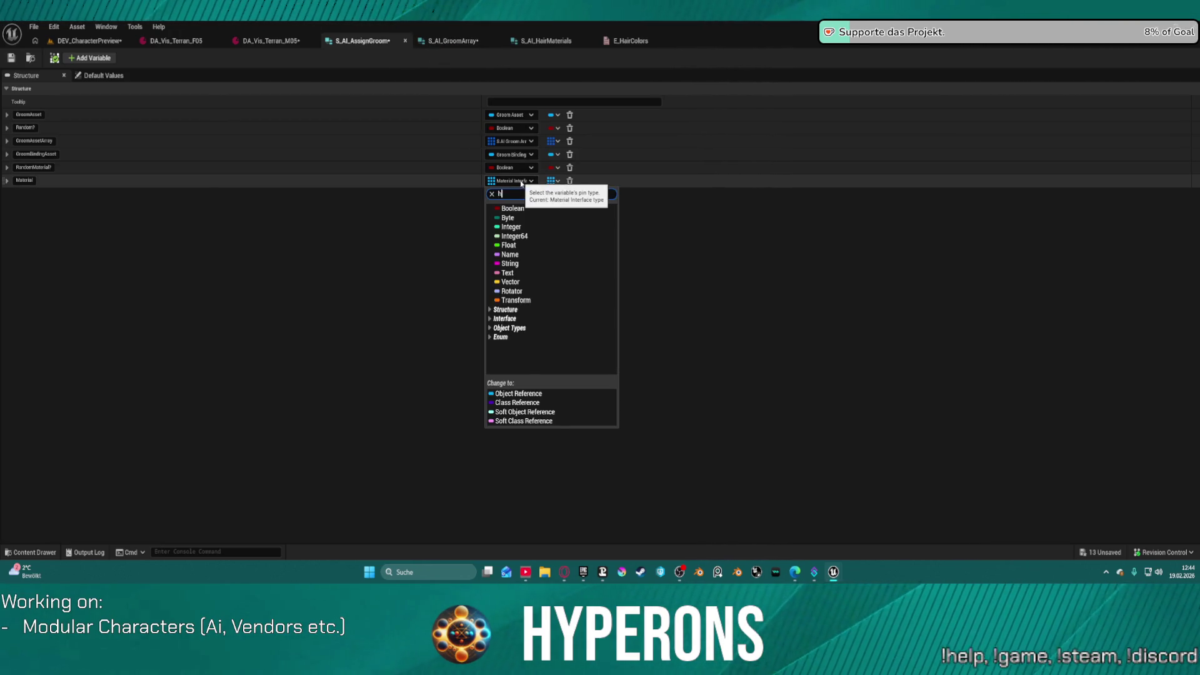
text(ai ma)
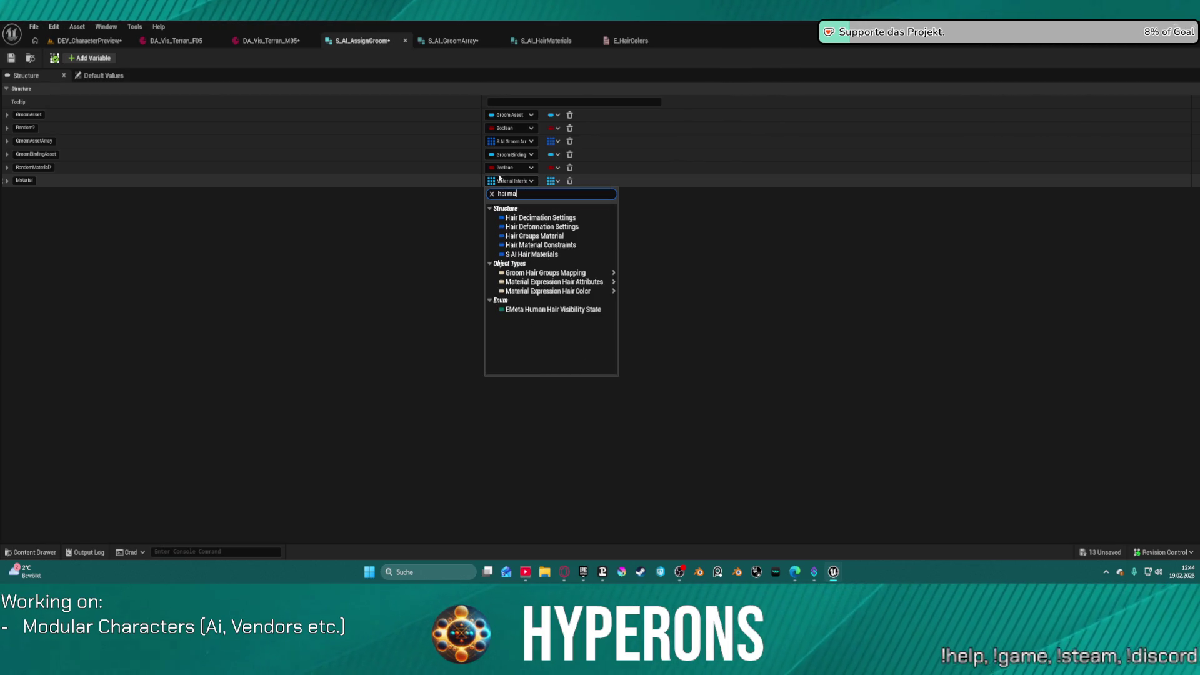
click(560, 256)
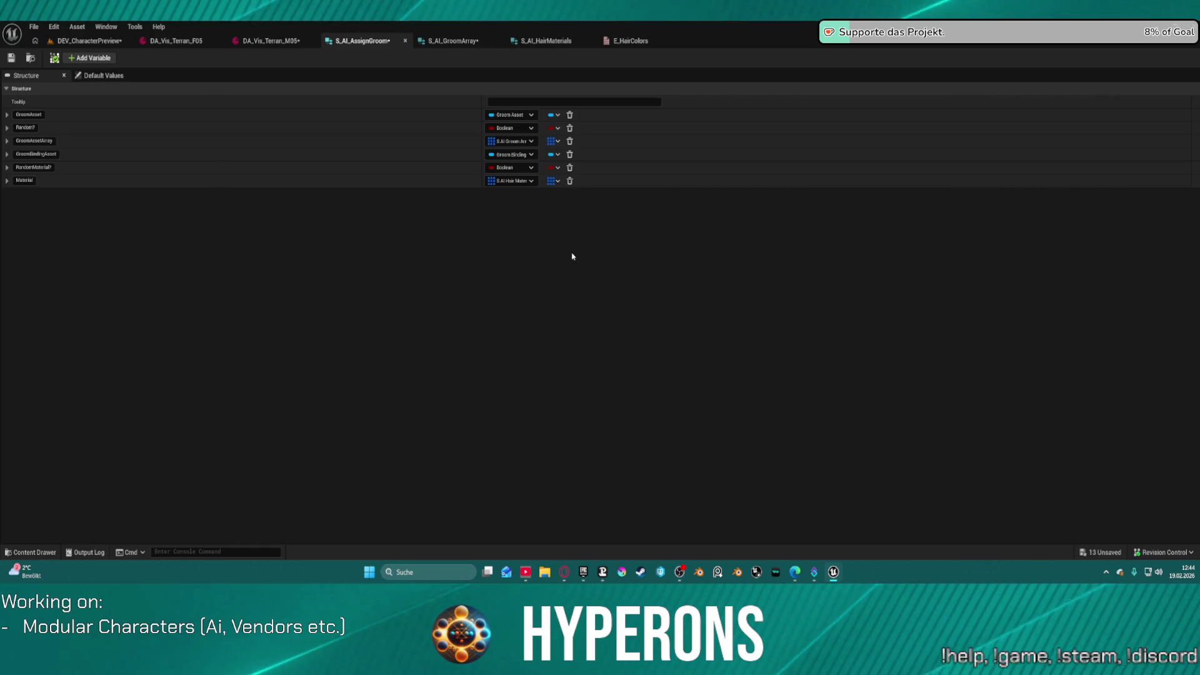
click(122, 76)
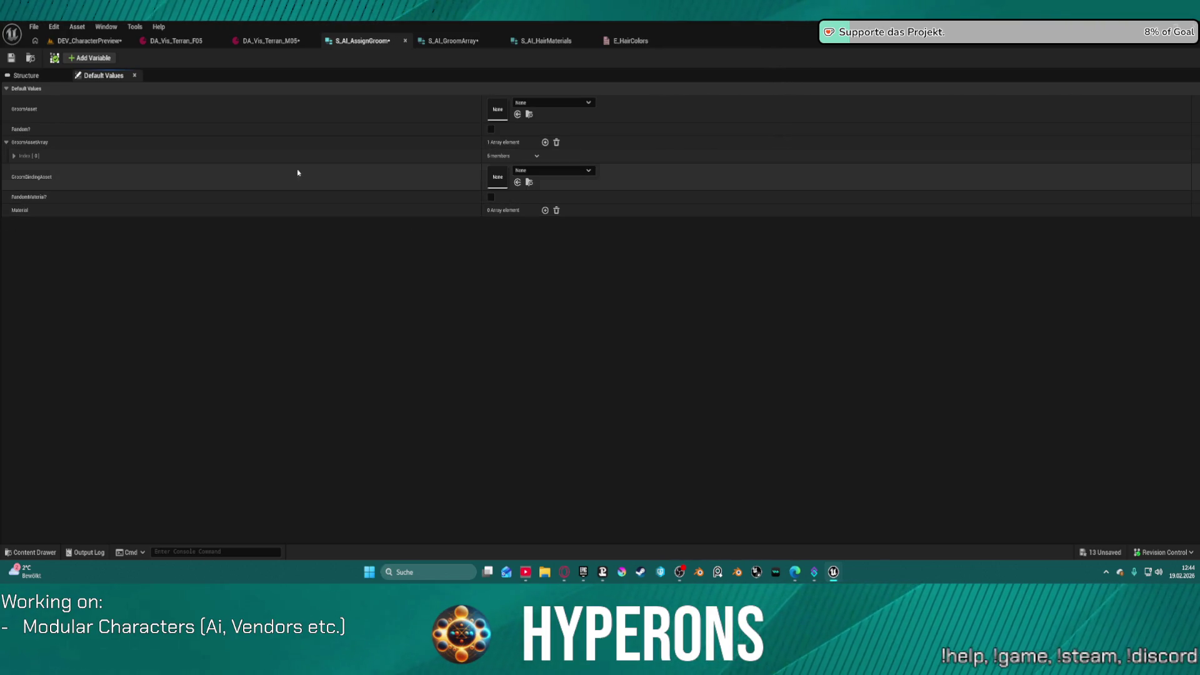
Step: Add two entries to the default Material array, leaving the first entry's Color as Blond
click(546, 211)
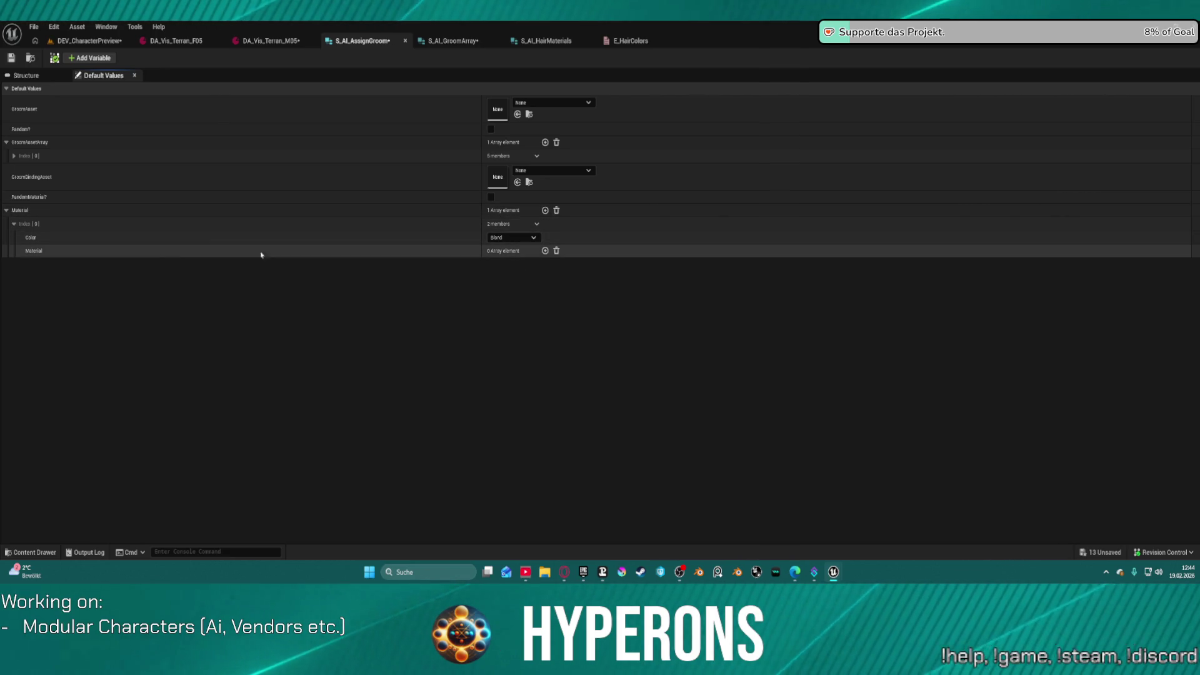
click(534, 238)
click(534, 238)
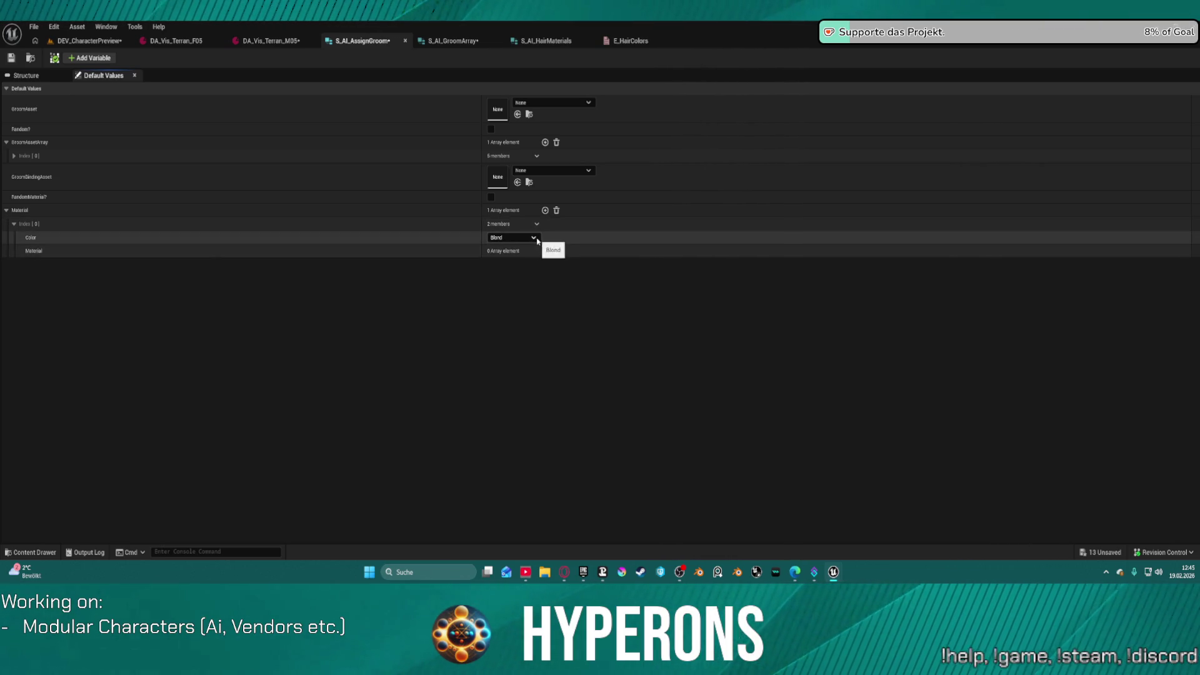
click(534, 238)
click(536, 240)
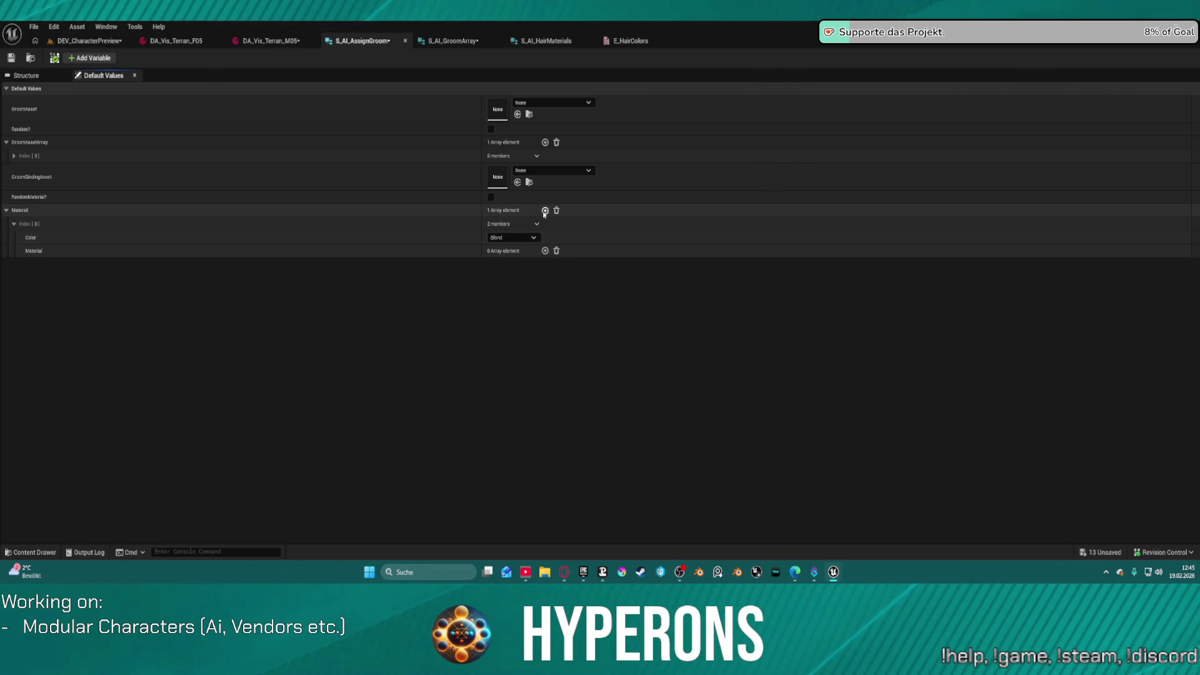
click(545, 210)
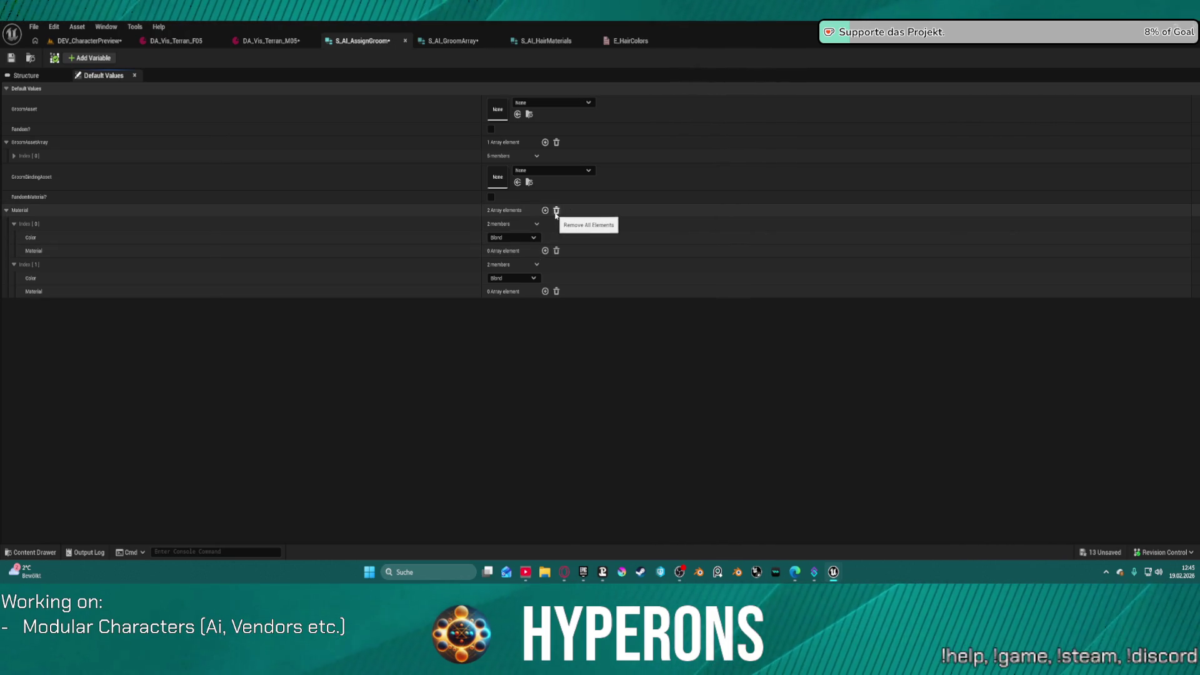
Step: Create a Data Table in the Data folder using S_AI_HairMaterials as its row structure
click(37, 552)
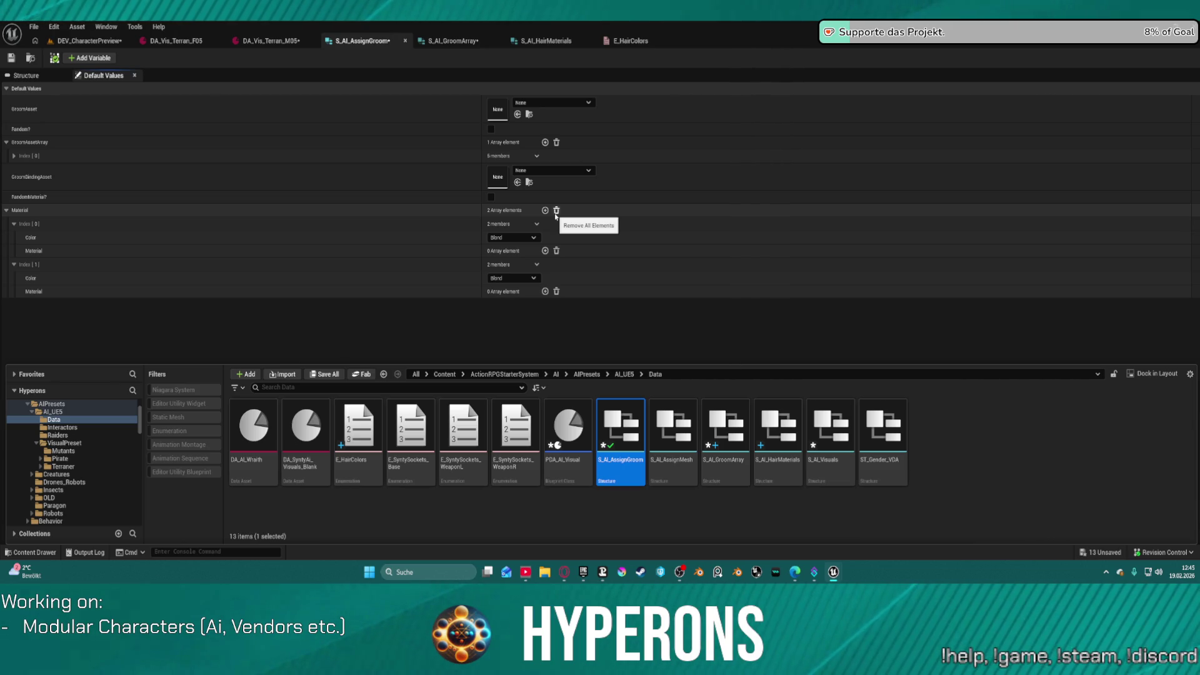
click(55, 40)
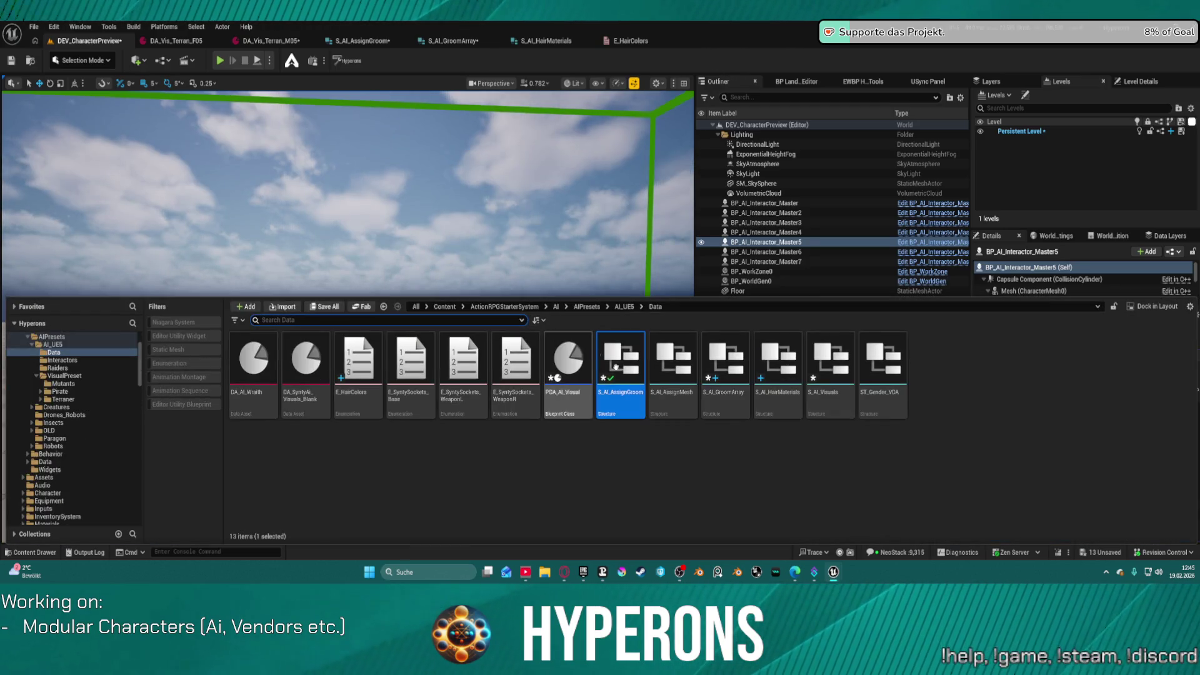
right_click(691, 498)
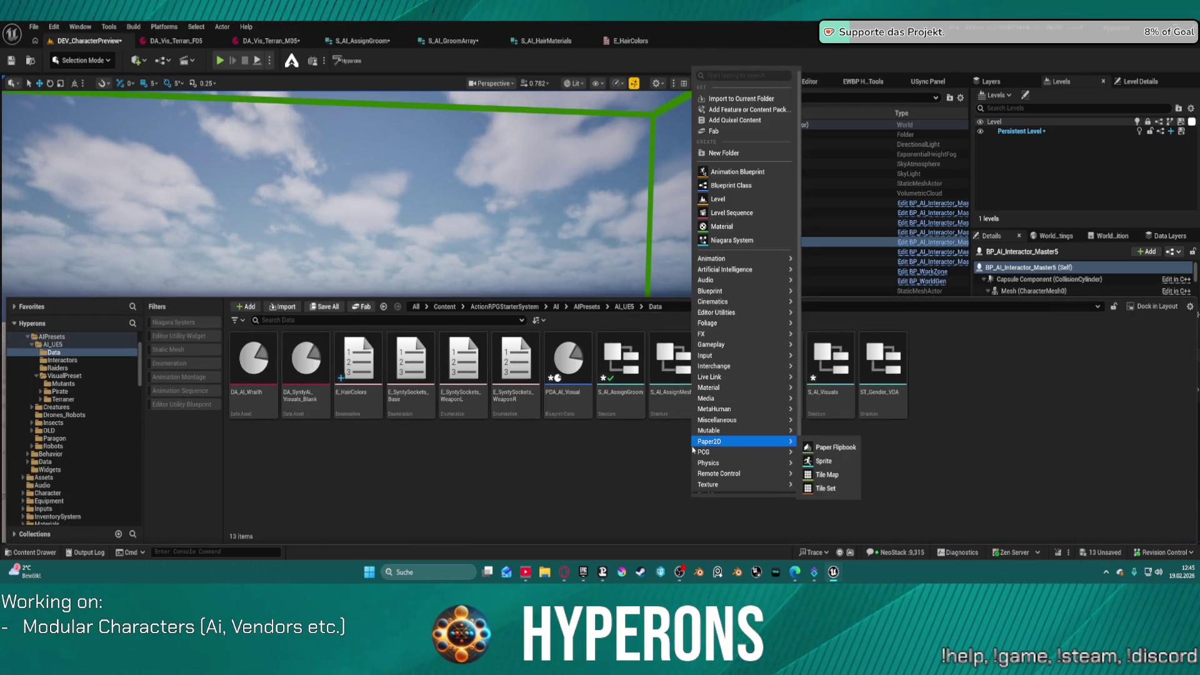
text(Da)
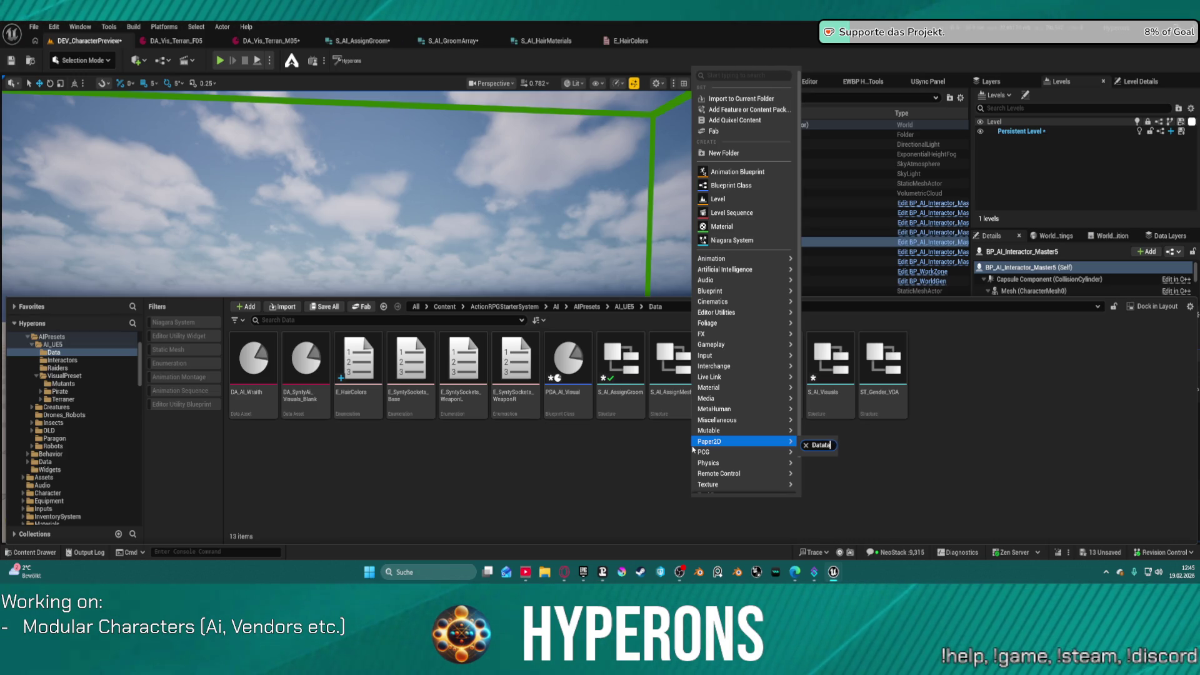
click(753, 77)
text(data)
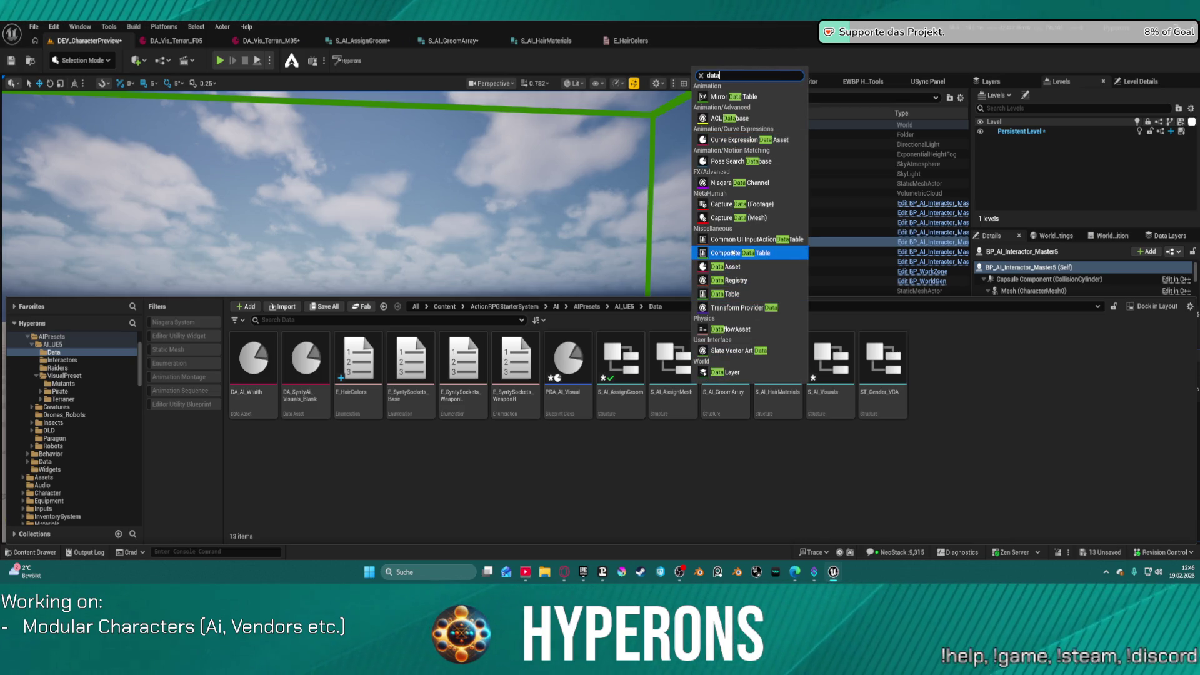
click(735, 291)
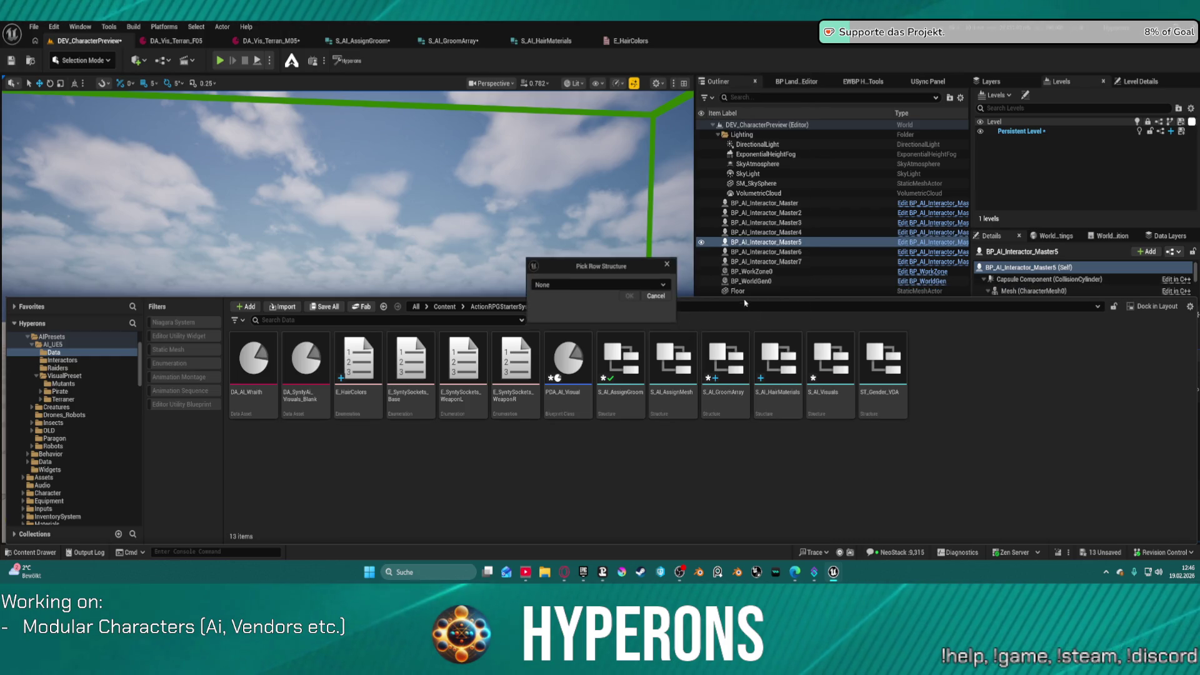
click(591, 285)
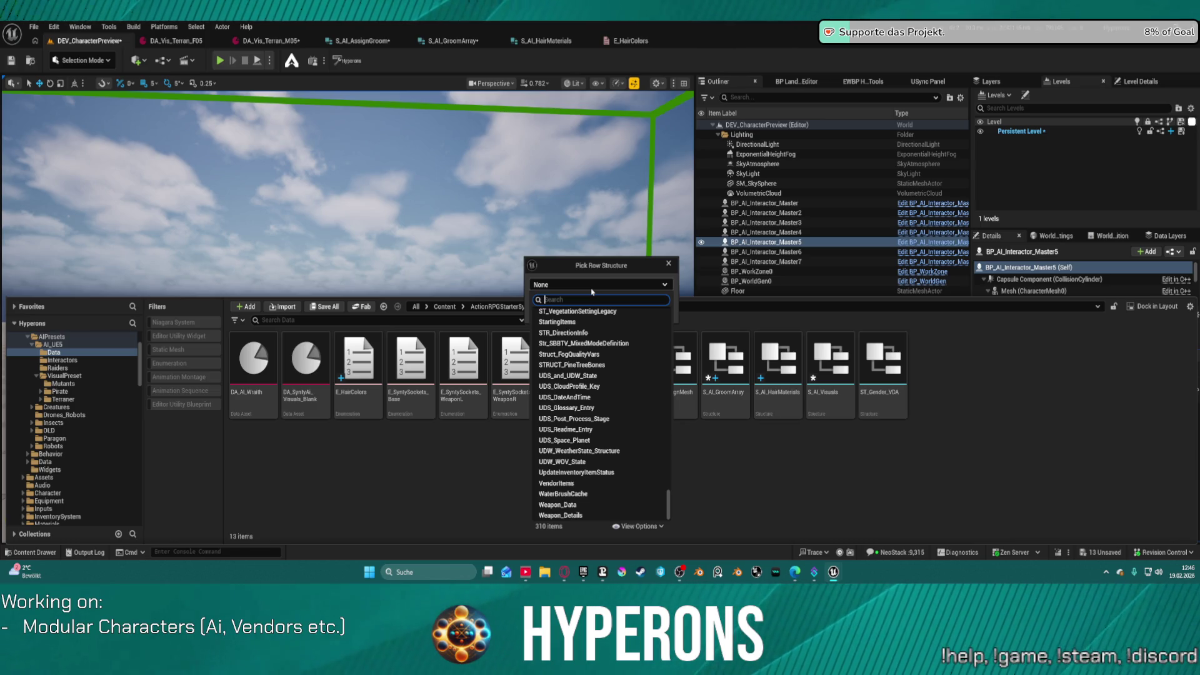
text(haima)
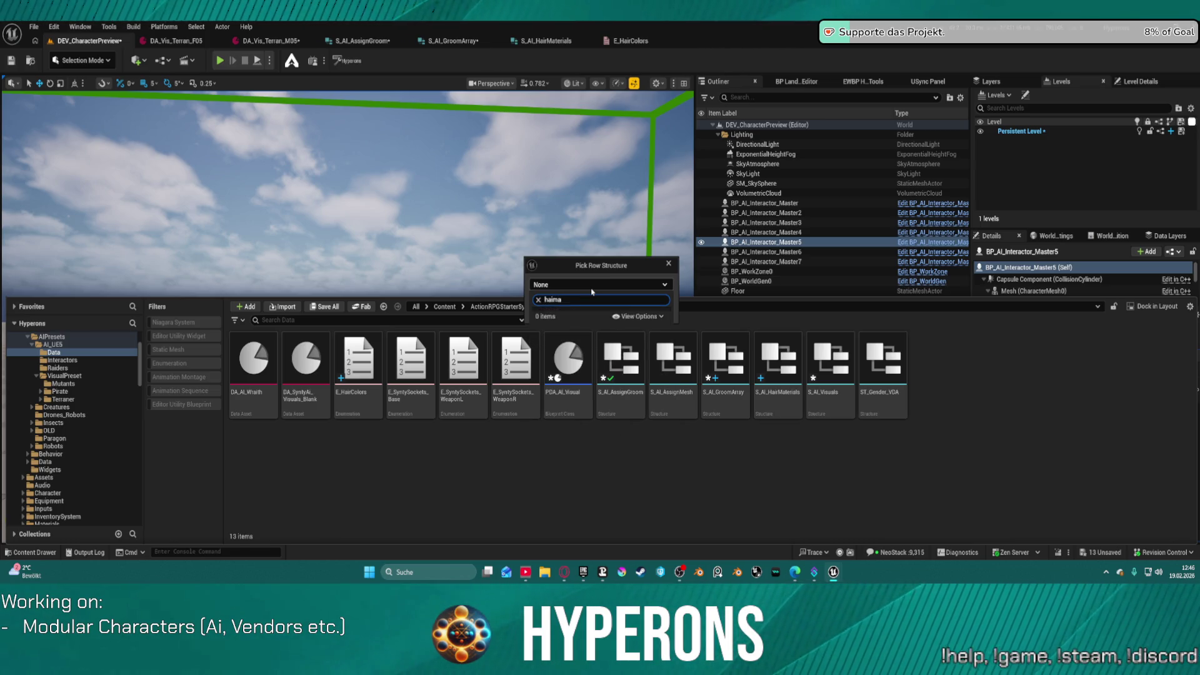
key(BackSpace)
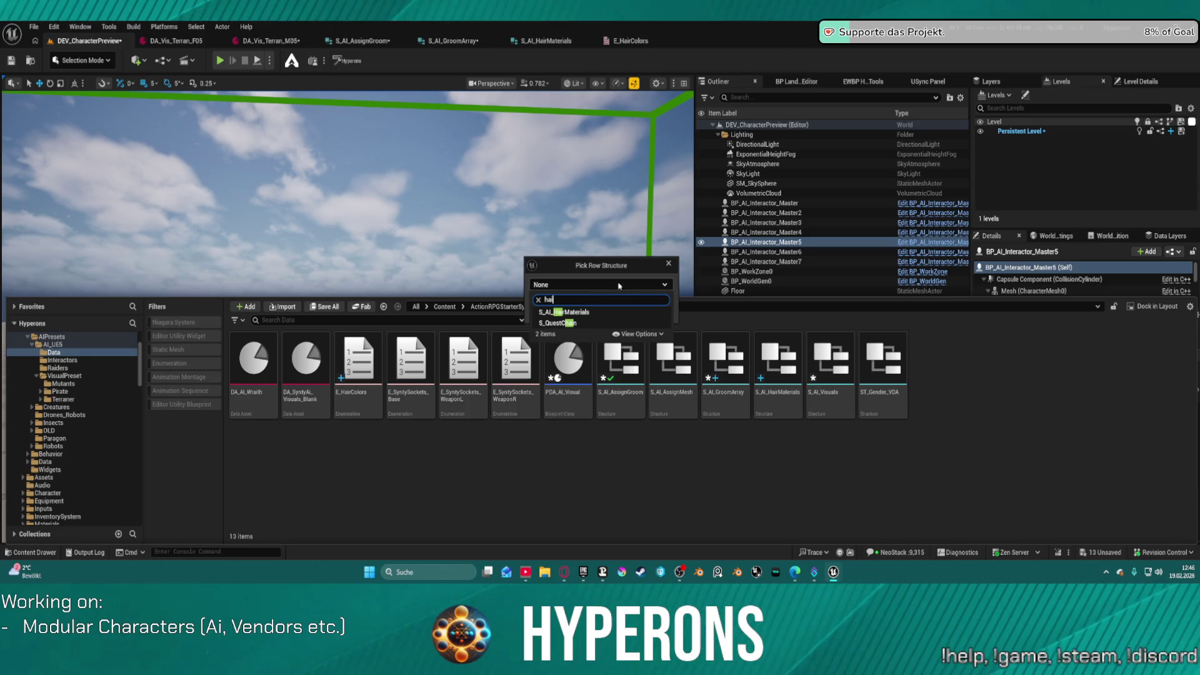
click(587, 313)
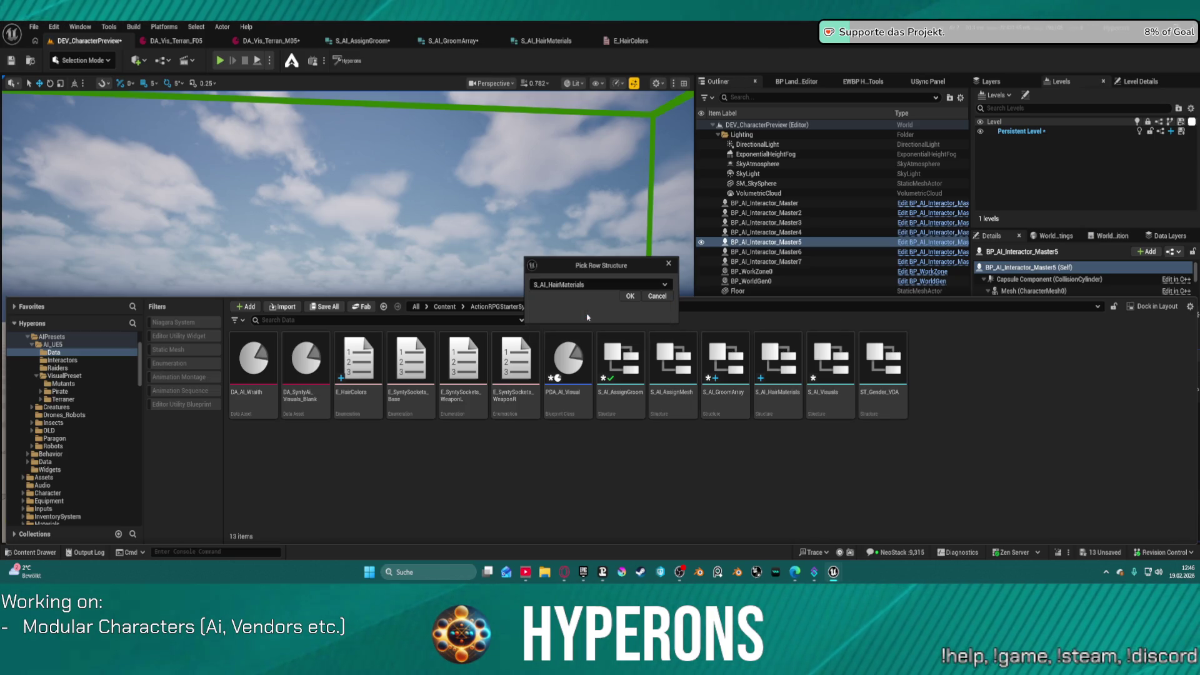
click(629, 296)
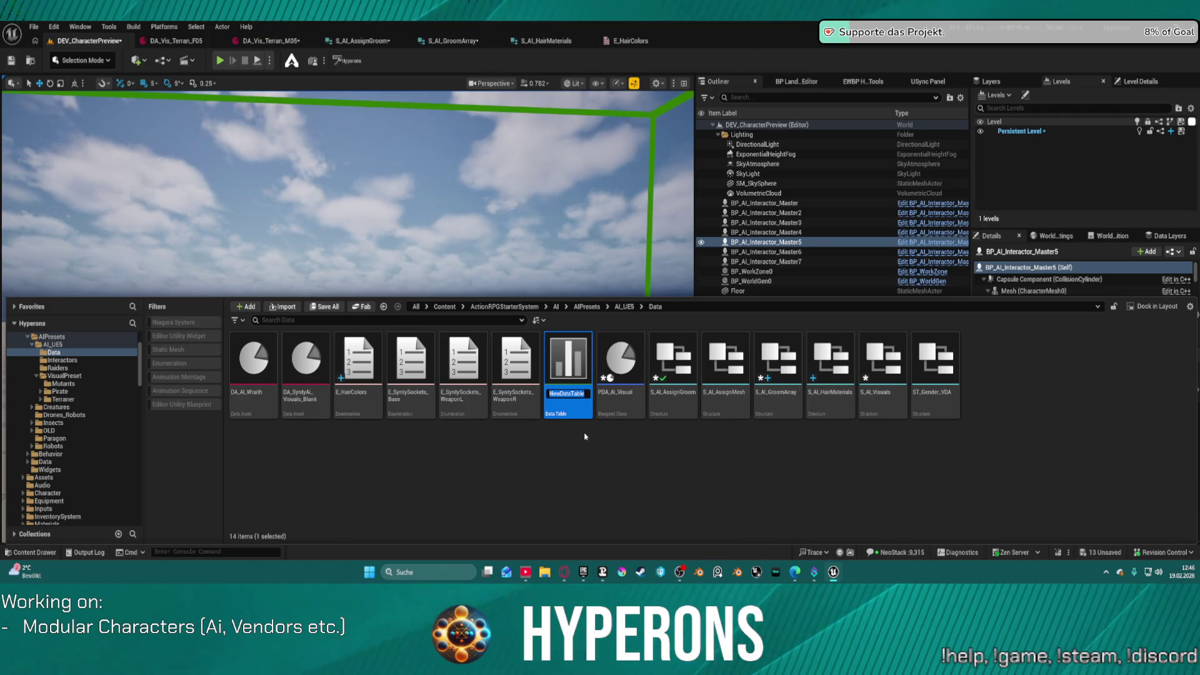
Step: Name the new data table DT_HairMaterials and open it
text(DT_HairMateria)
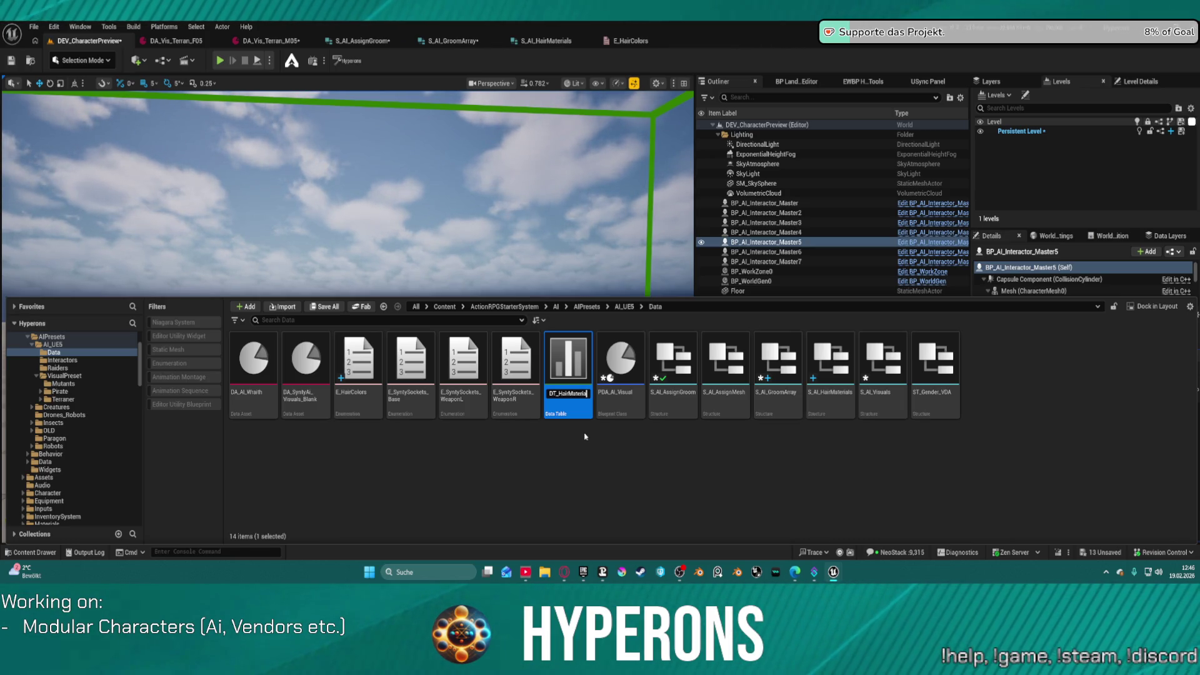
text(ls)
key(Return)
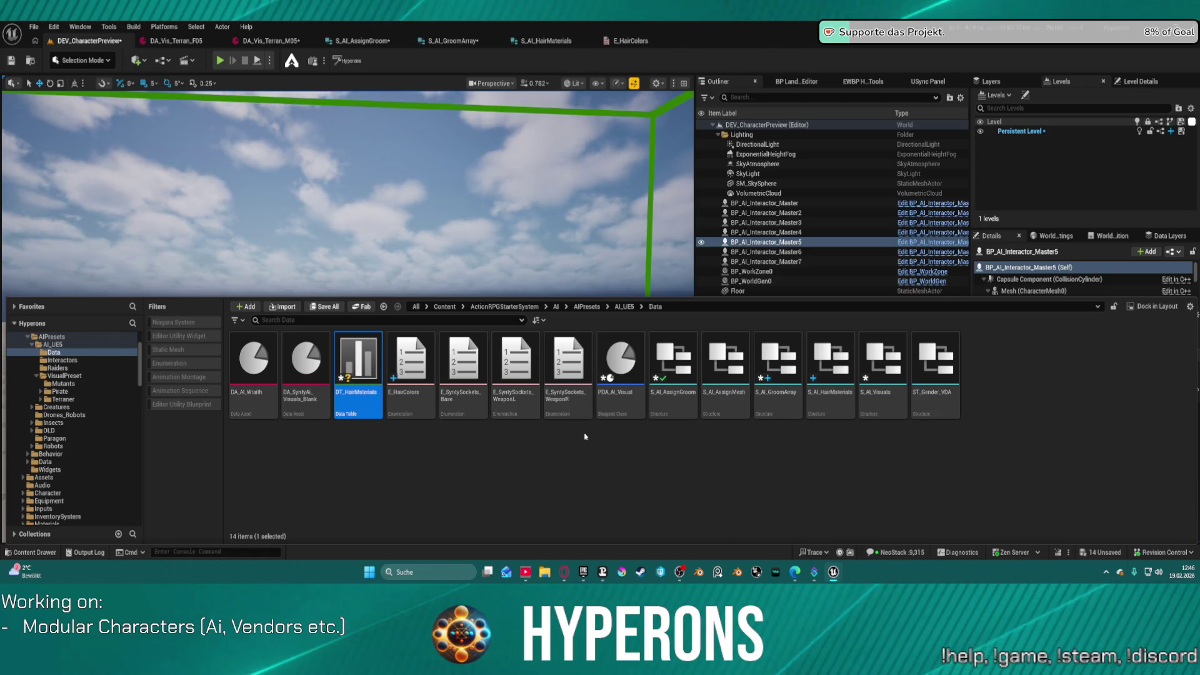
double_click(362, 415)
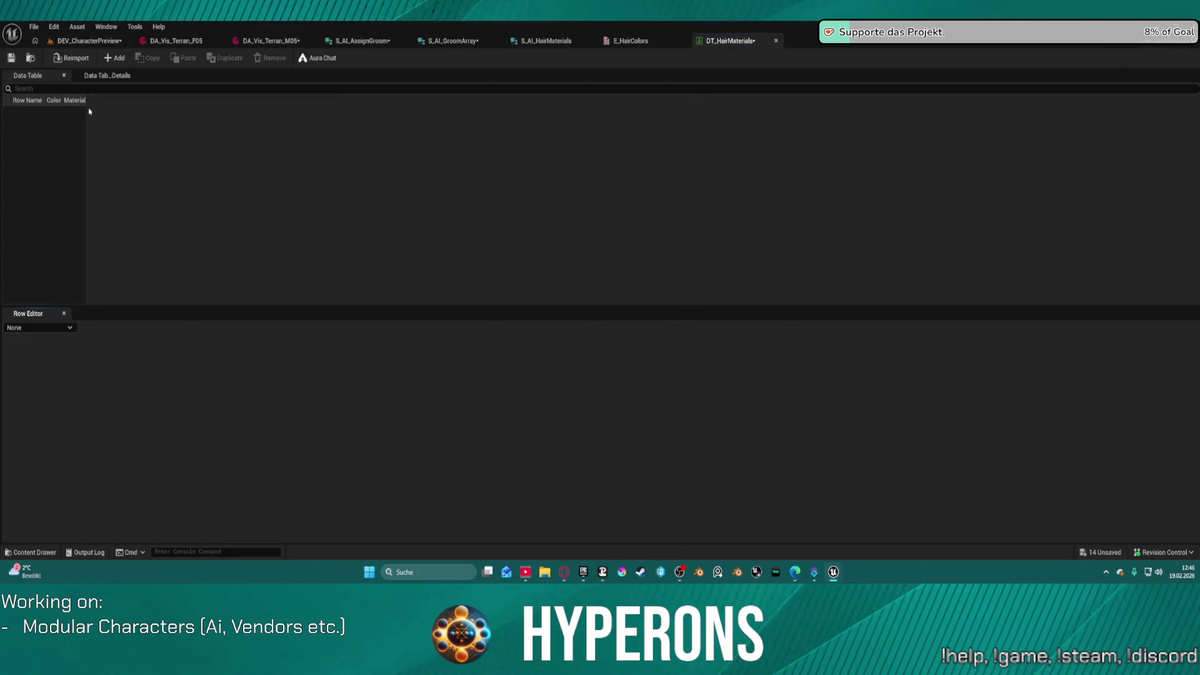
Step: Resize DT_HairMaterials' Material and Row Name columns, sort by Color, then go to S_AI_HairMaterials
drag(85, 98, 220, 98)
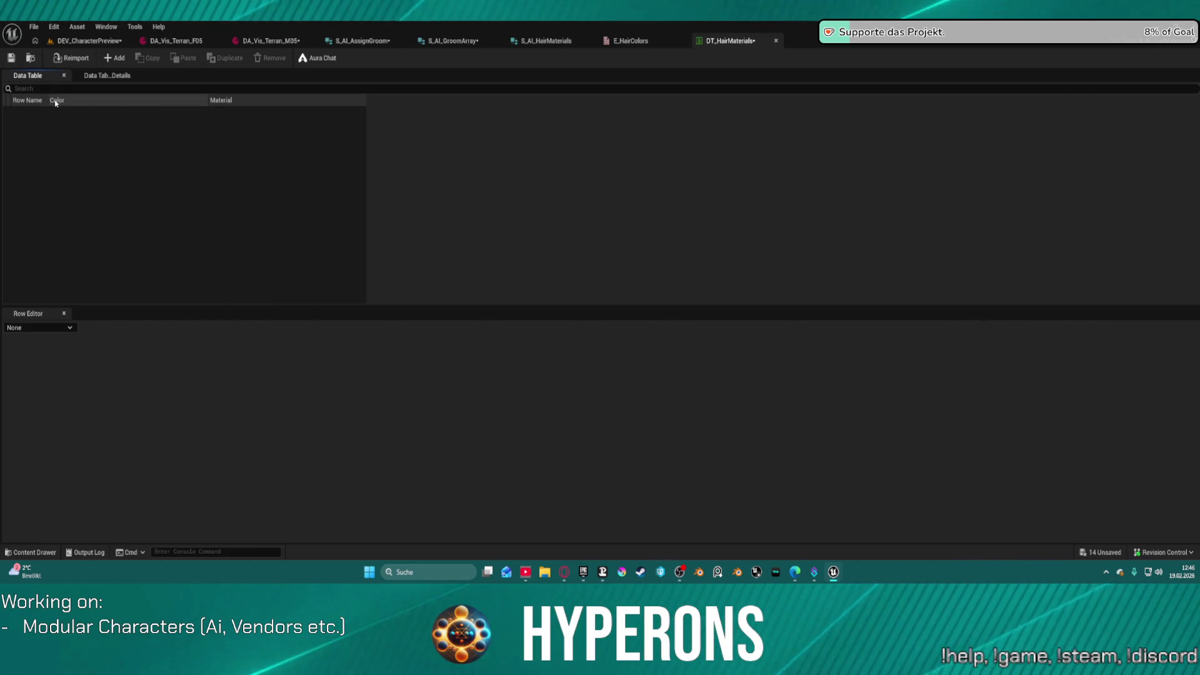
mouse_move(50, 101)
mouse_down()
mouse_move(292, 98)
mouse_move(281, 100)
mouse_up()
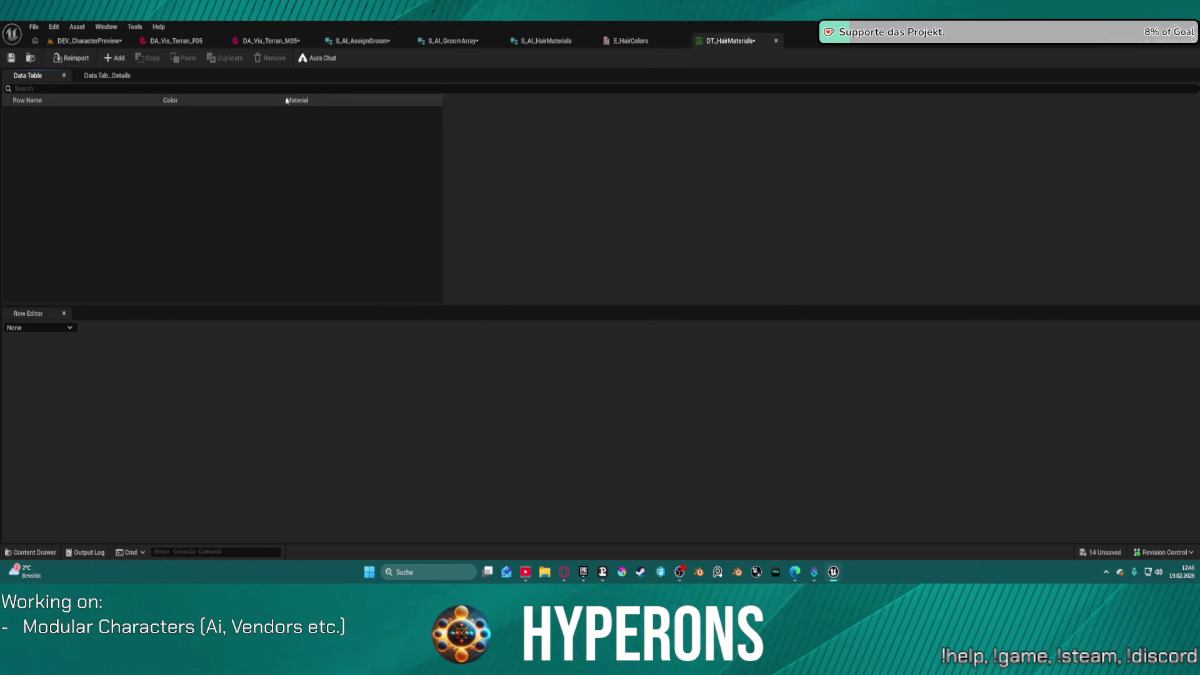
drag(159, 99, 90, 99)
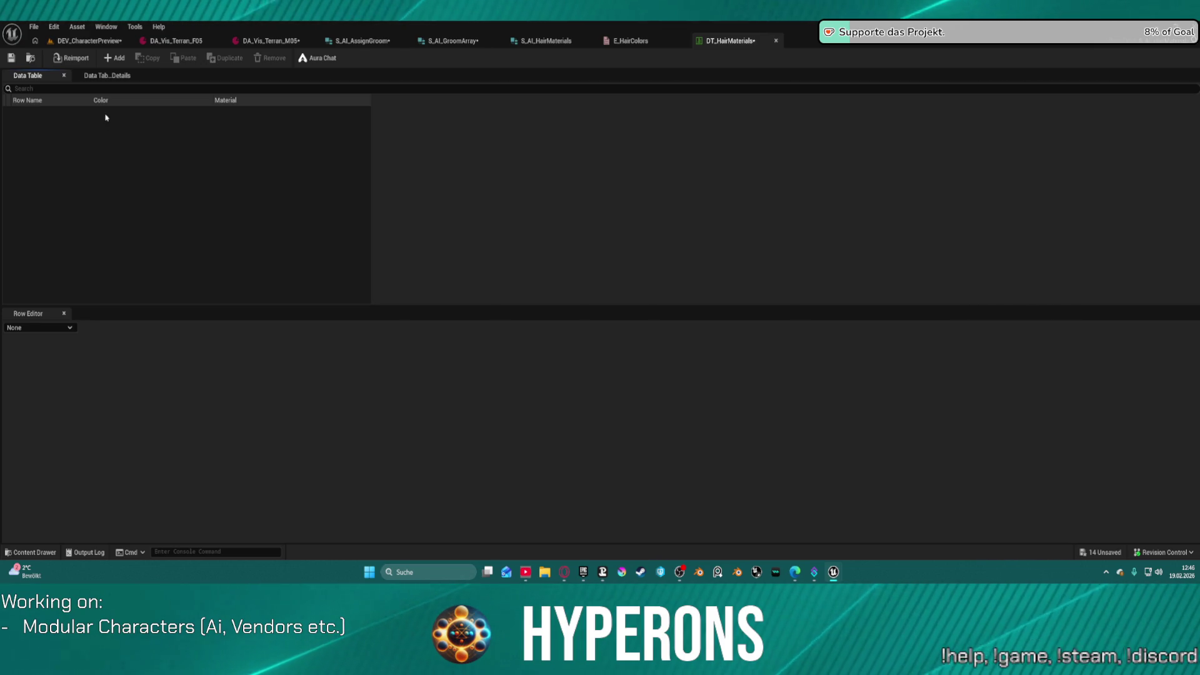
click(122, 102)
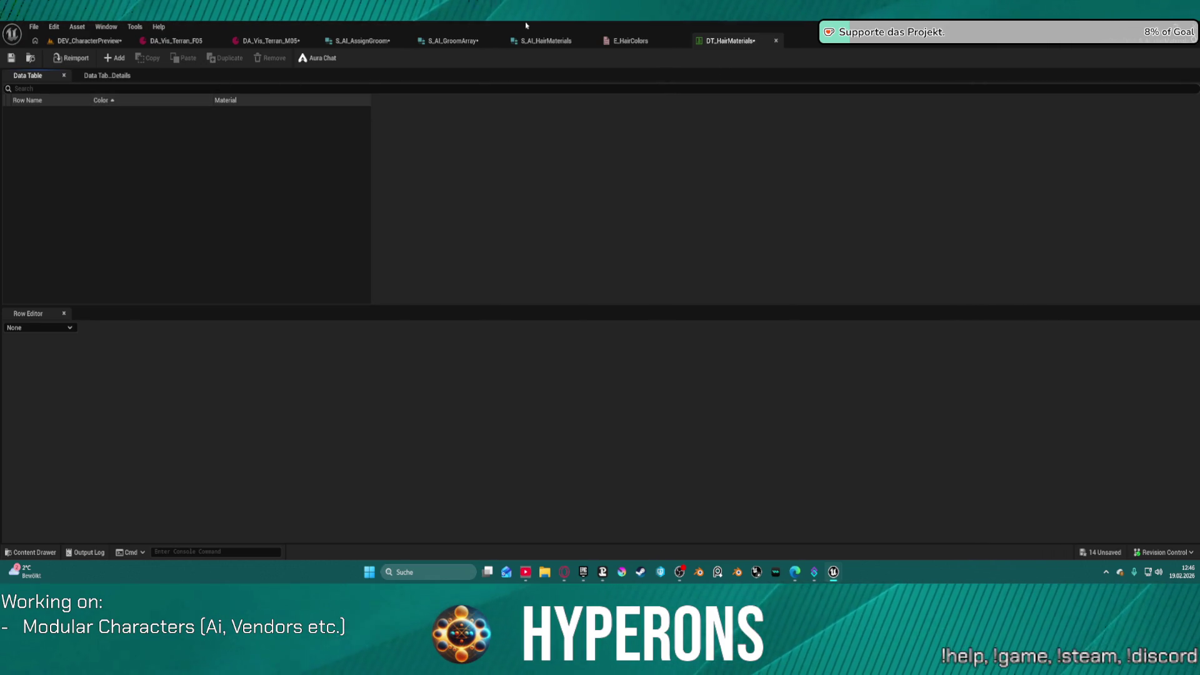
click(537, 41)
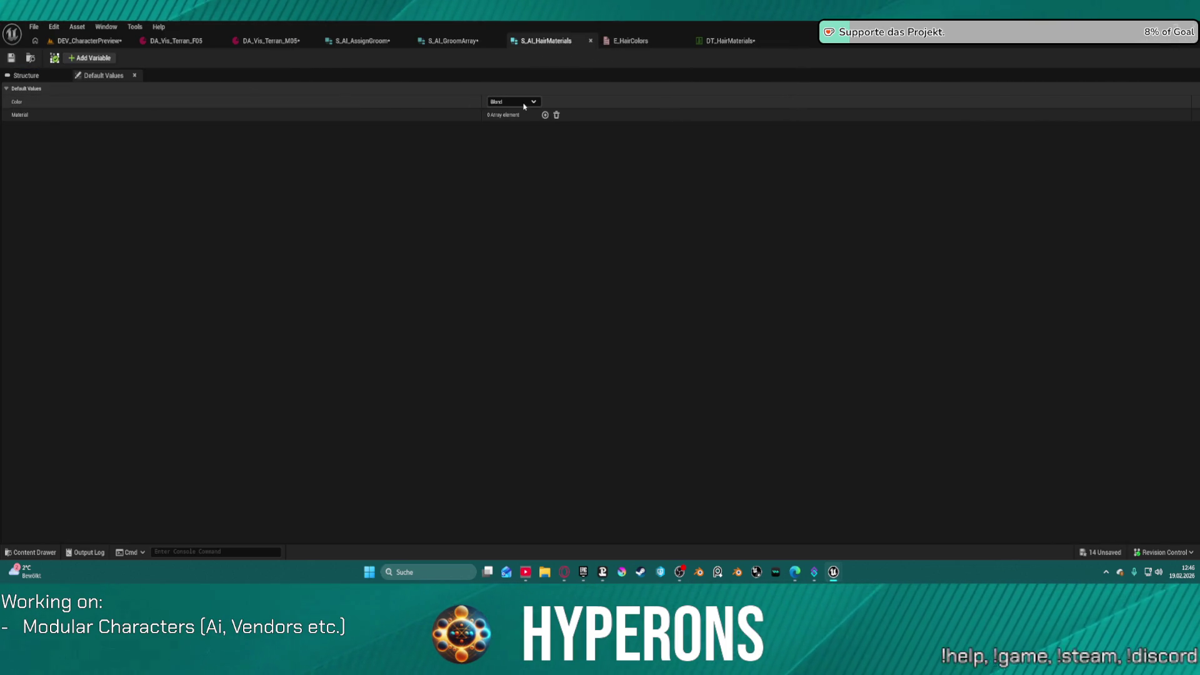
Step: Delete S_AI_HairMaterials' Color member, check S_AI_GroomArray's SelectedMaterial type, then go to S_AI_AssignGroom
click(26, 75)
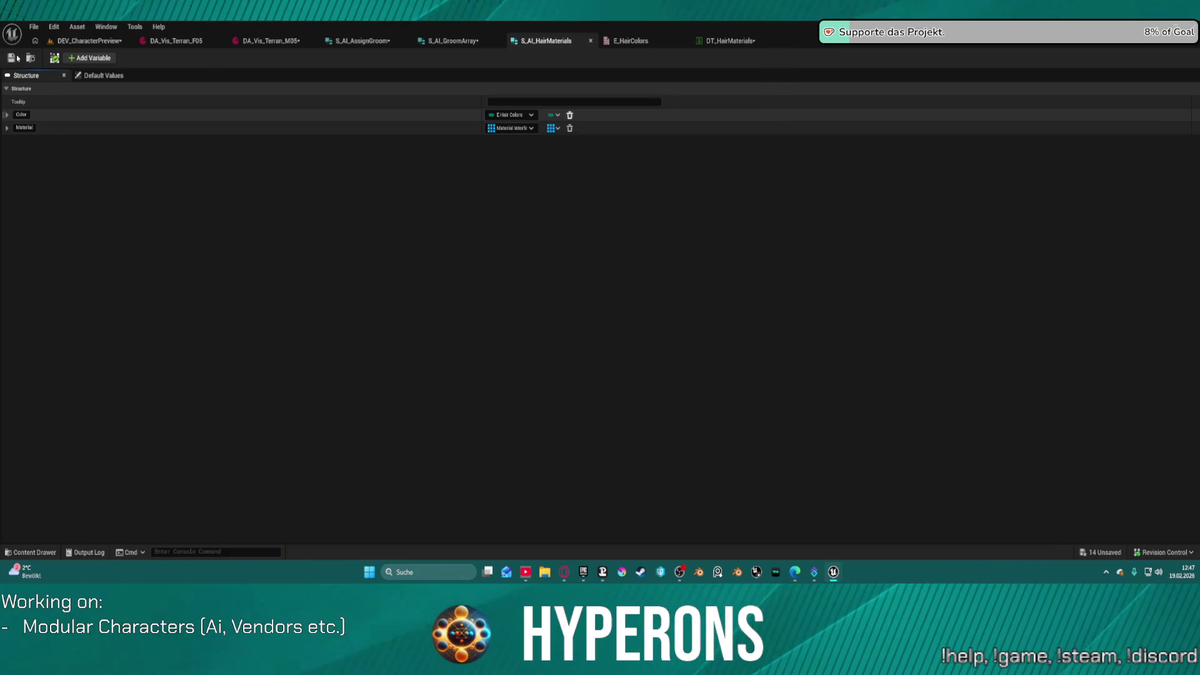
key(ctrl+s)
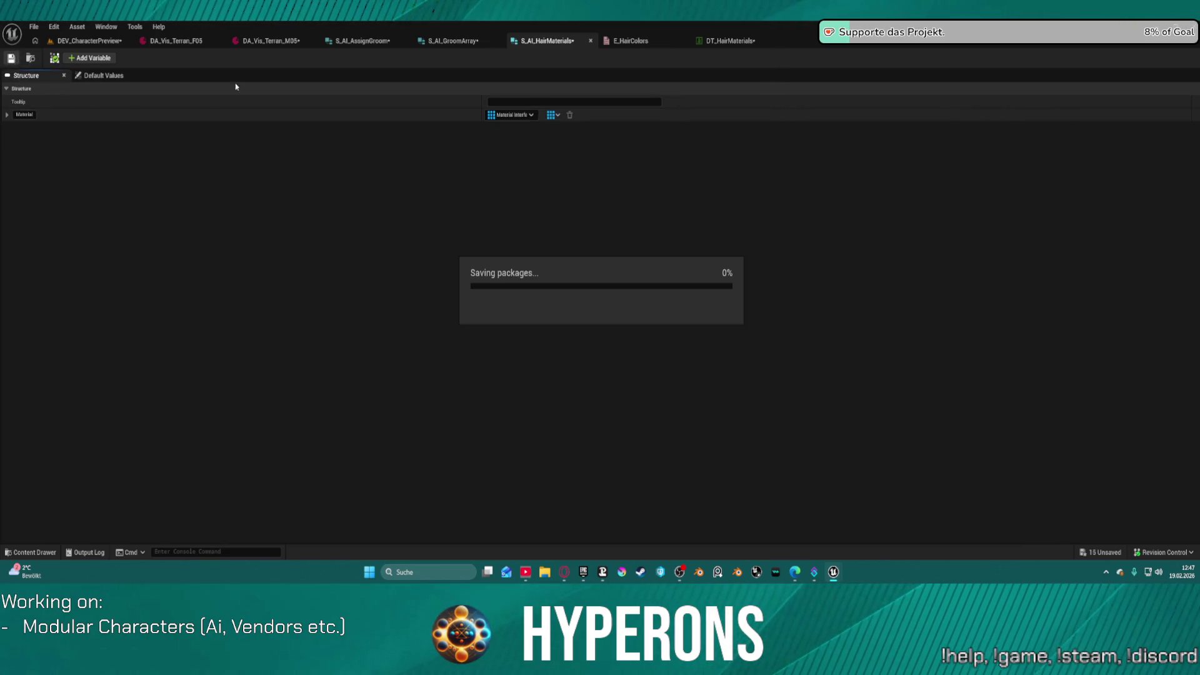
click(453, 41)
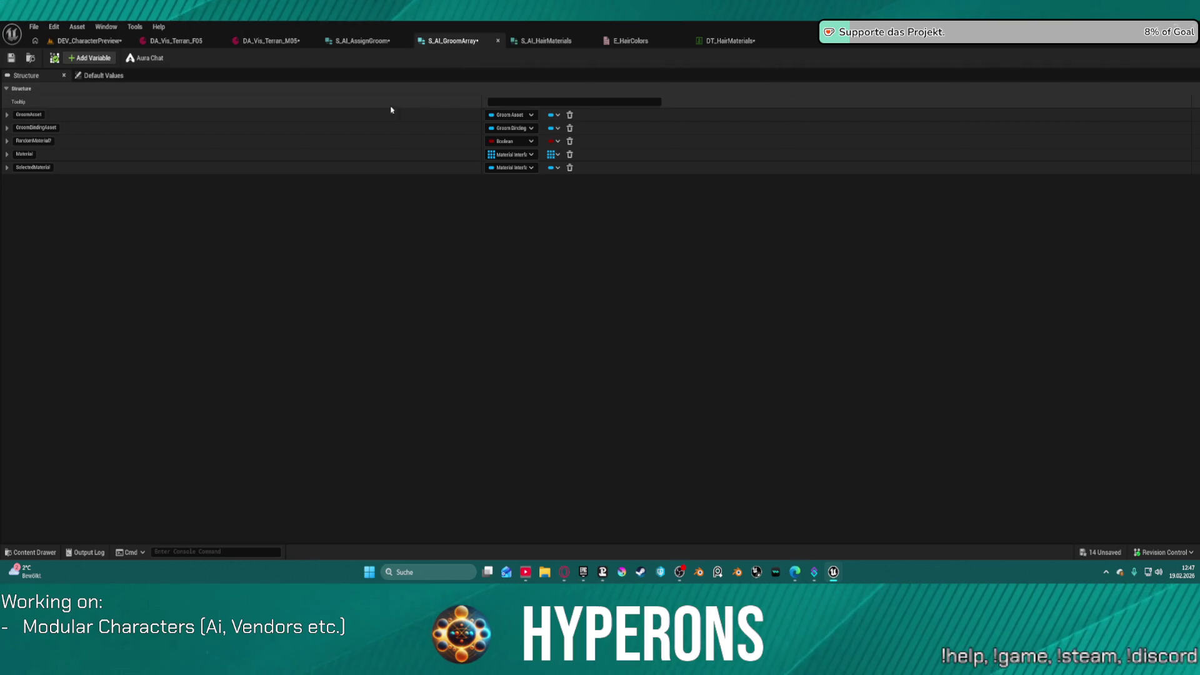
click(532, 168)
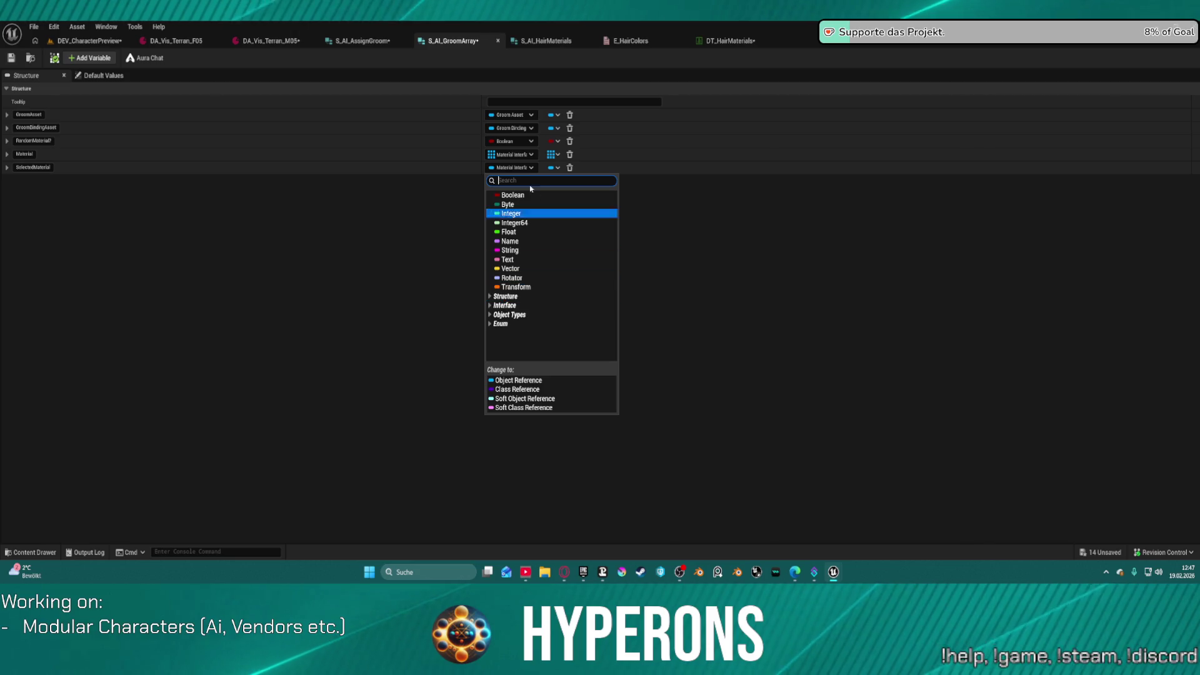
click(362, 41)
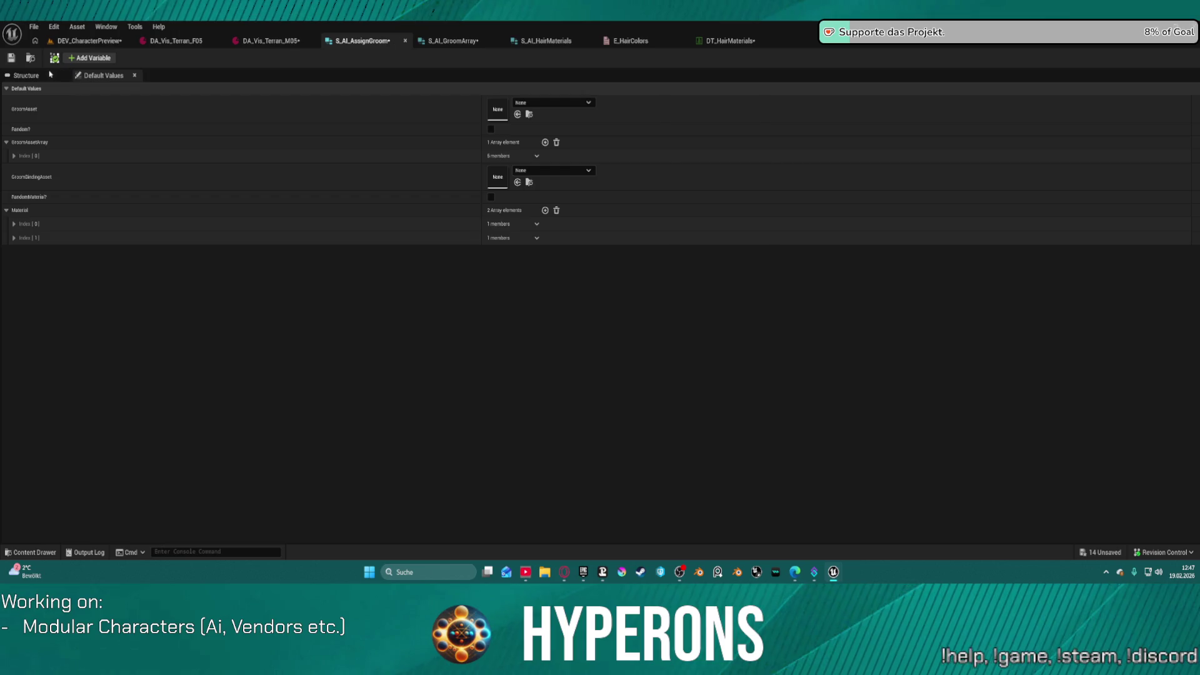
Step: Change S_AI_AssignGroom's Material member to a single E_HairColors value
click(26, 75)
click(510, 181)
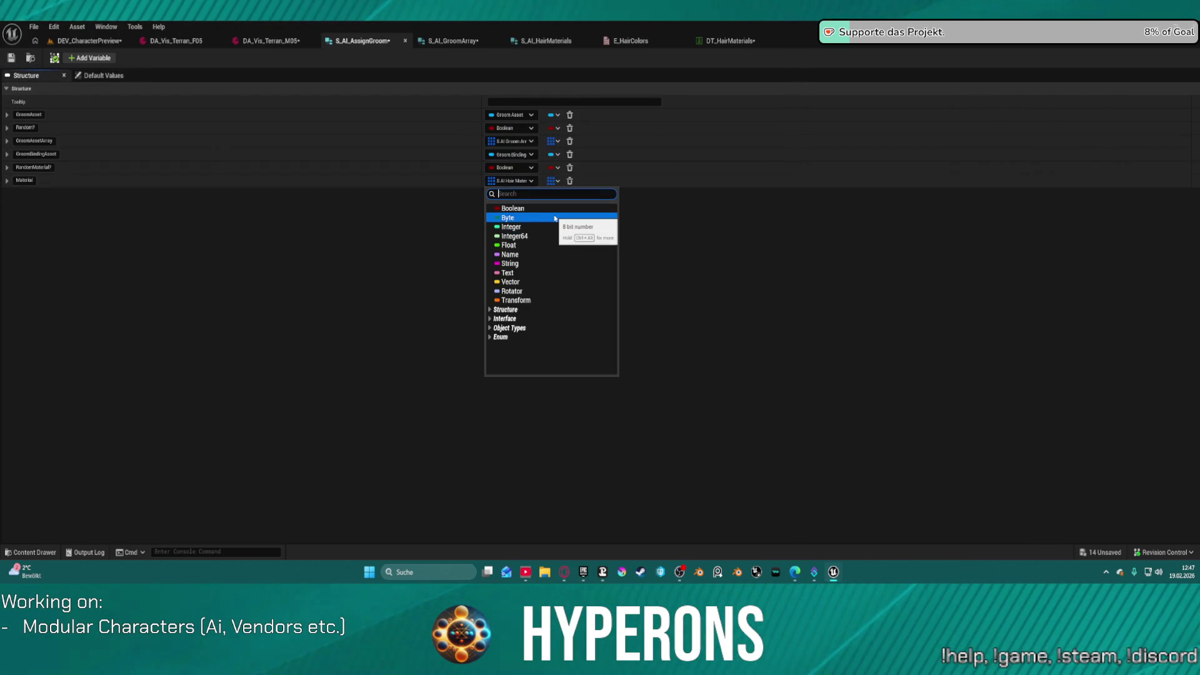
text(H)
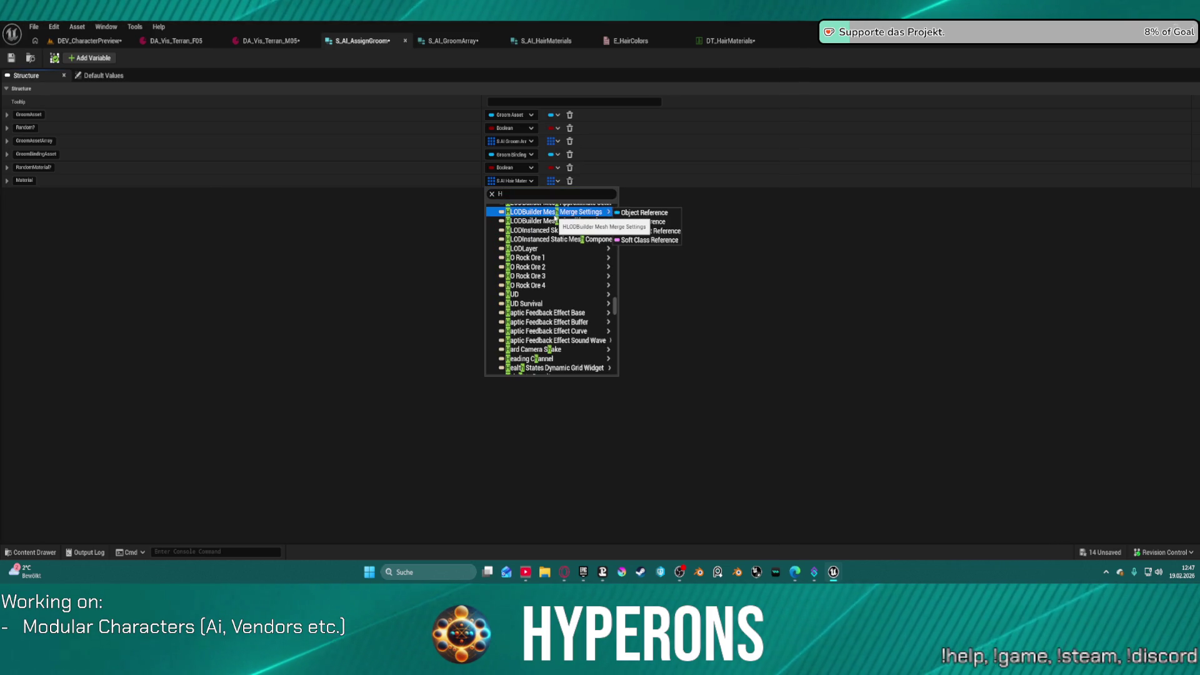
click(510, 195)
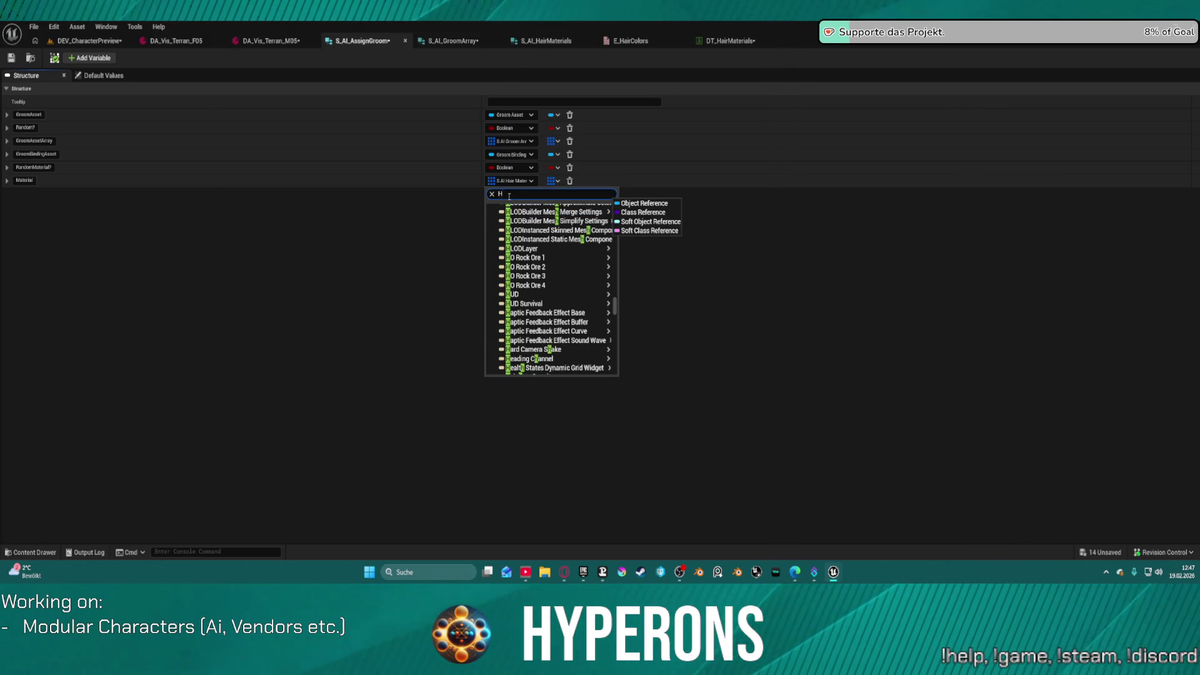
text(Hair)
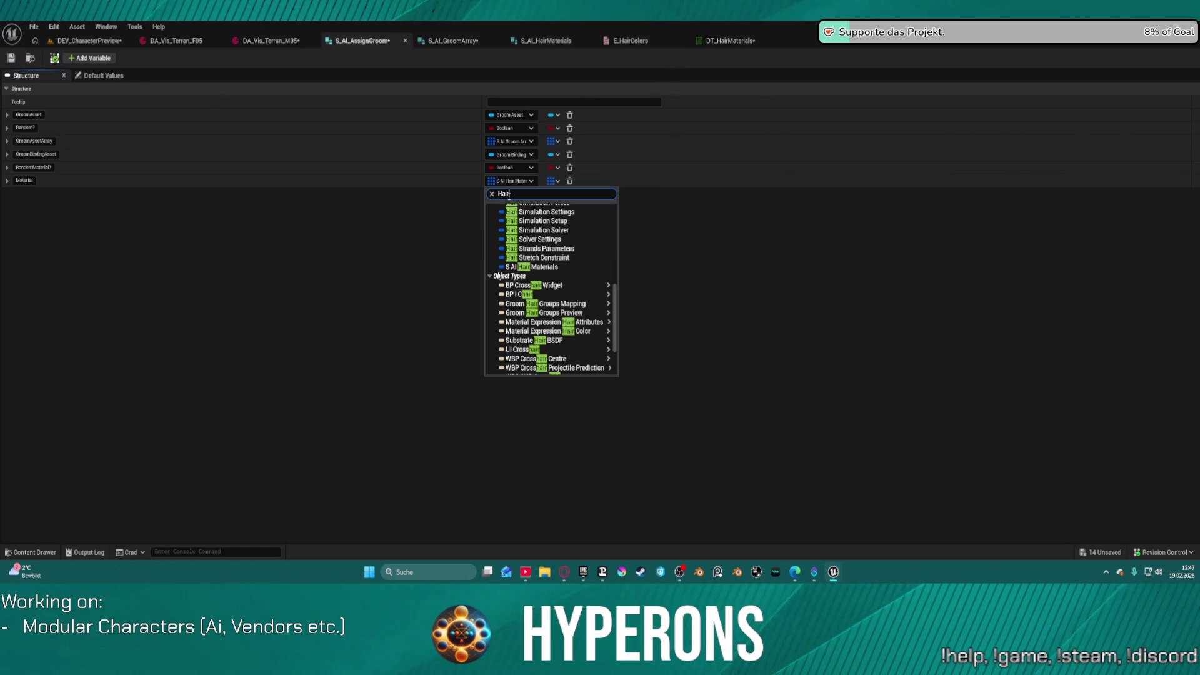
text( ma)
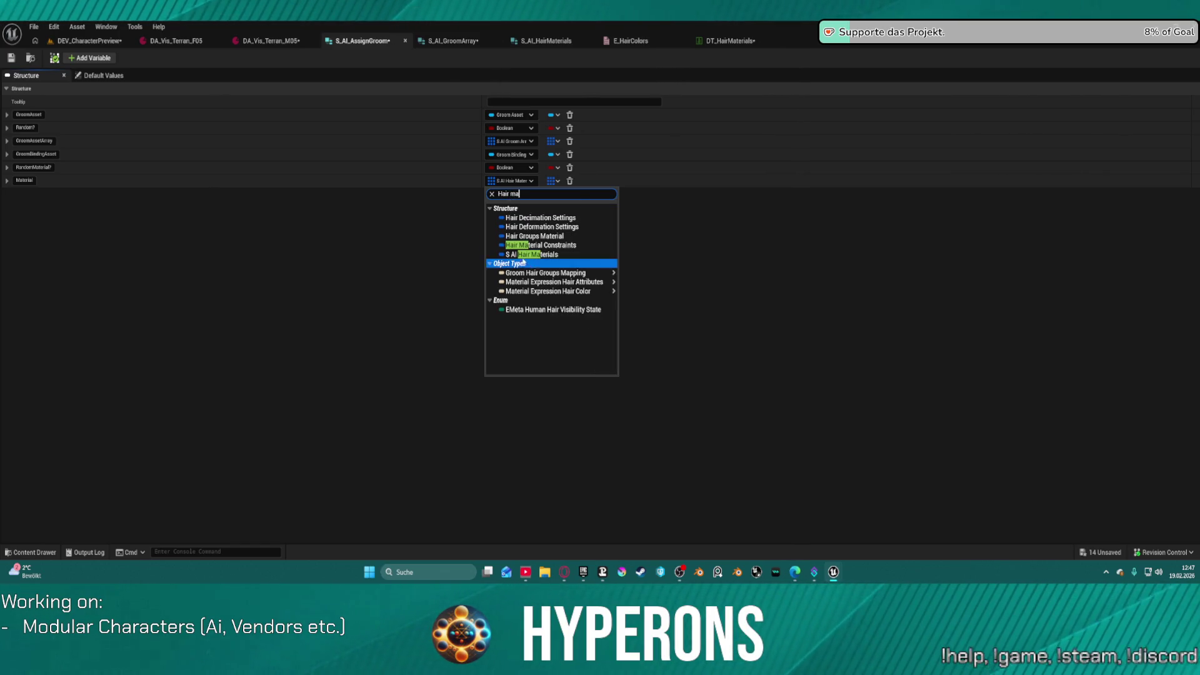
mouse_move(530, 311)
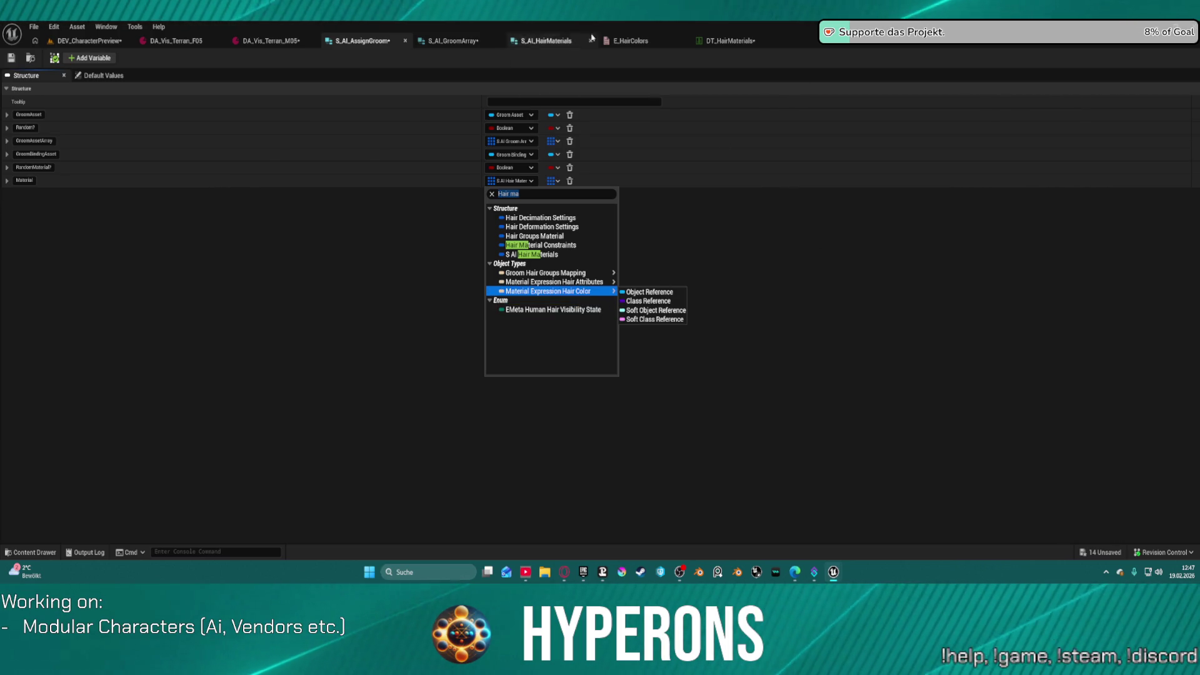
double_click(514, 194)
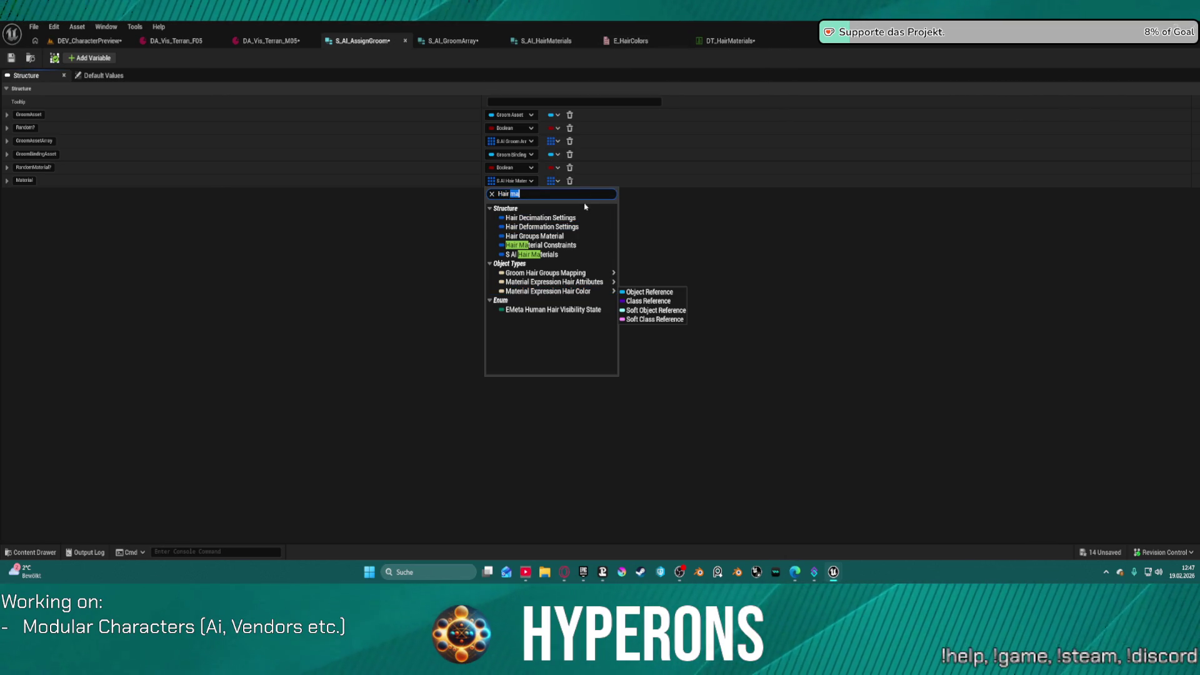
text(colo)
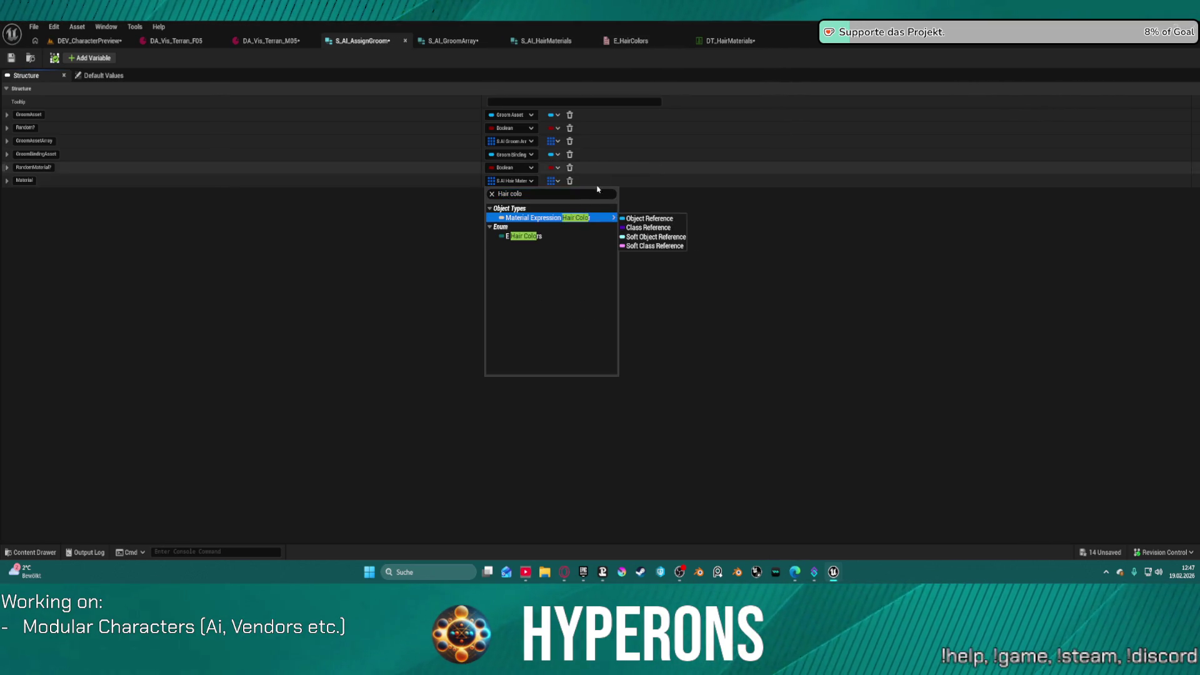
click(539, 237)
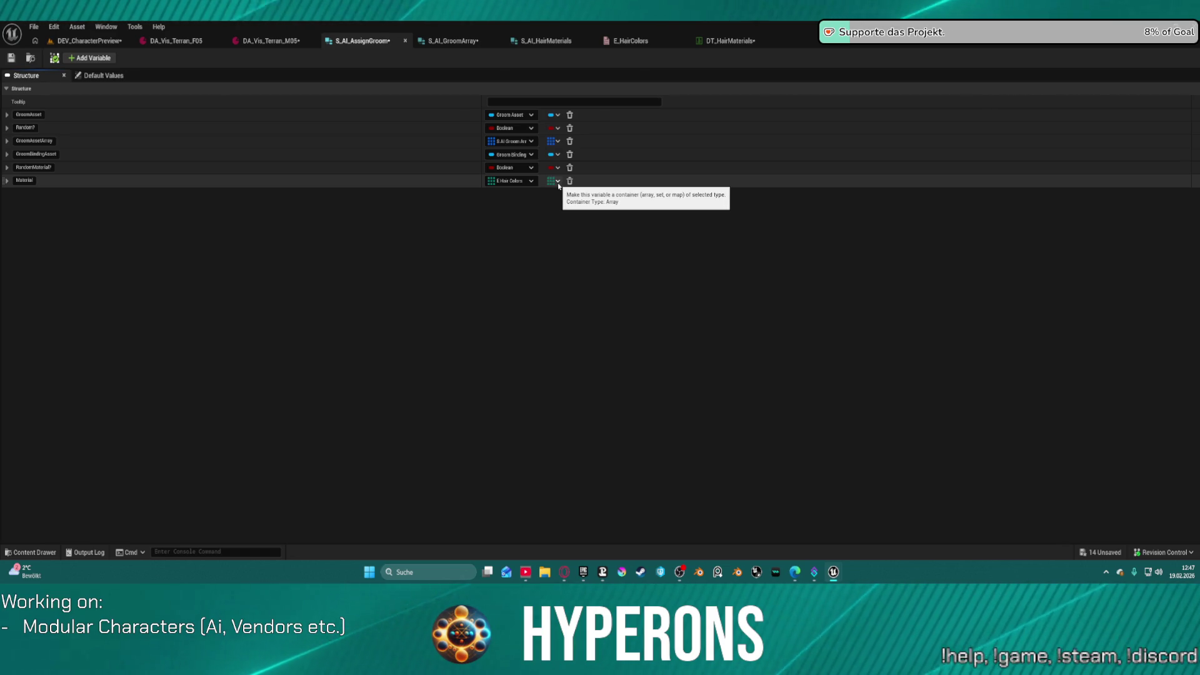
click(559, 184)
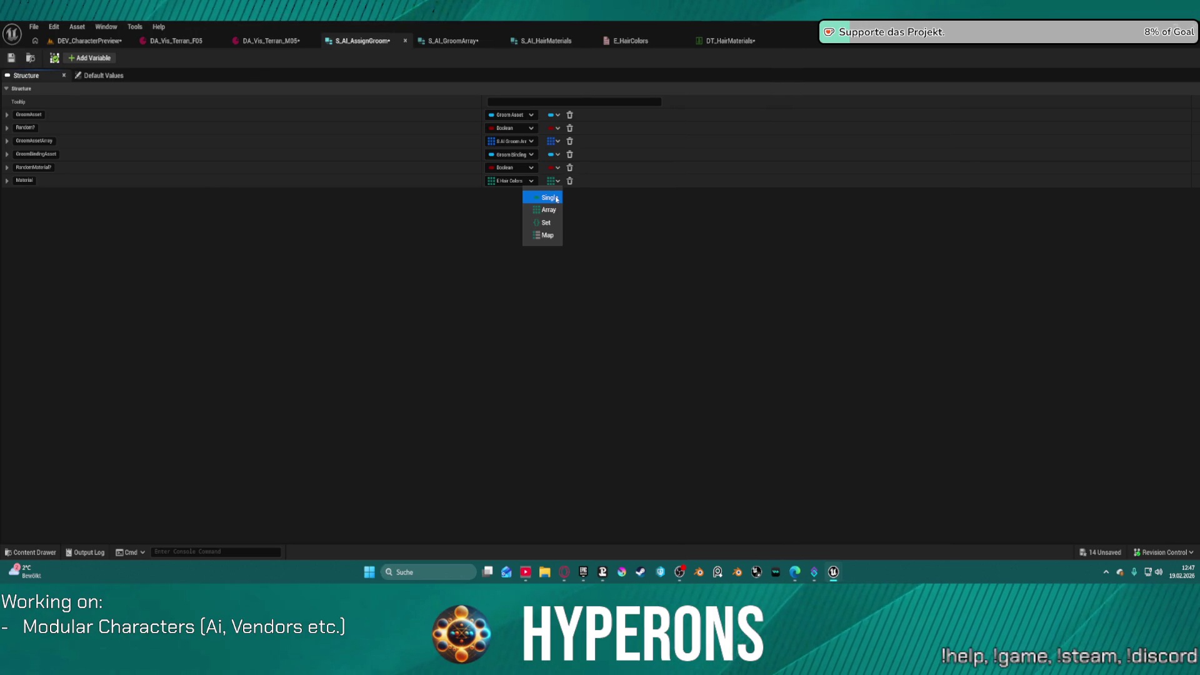
click(557, 198)
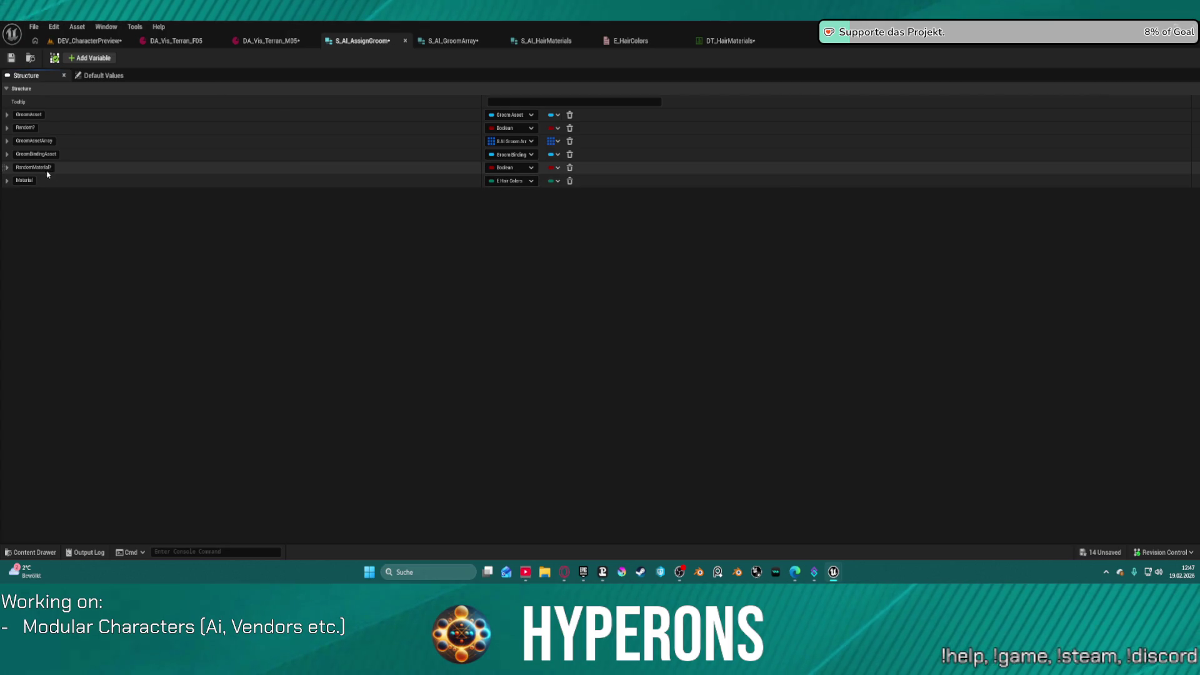
Step: Rename the member Haircolor, then review DT_HairMaterials and the E_HairColors enum entries
double_click(30, 180)
text(HairColo)
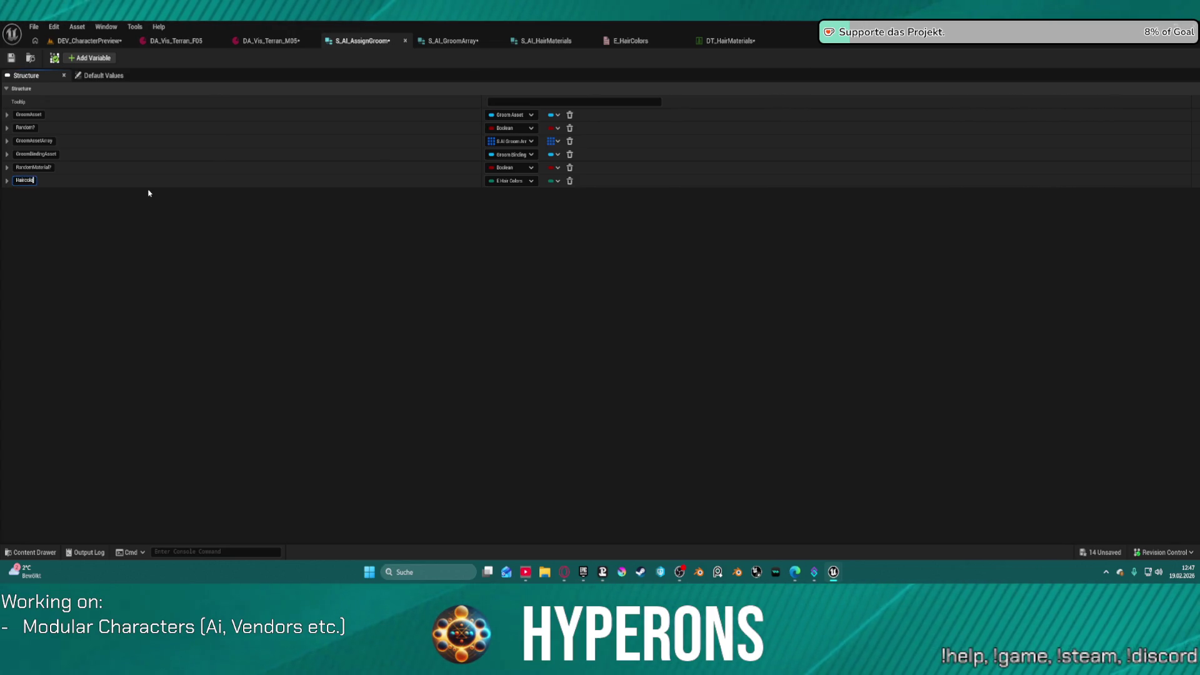
text(r)
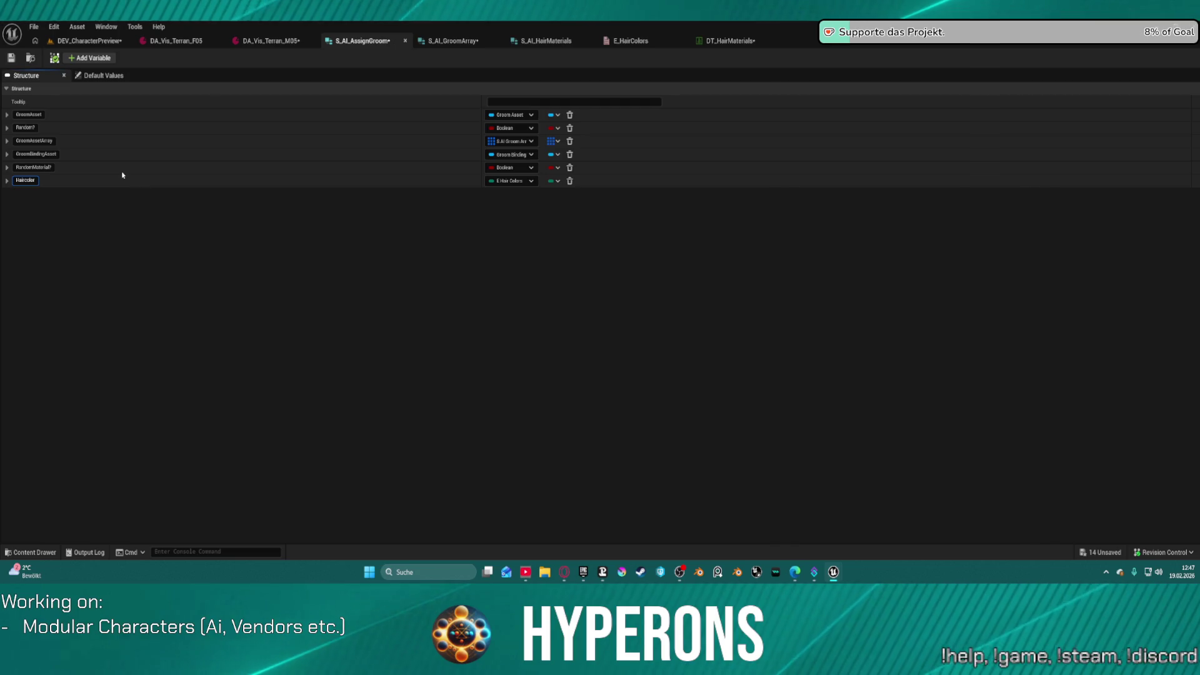
key(Return)
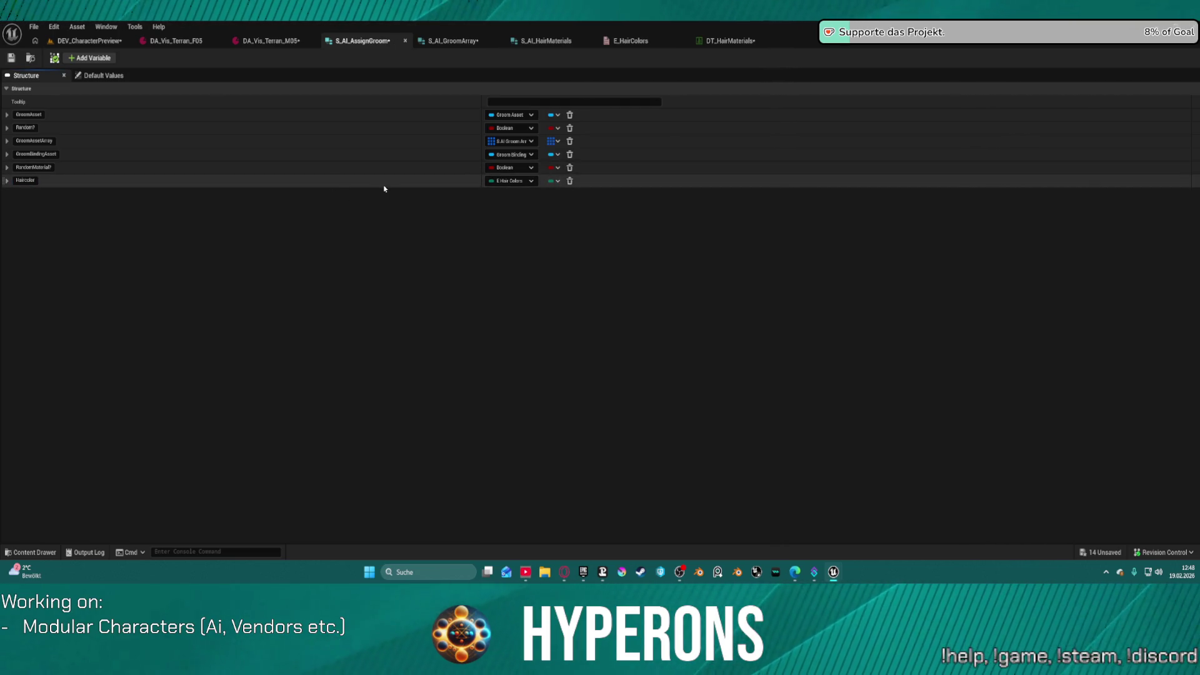
click(729, 41)
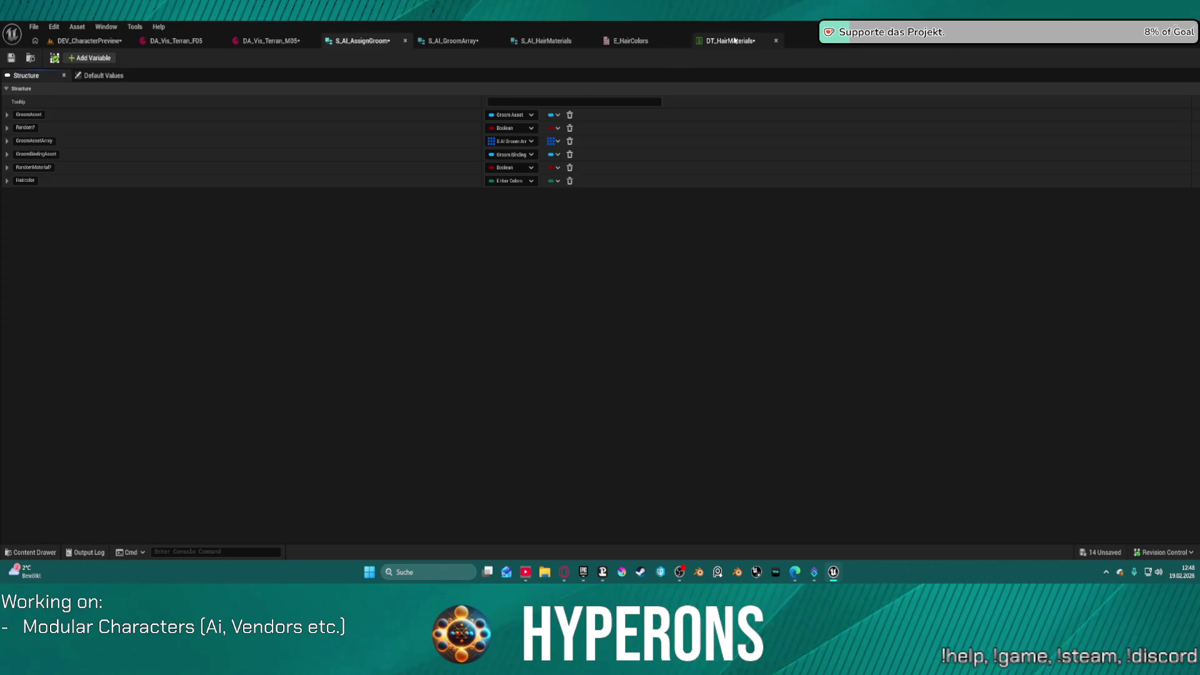
click(628, 41)
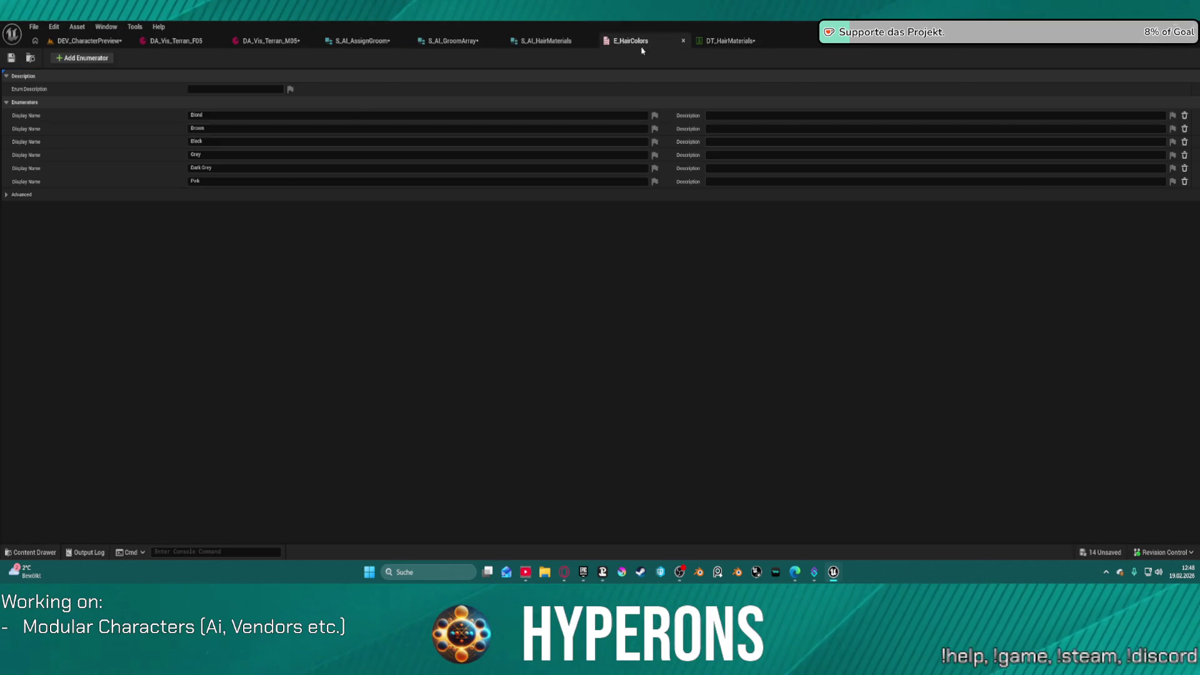
click(725, 41)
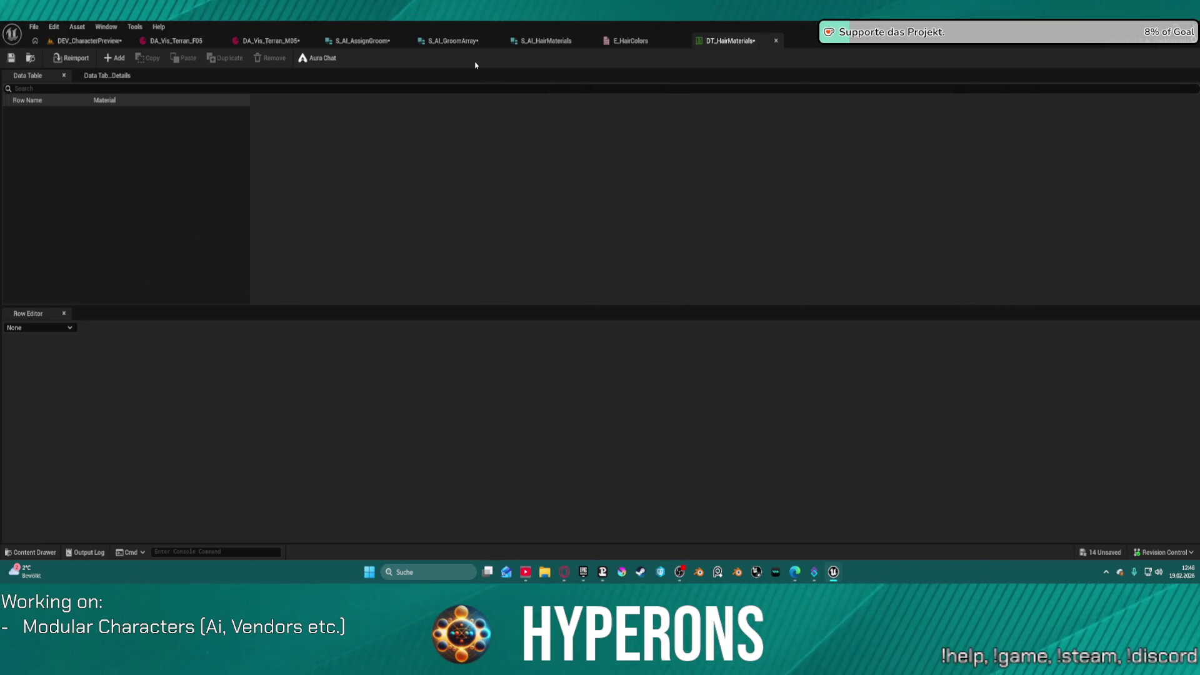
Step: Review the E_HairColors enum and S_AI_HairMaterials struct, then return to DT_HairMaterials
key(ctrl+space)
key(ctrl+space)
click(107, 75)
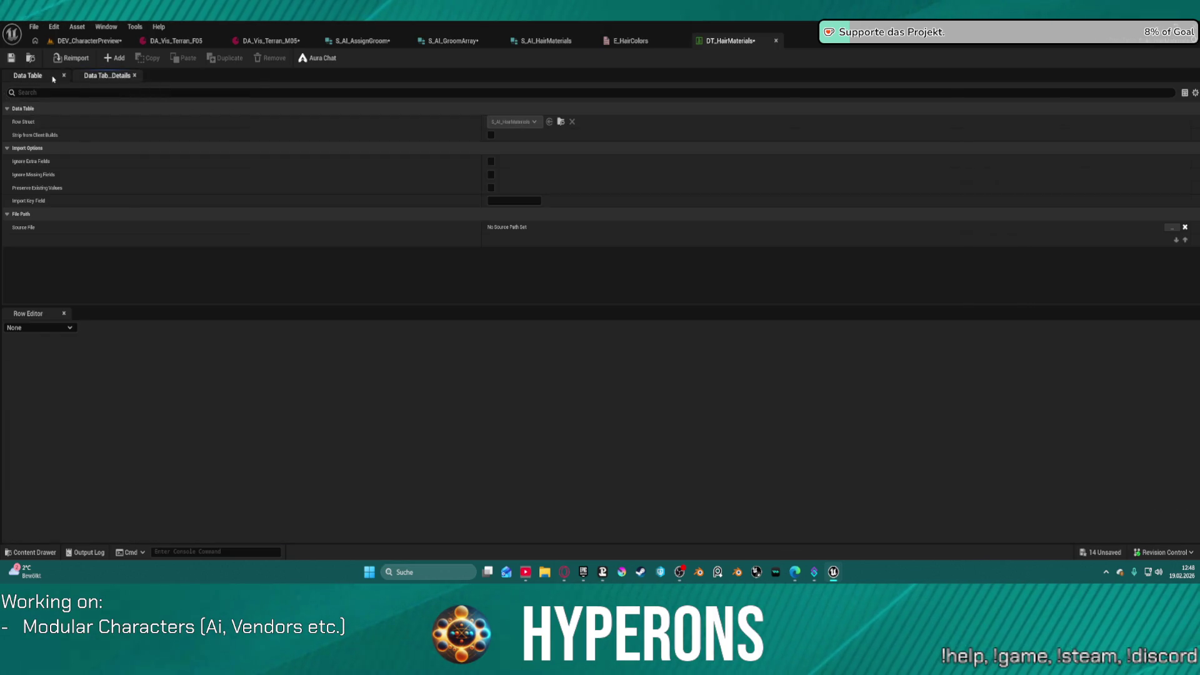
click(54, 78)
click(636, 42)
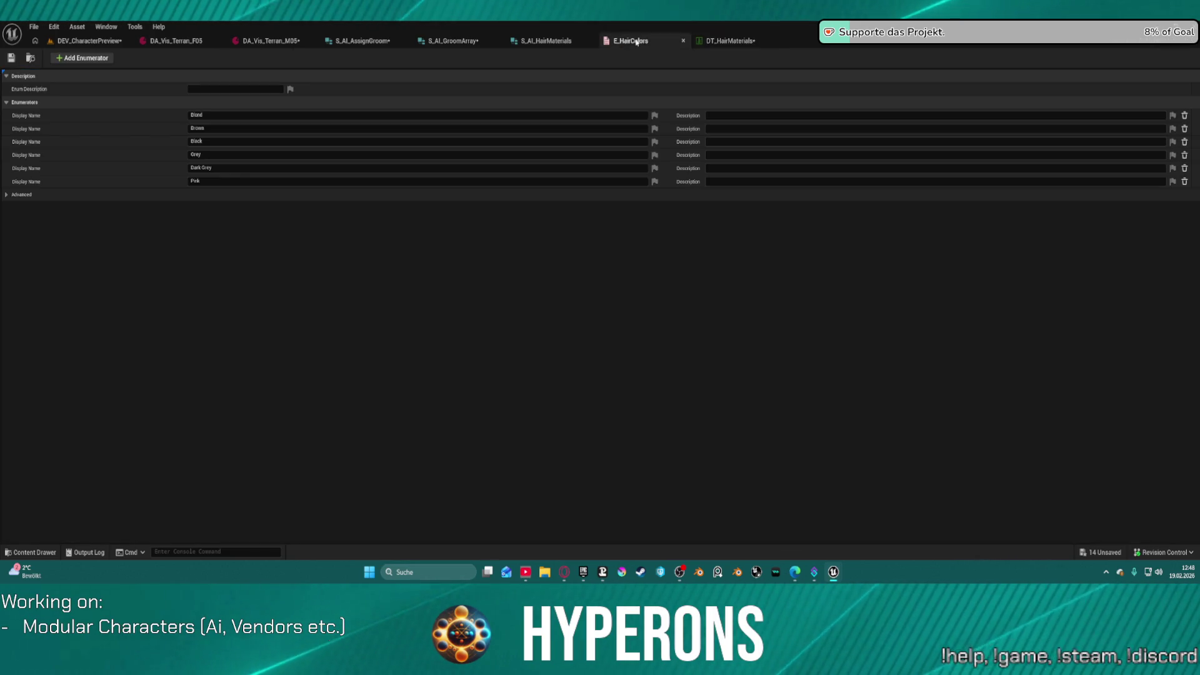
click(542, 41)
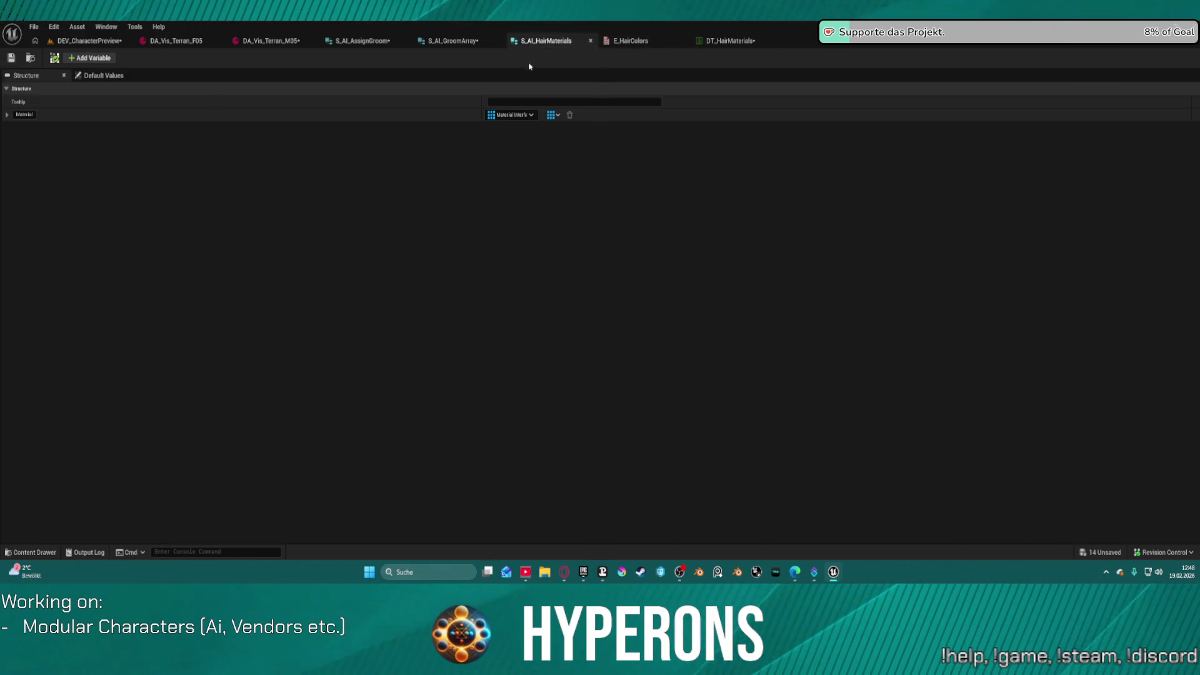
click(743, 45)
Step: Add a row named Blond and give its Material array three empty entries
click(115, 58)
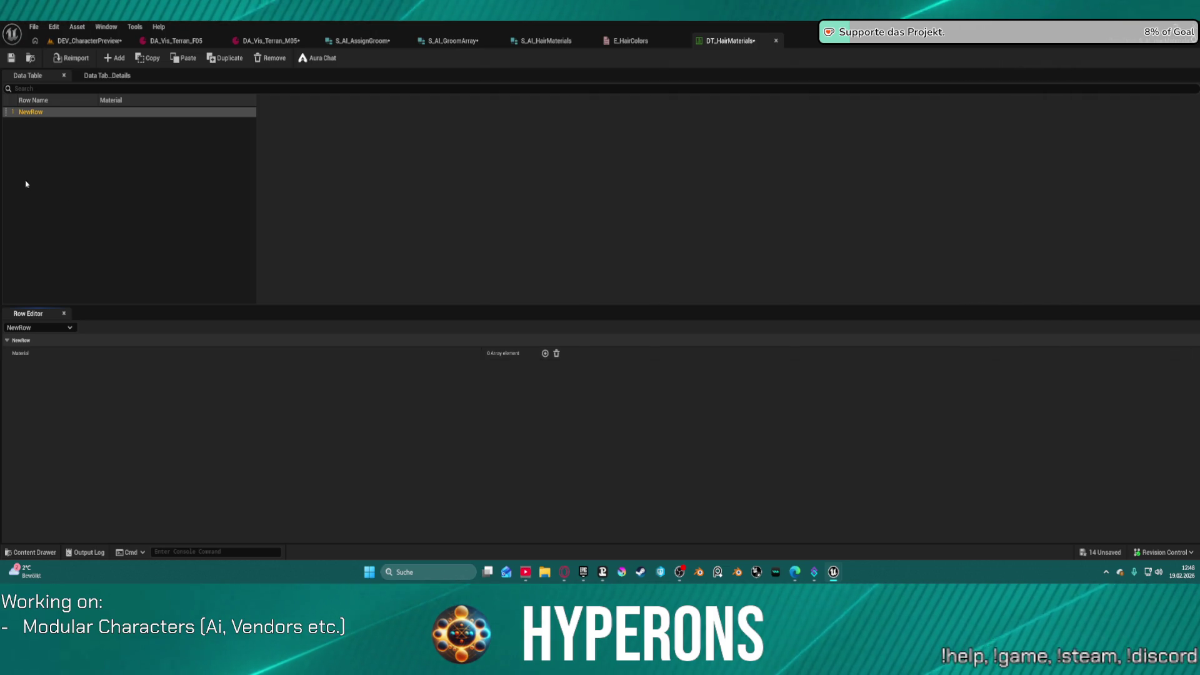
double_click(44, 114)
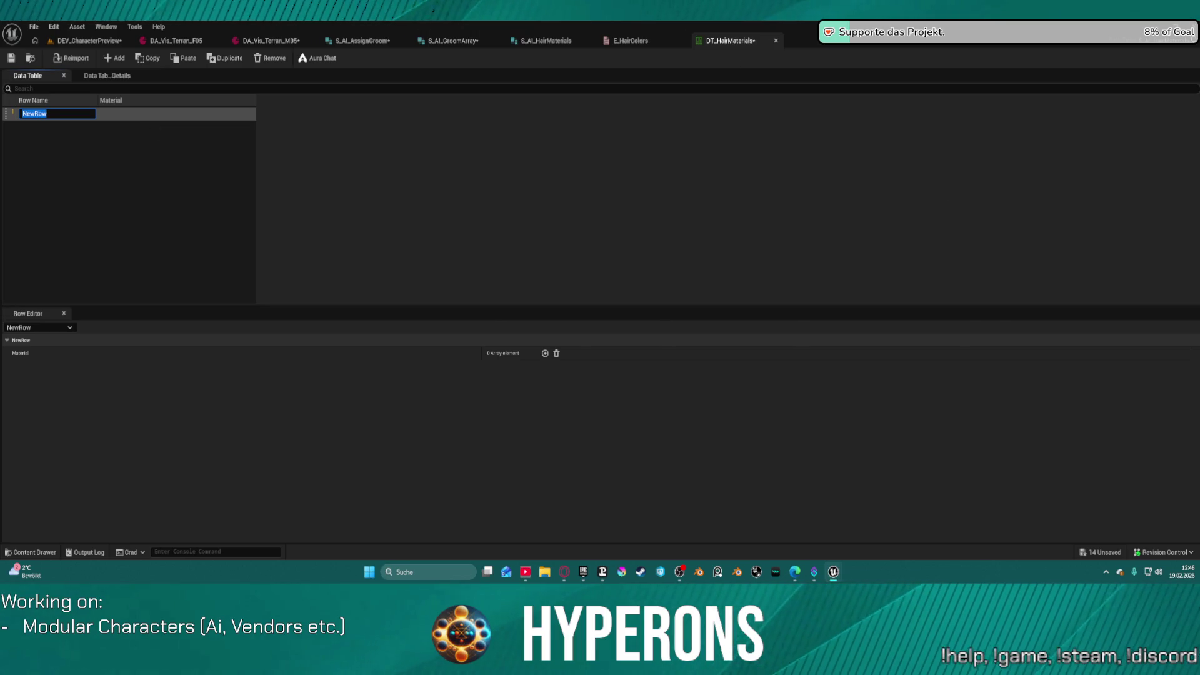
click(631, 41)
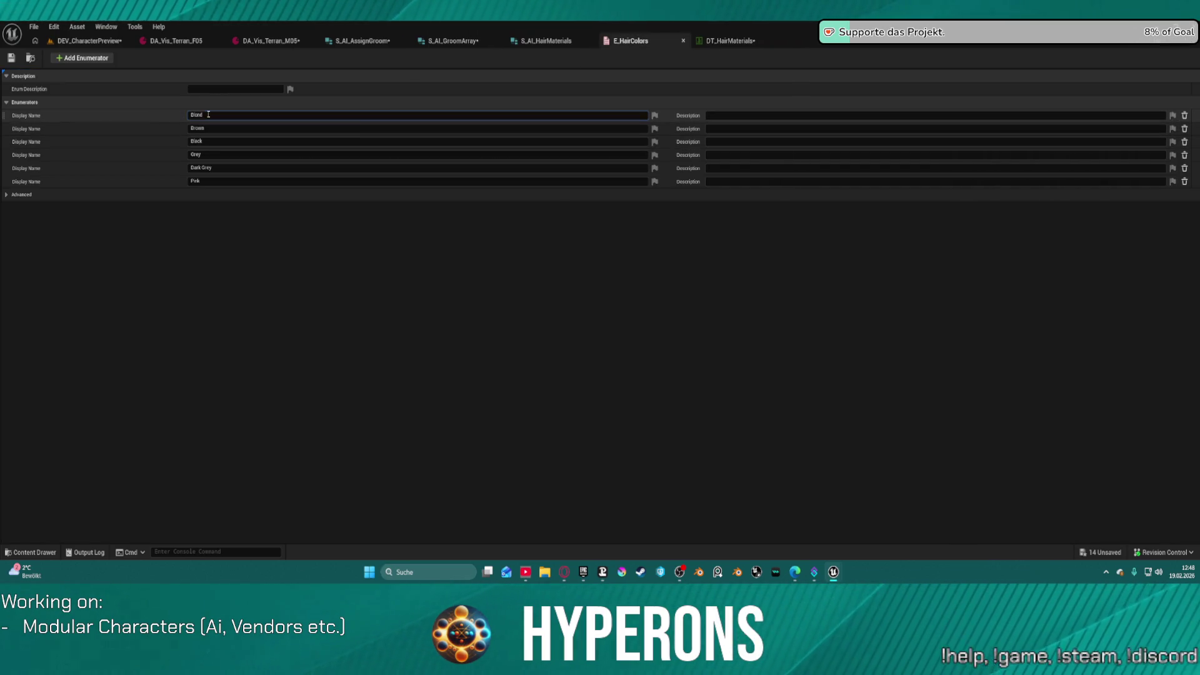
click(729, 40)
double_click(38, 112)
text(Blond)
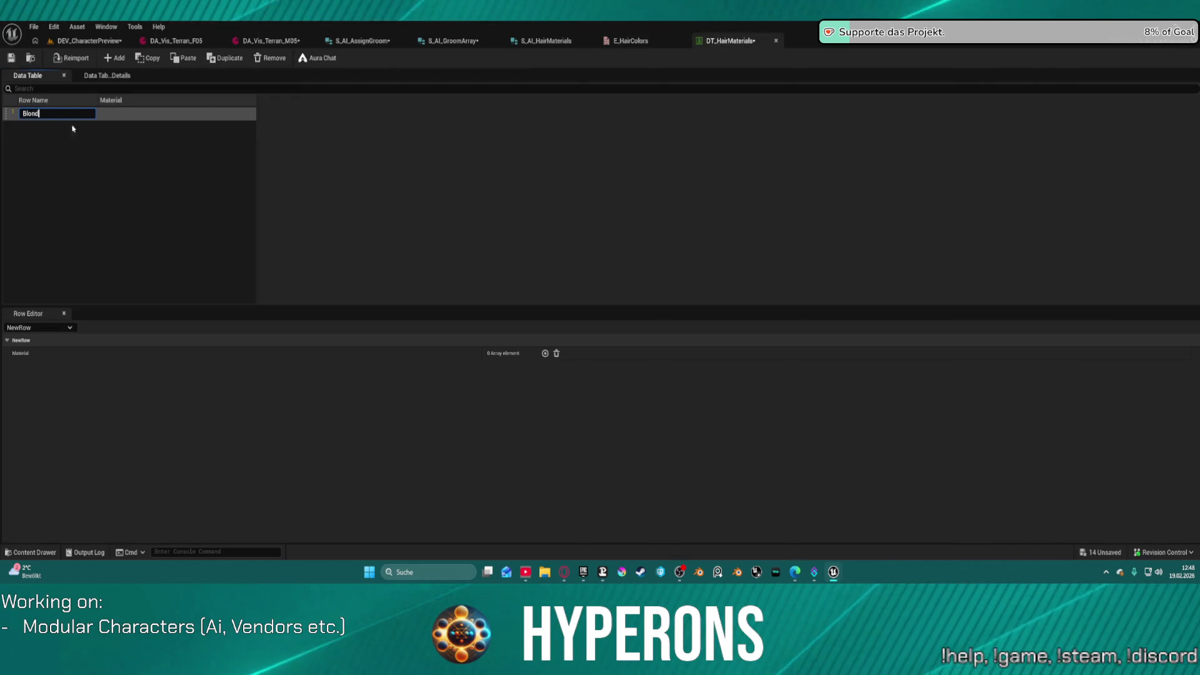
key(Return)
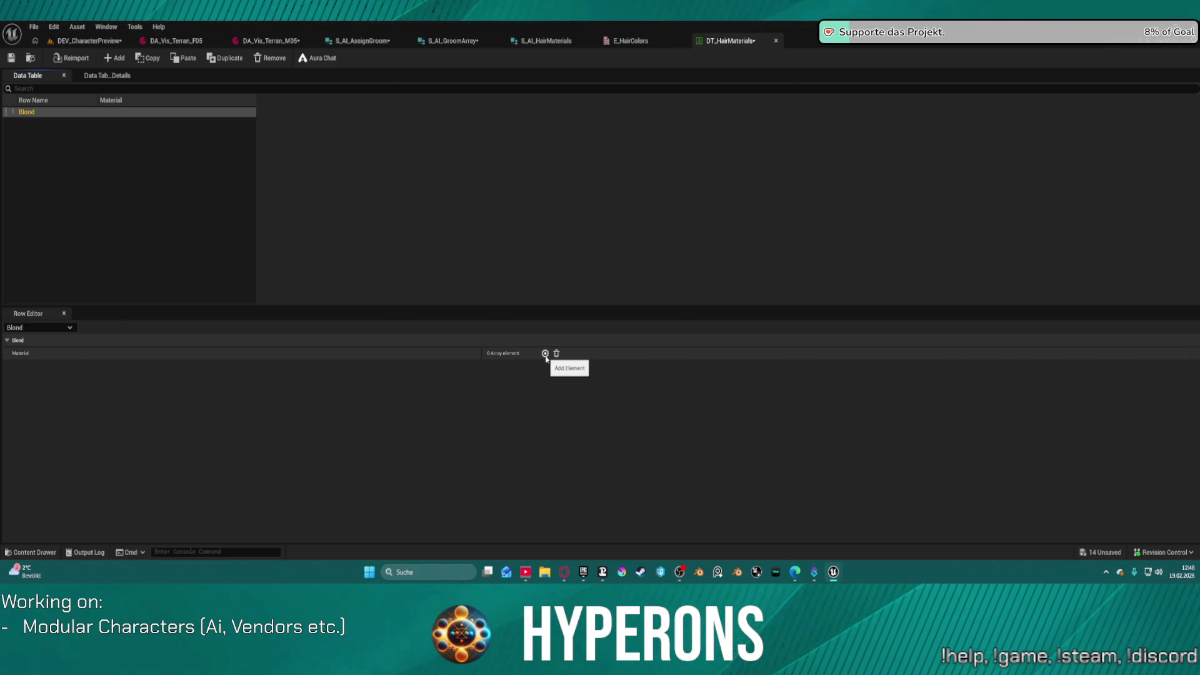
click(545, 354)
click(545, 354)
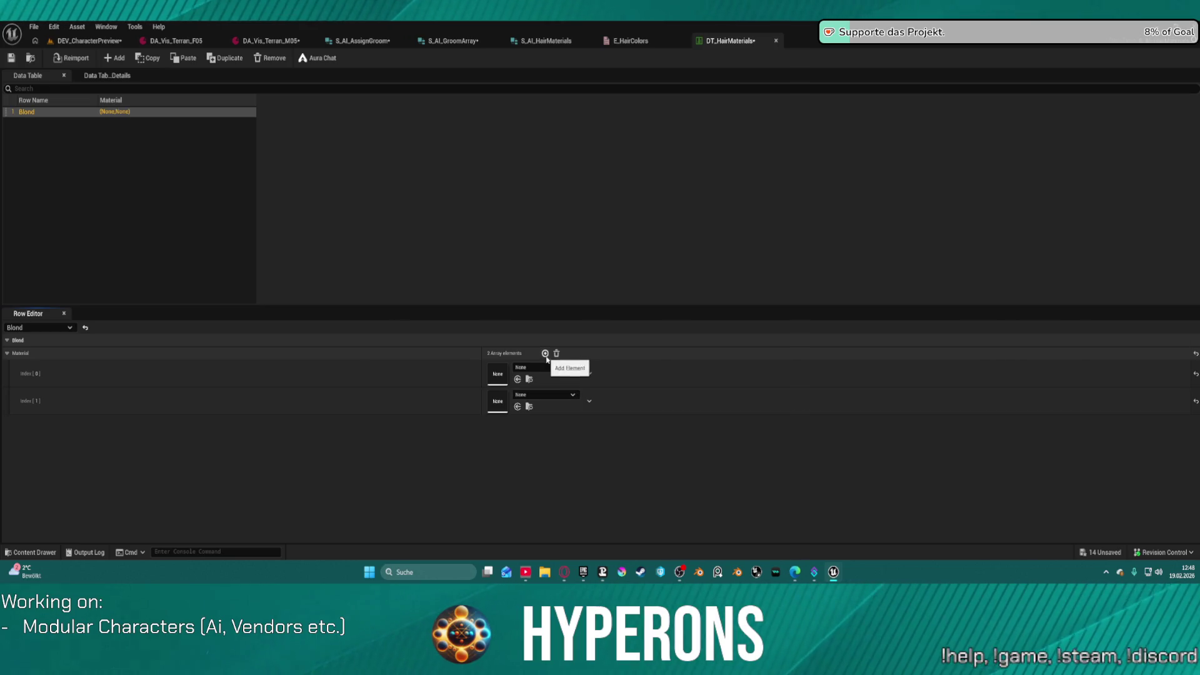
click(545, 354)
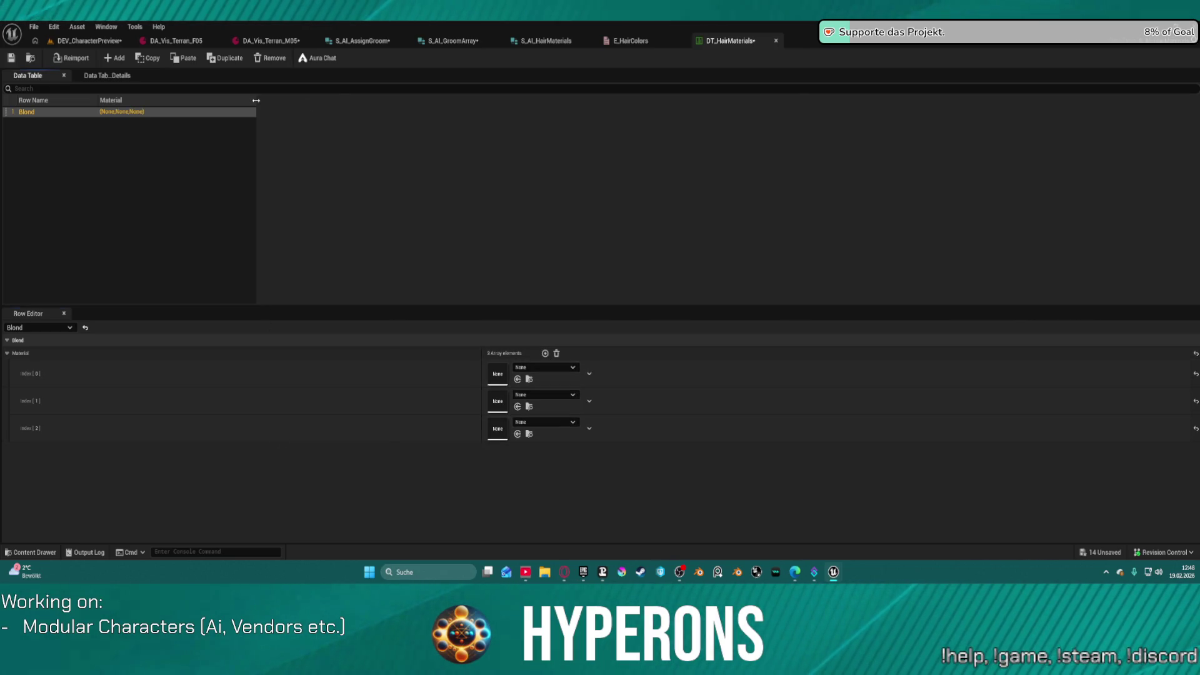
Step: Narrow the table columns, dock the Row Editor on the right, and add two new rows
mouse_move(255, 100)
mouse_down()
mouse_move(270, 100)
mouse_move(202, 100)
mouse_up()
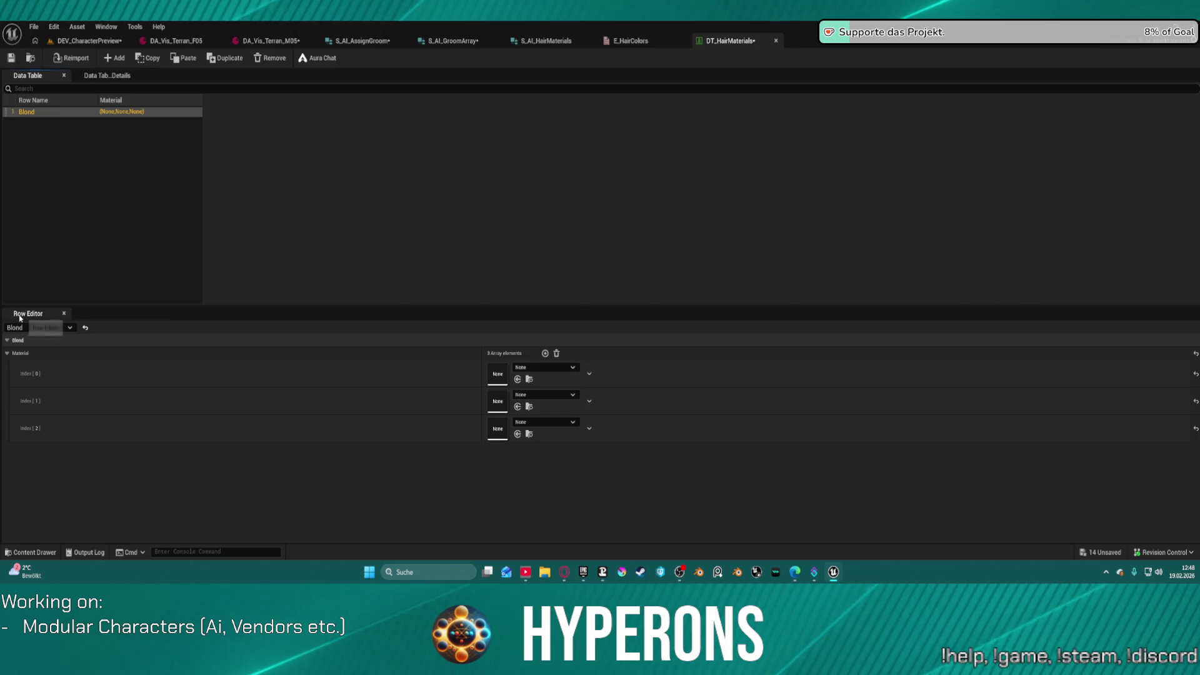
drag(20, 318, 260, 102)
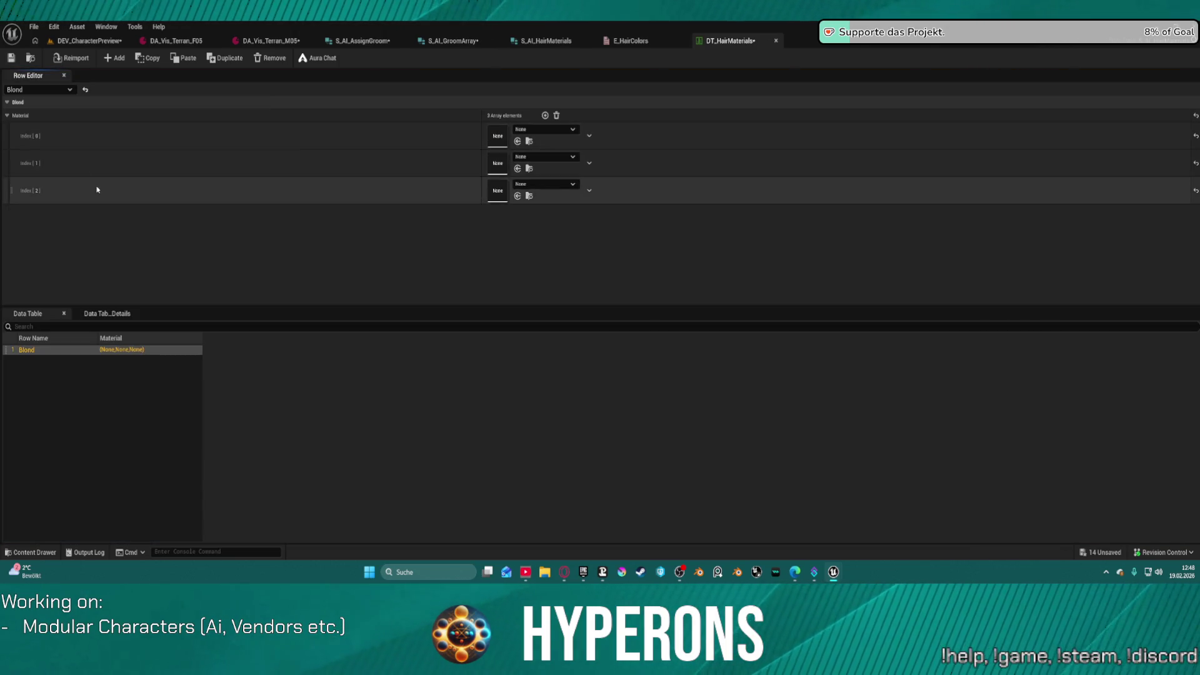
mouse_move(33, 80)
mouse_down()
mouse_move(125, 135)
mouse_move(309, 209)
mouse_move(868, 199)
mouse_move(1071, 213)
mouse_up()
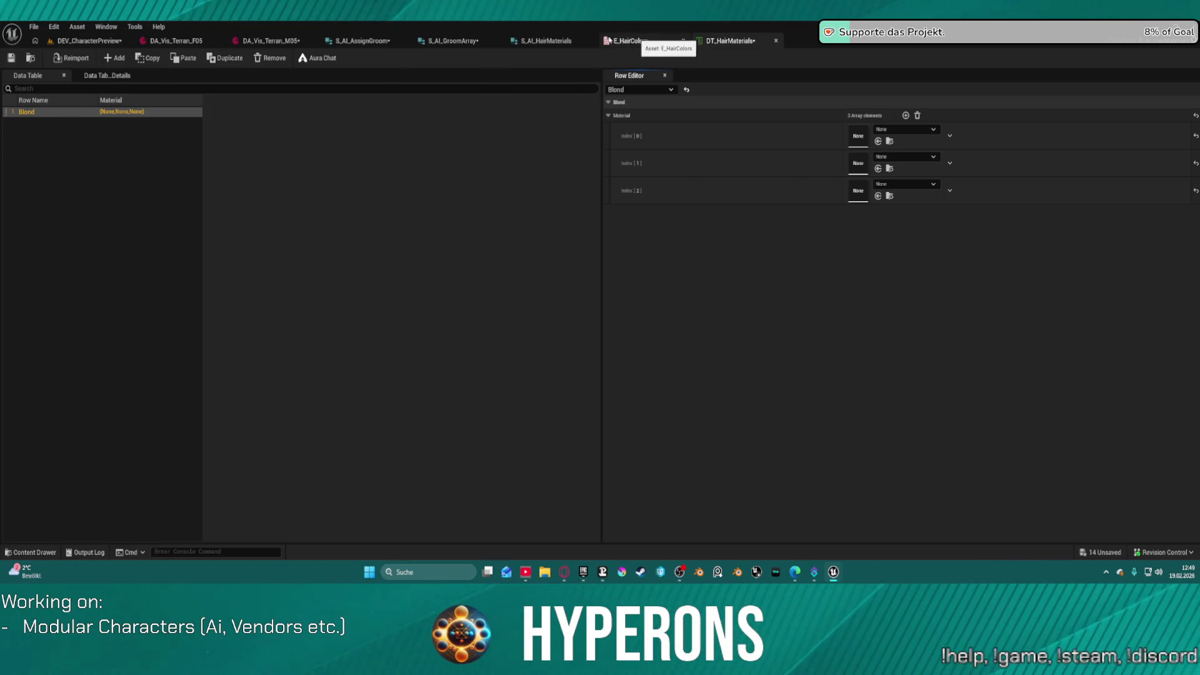
click(113, 59)
click(113, 59)
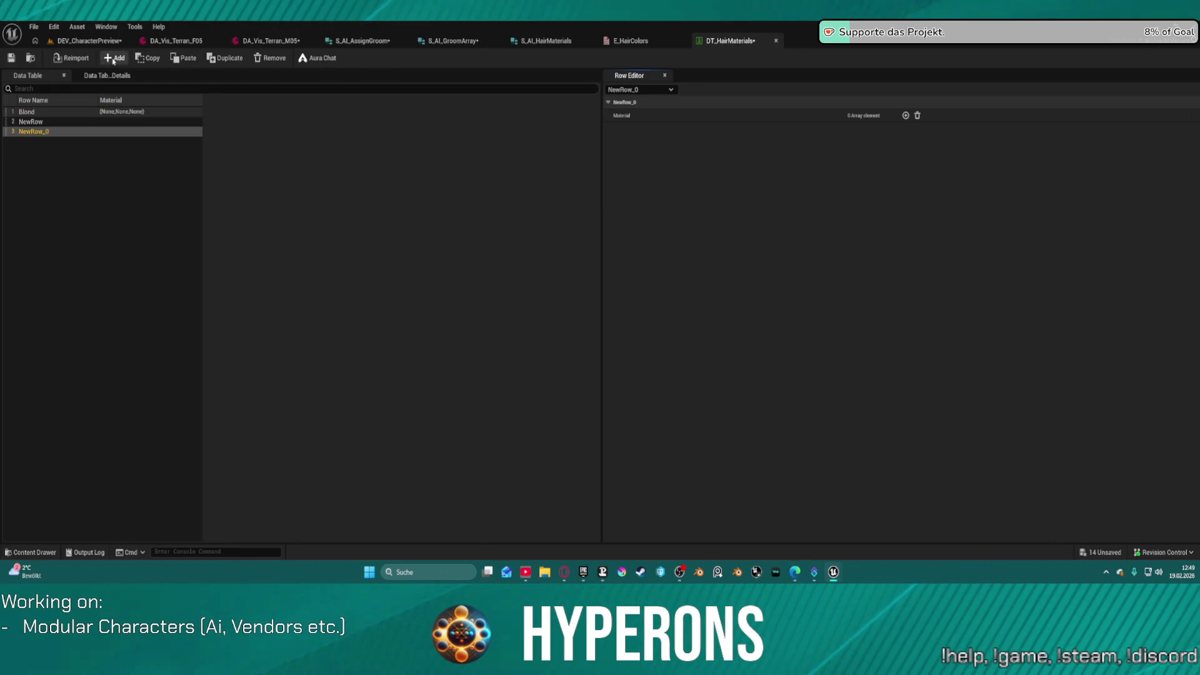
click(113, 59)
Step: Check and close the E_HairColors enum, then rename the new rows Brown and Black
click(631, 41)
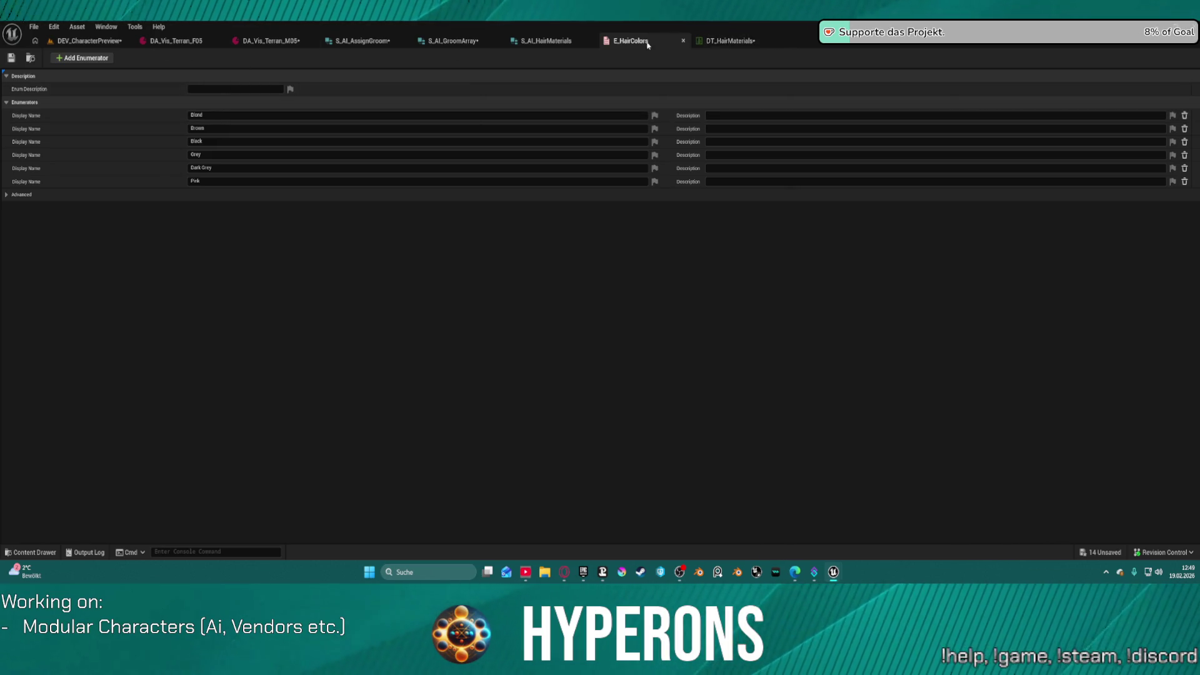
click(683, 41)
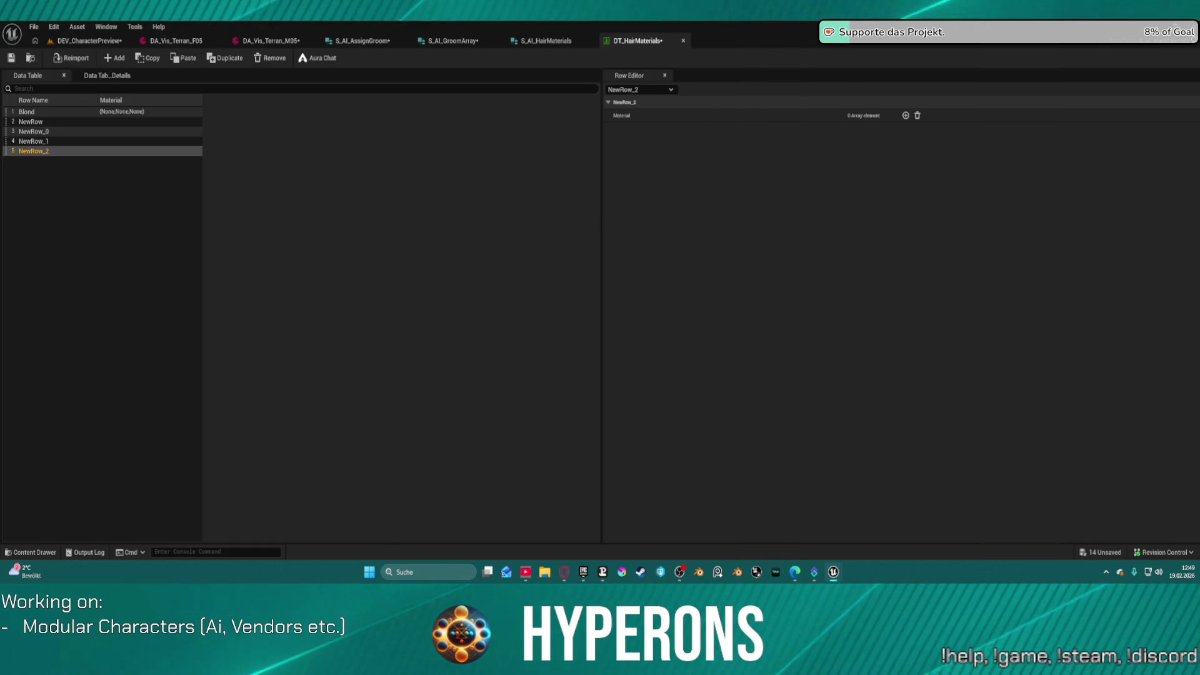
click(51, 123)
click(51, 122)
text(Brown)
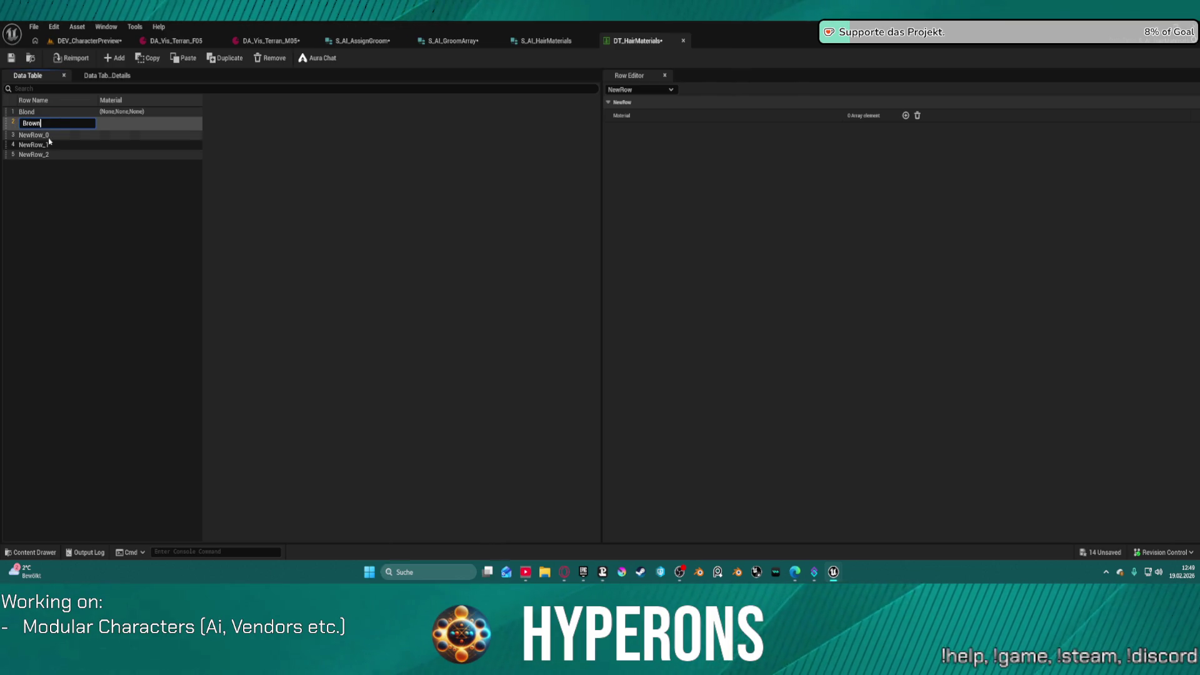
key(Return)
double_click(45, 133)
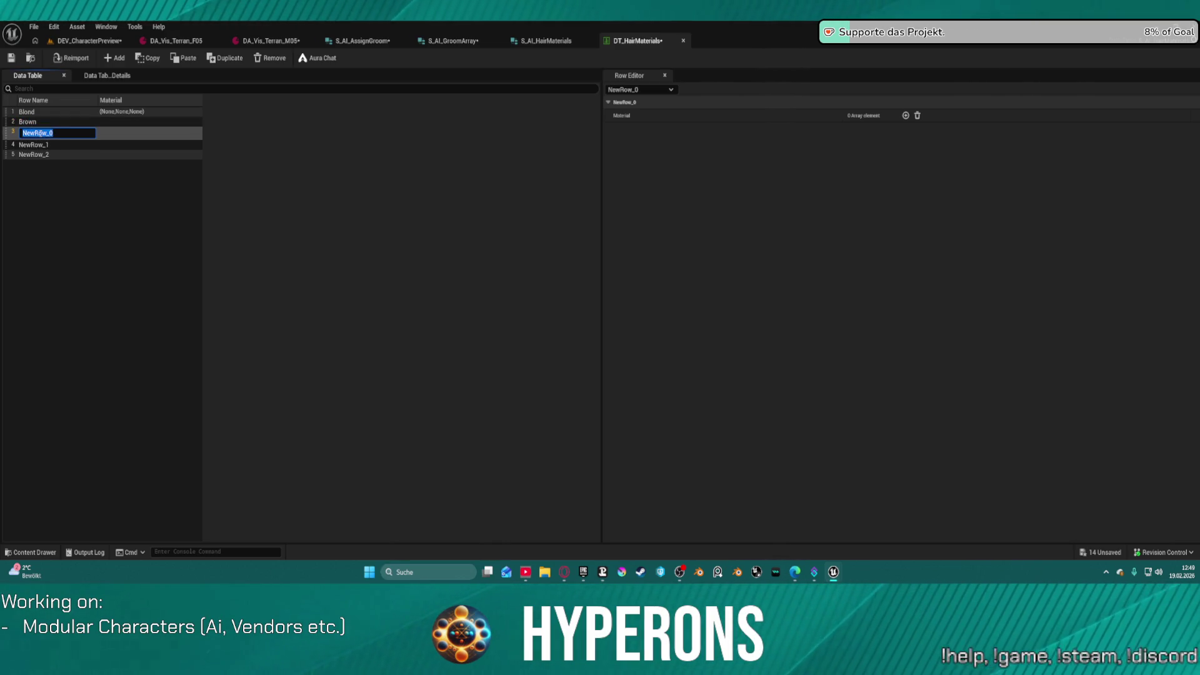
text(Black)
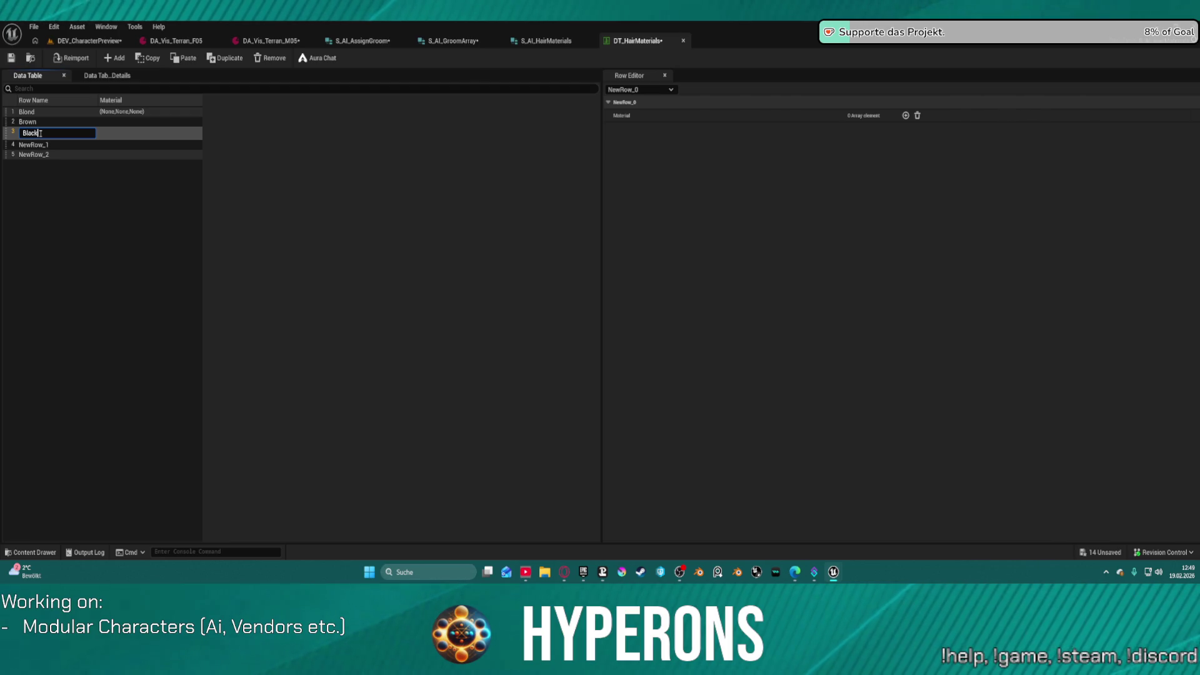
key(Return)
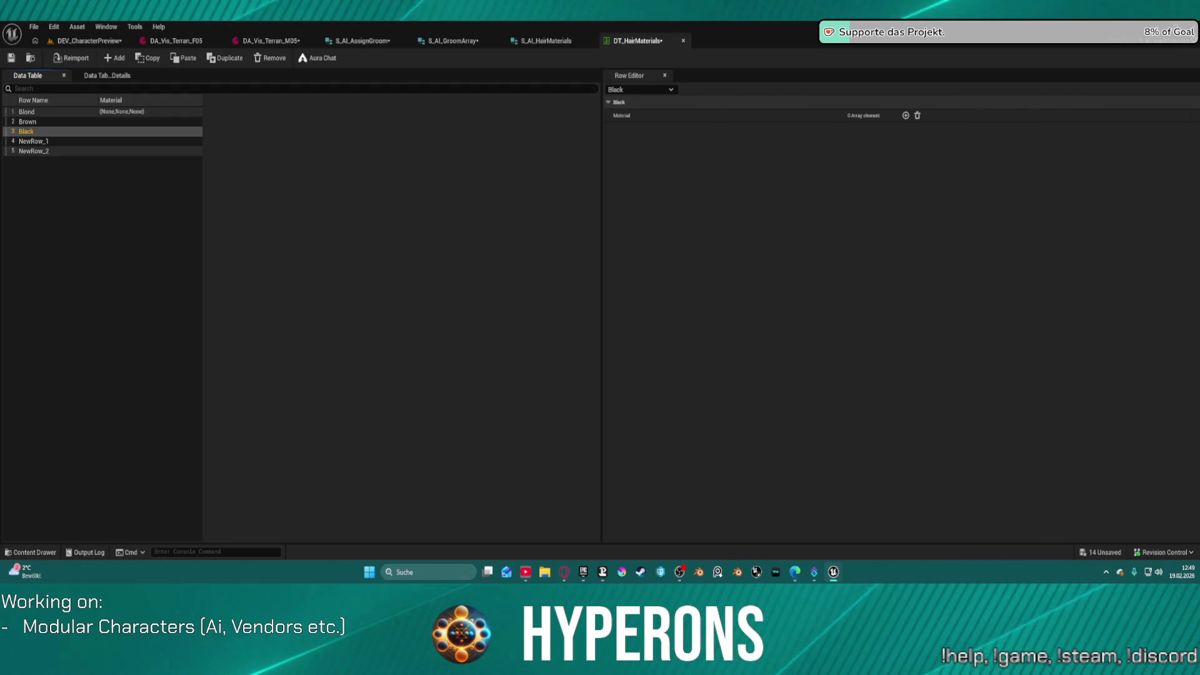
Step: Rename the next two rows Grey and DarkGrey
click(49, 142)
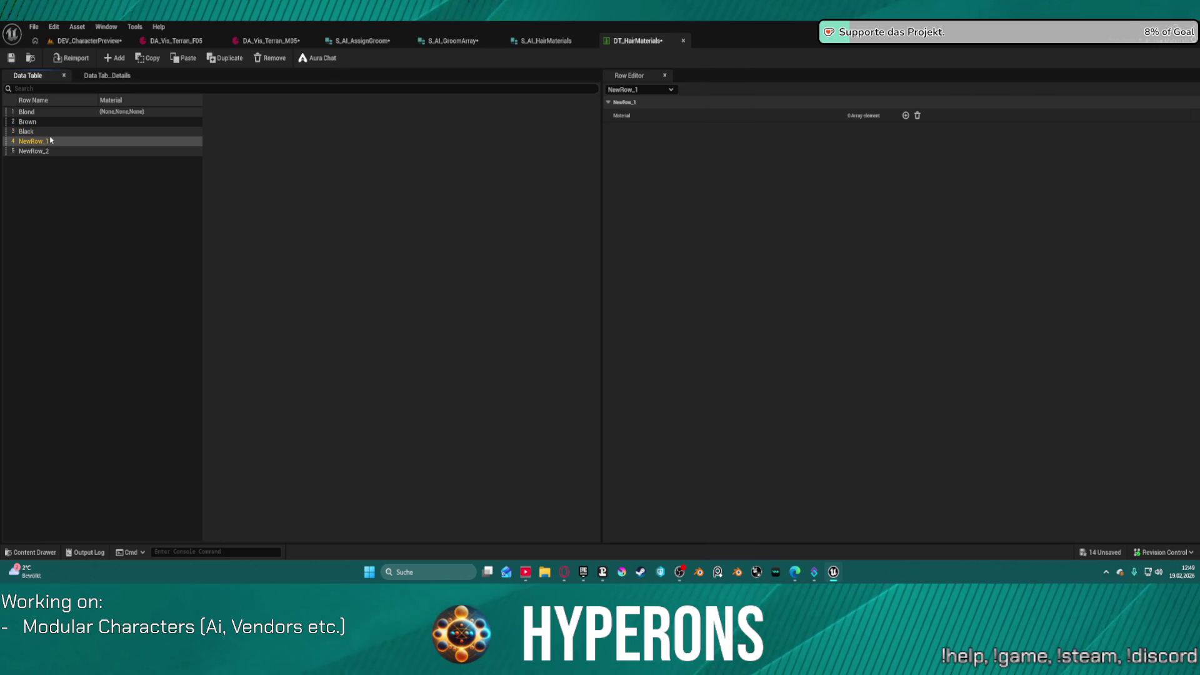
click(48, 142)
text(Grea)
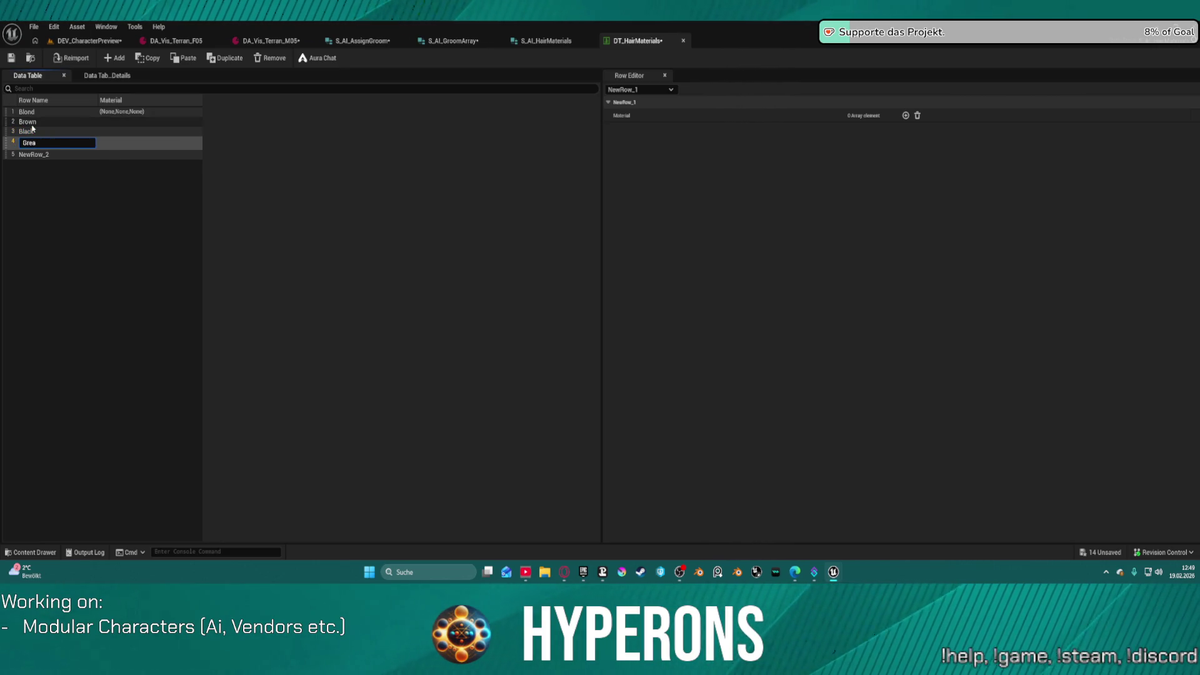
key(Return)
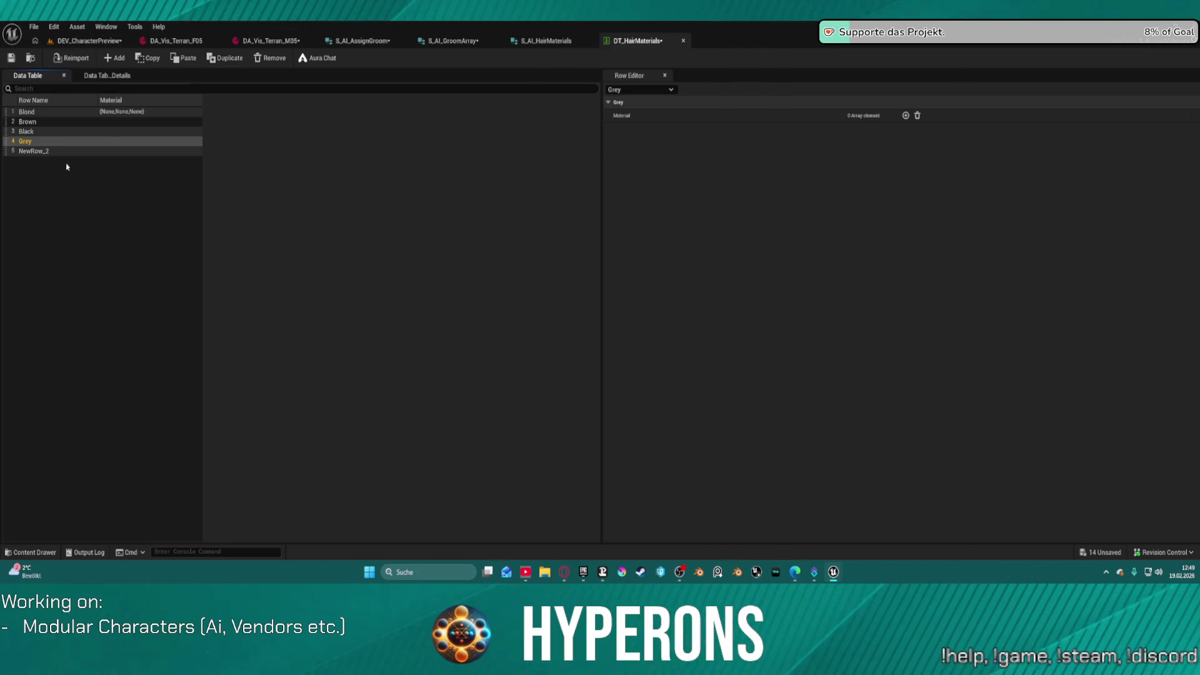
click(39, 153)
click(40, 154)
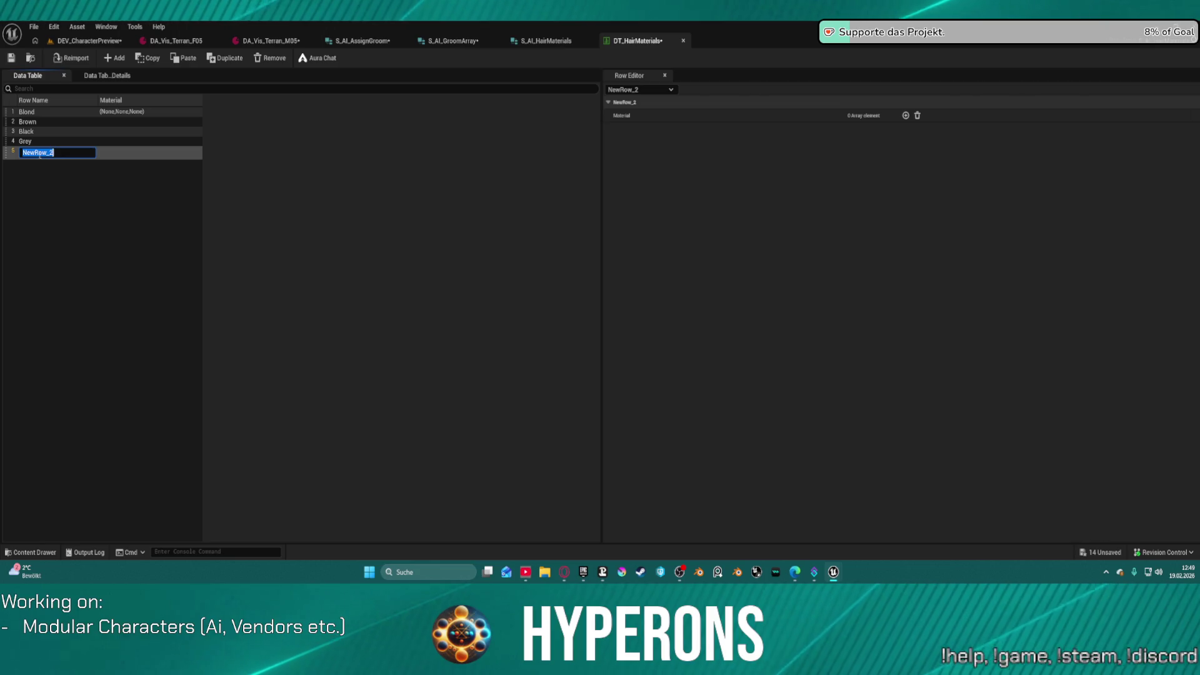
text(DarkGrey)
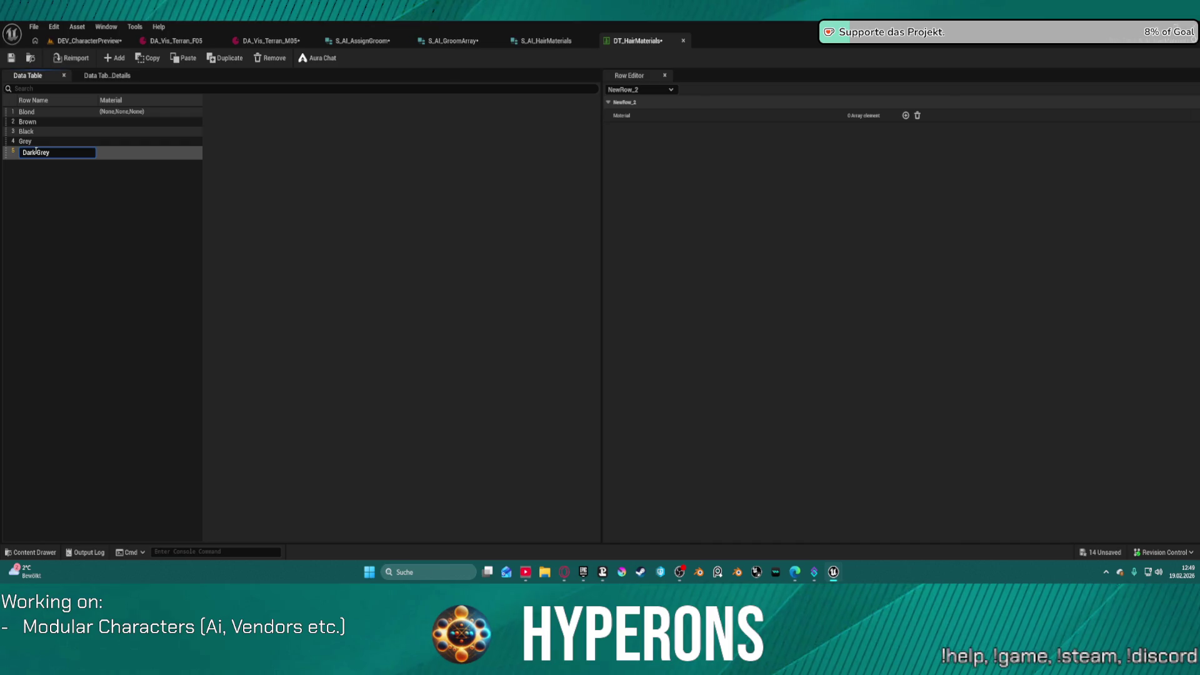
key(Return)
key(Return)
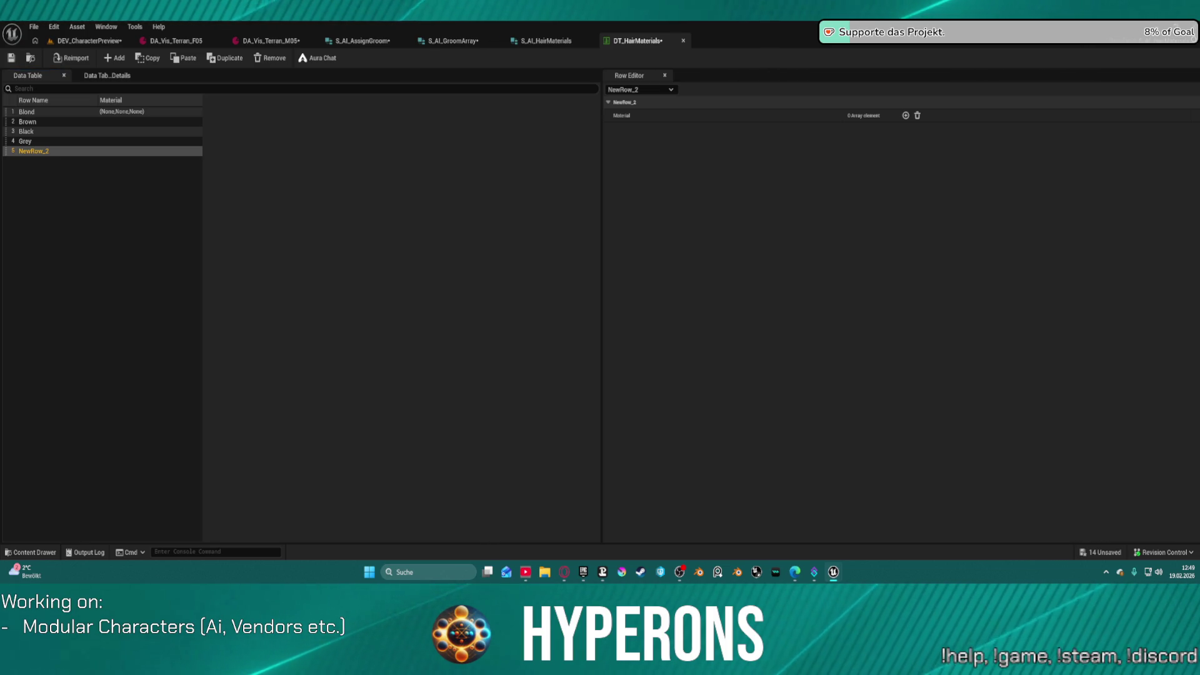
double_click(33, 151)
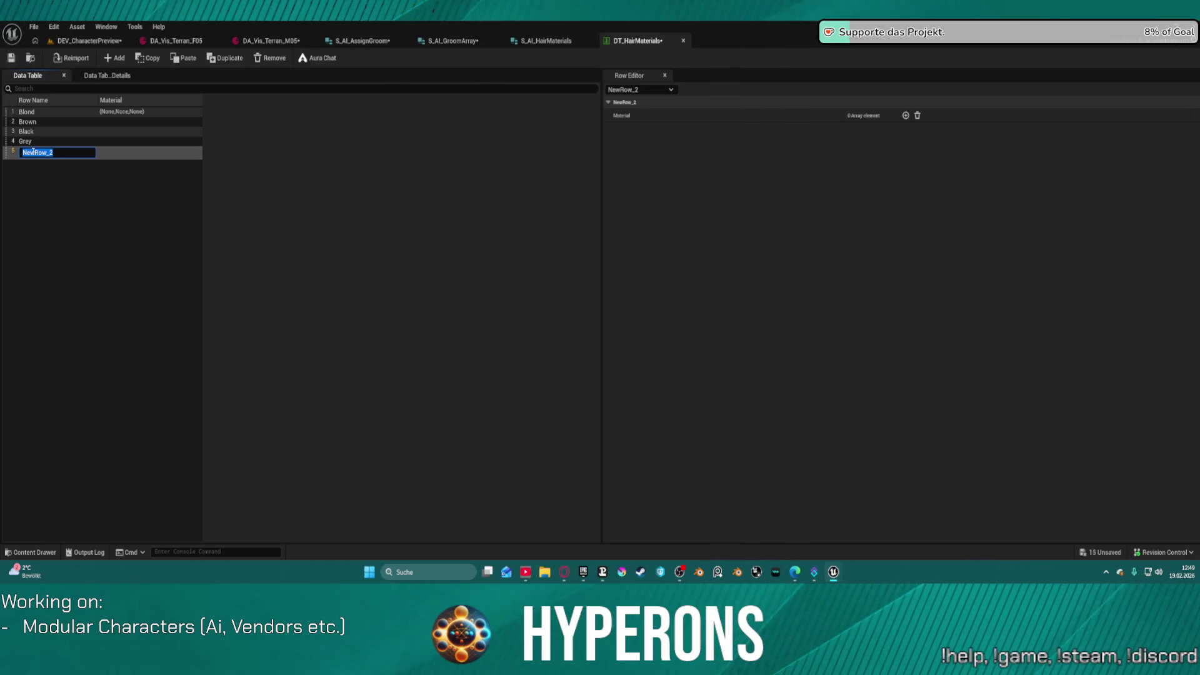
text(Dark)
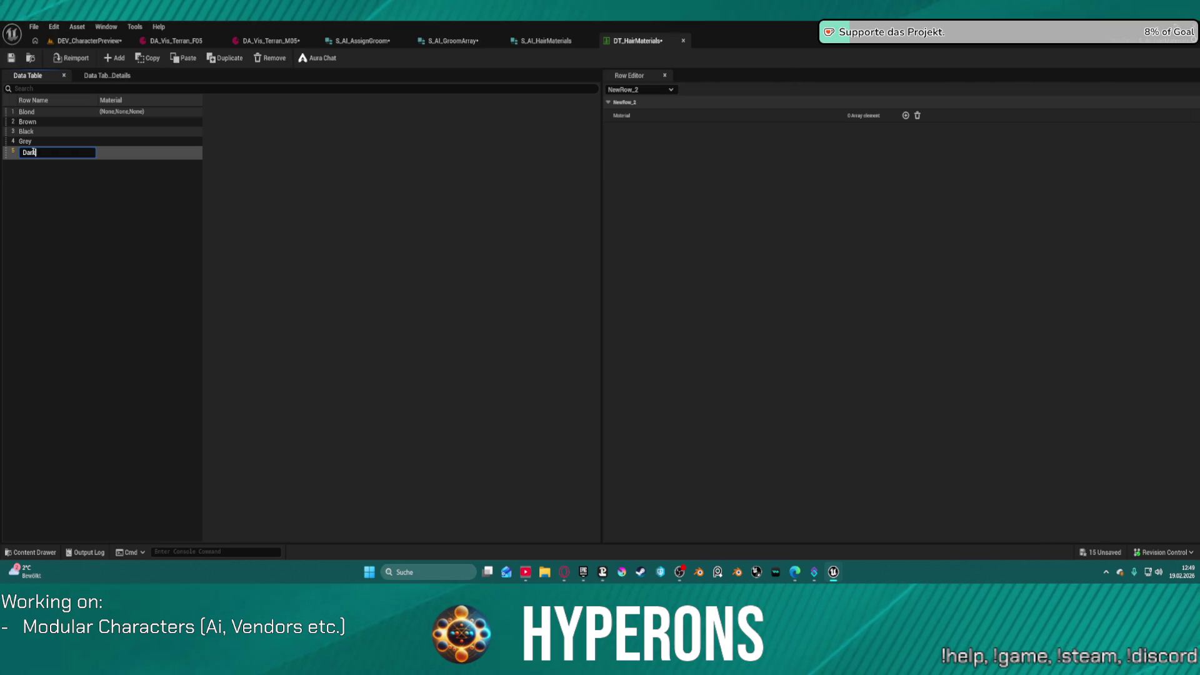
text(G)
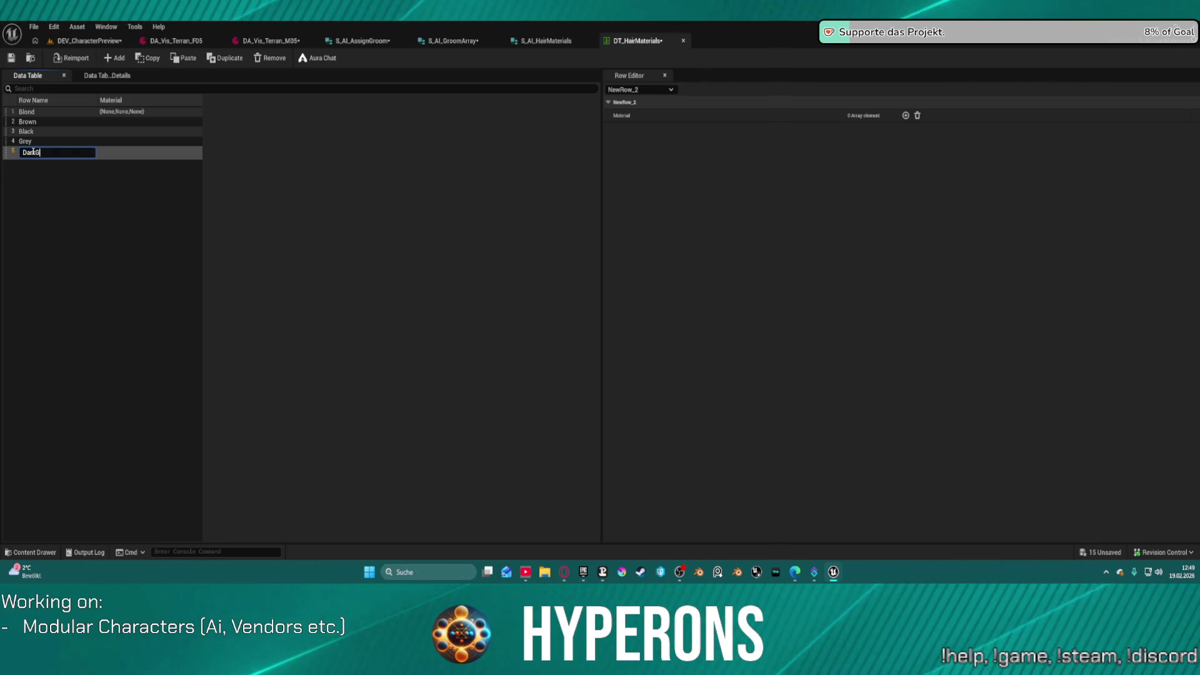
text(rey)
key(Return)
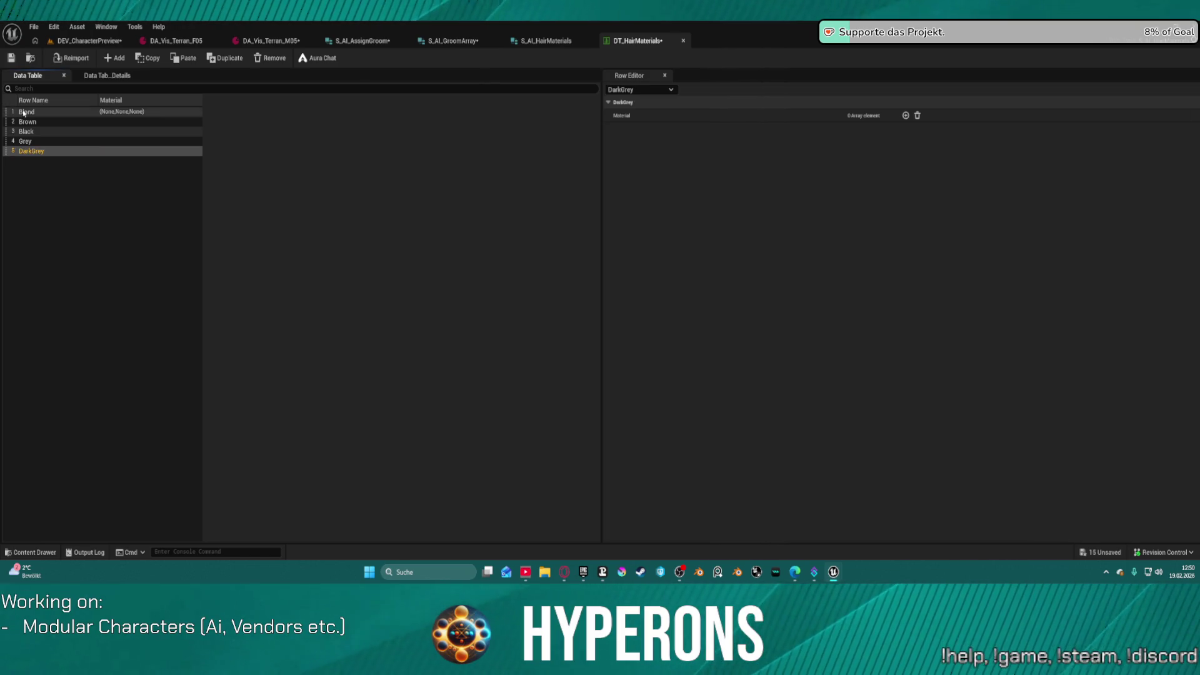
Step: Add a sixth row named Pink, then bring up the S_AI_HairMaterials struct
click(114, 58)
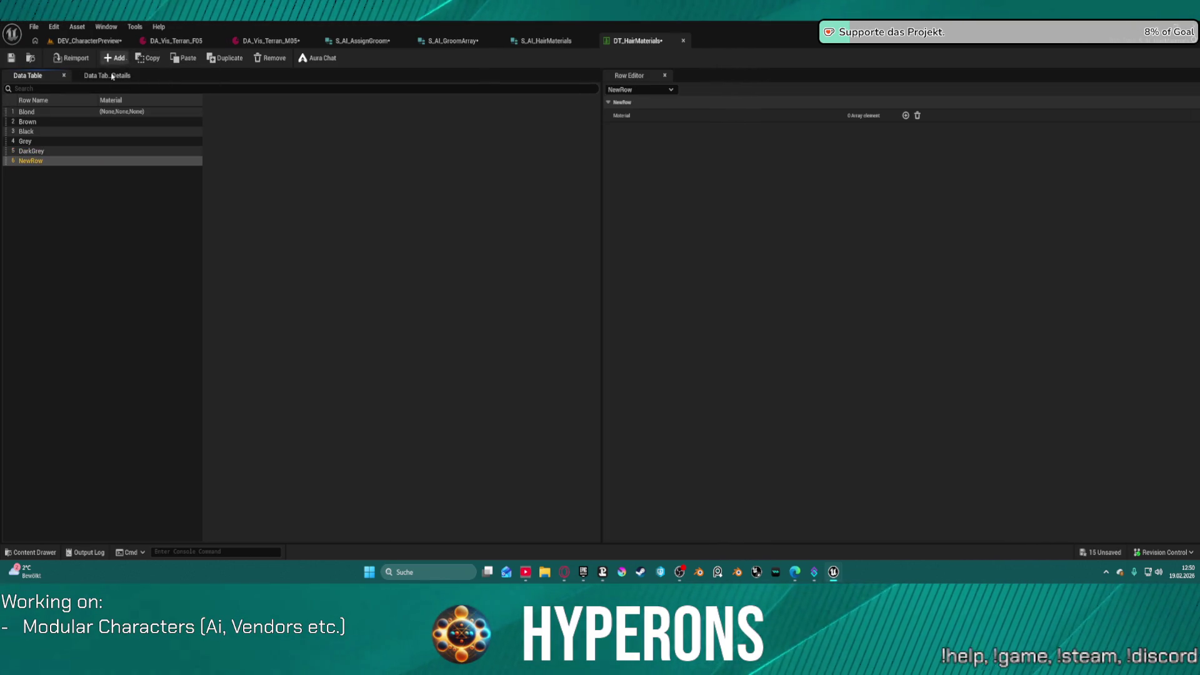
double_click(44, 163)
text(Pink)
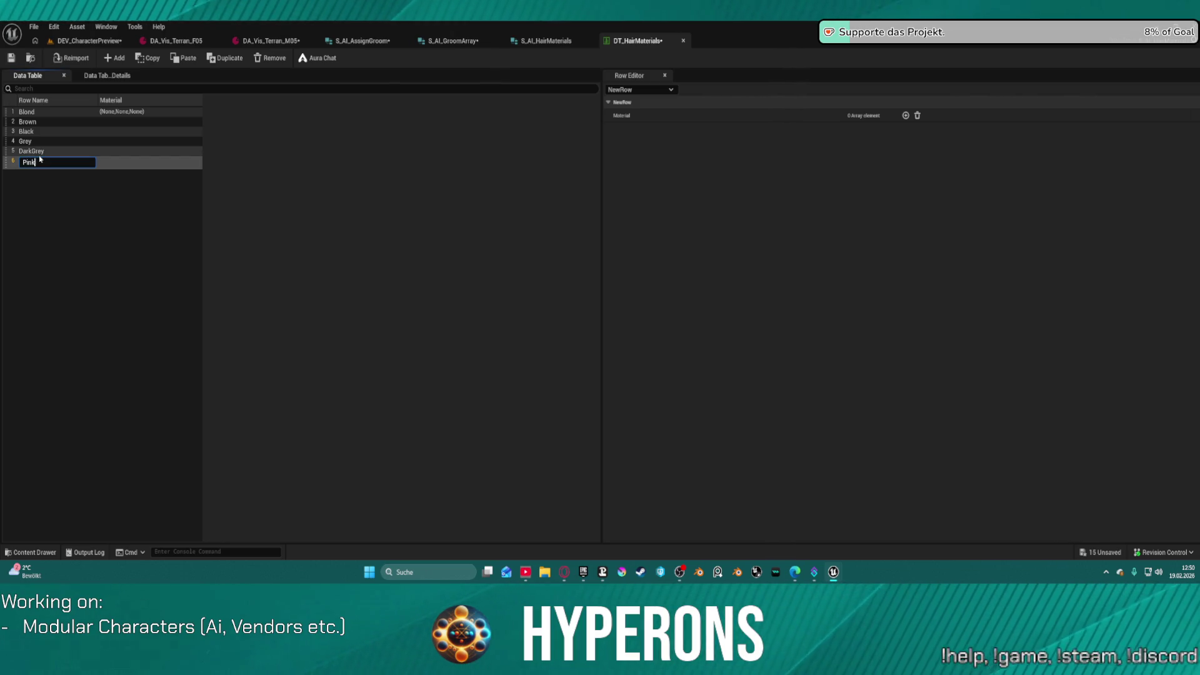
key(Return)
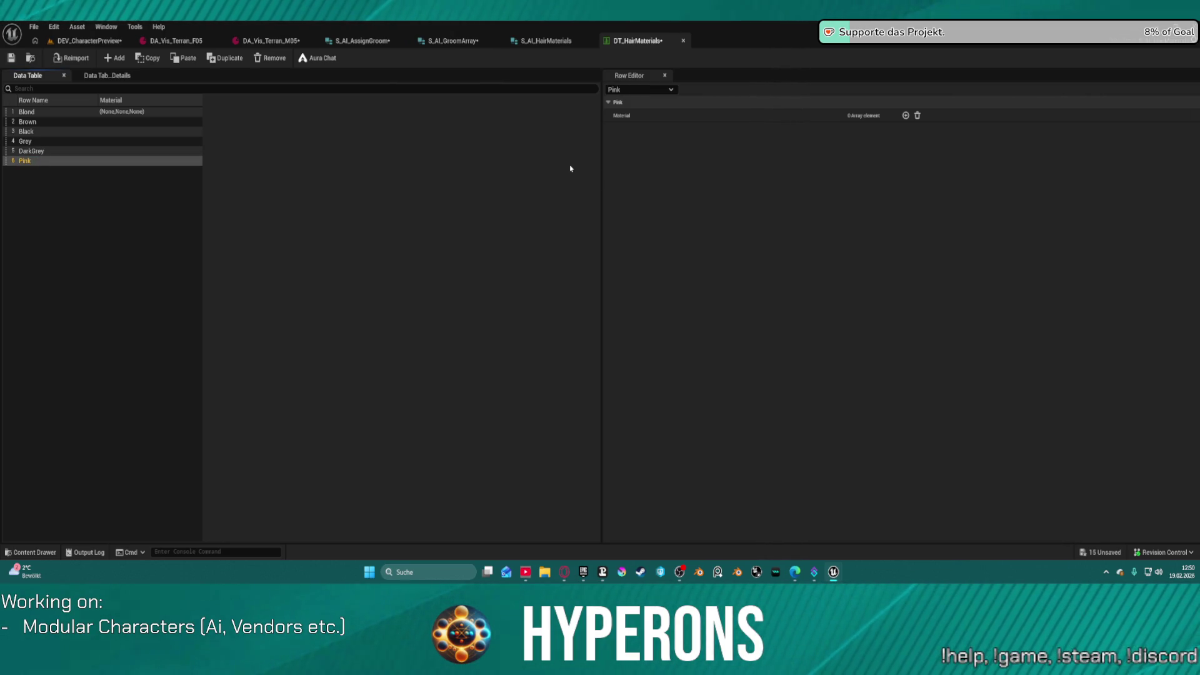
click(453, 40)
click(564, 41)
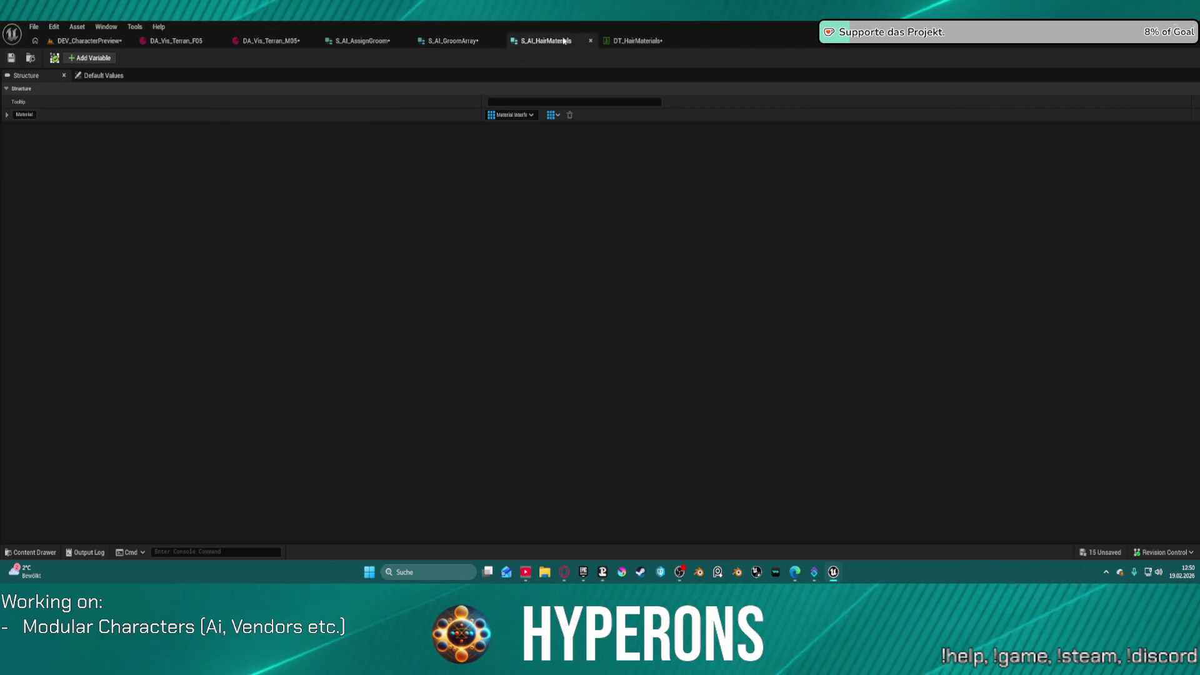
Step: Switch between the S_AI_AssignGroom, S_AI_HairMaterials and S_AI_GroomArray struct tabs until the editor crashes
click(454, 40)
click(379, 41)
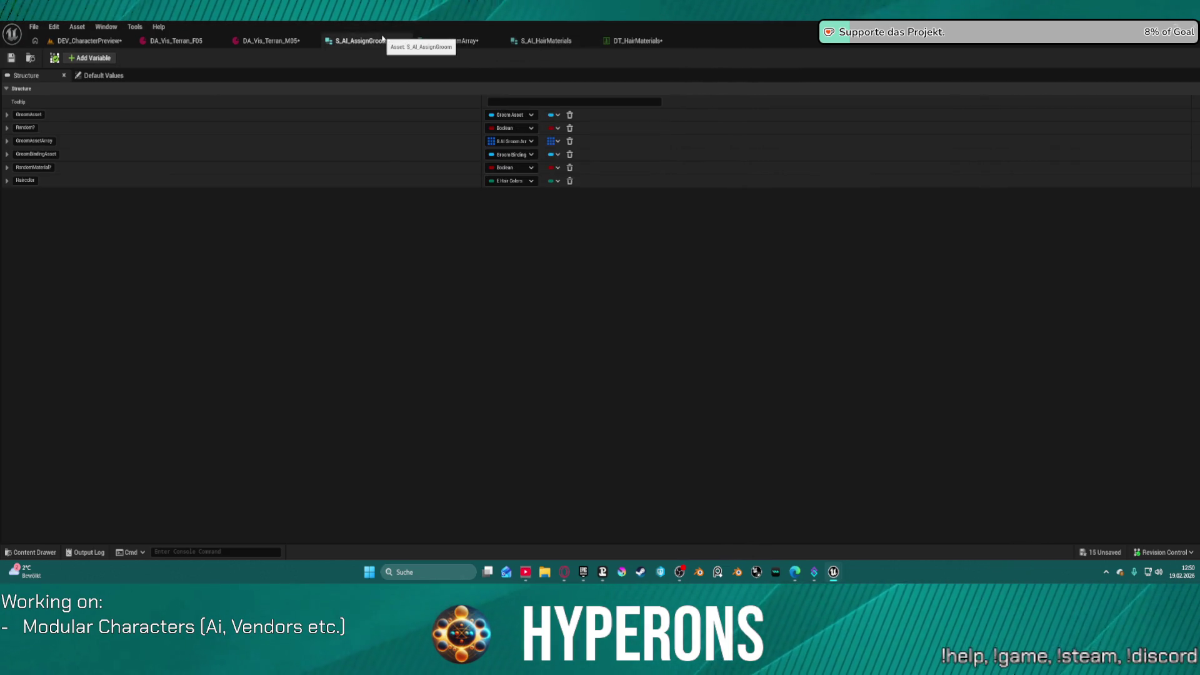
click(544, 40)
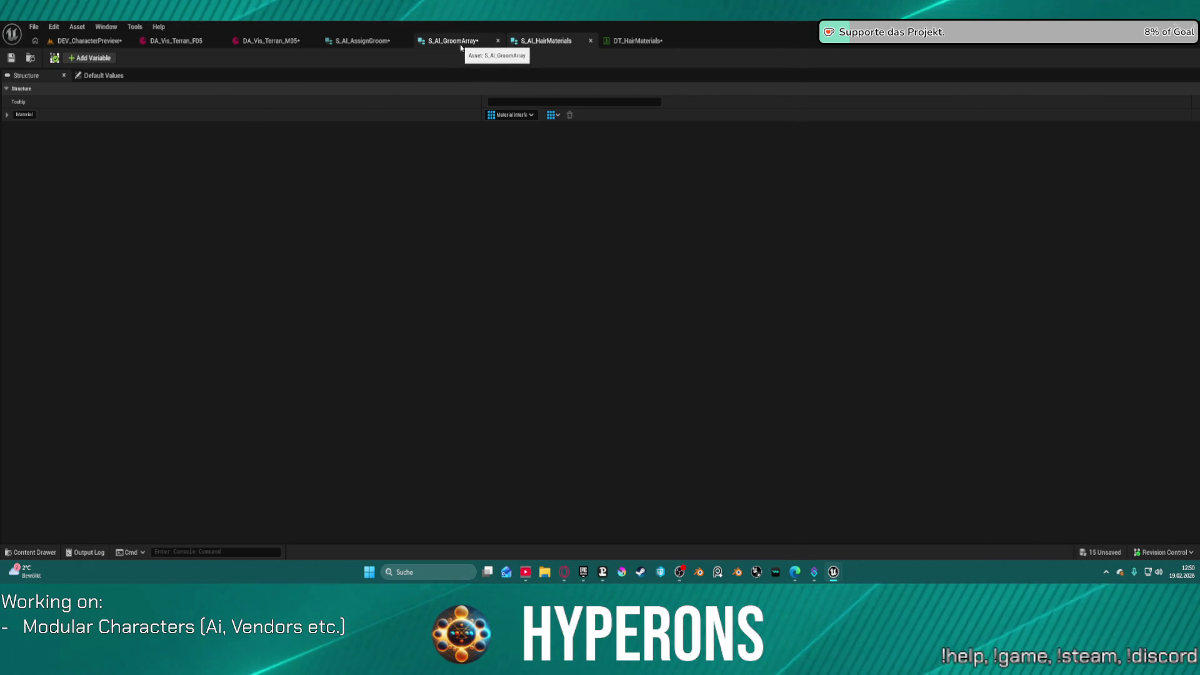
click(462, 45)
click(383, 42)
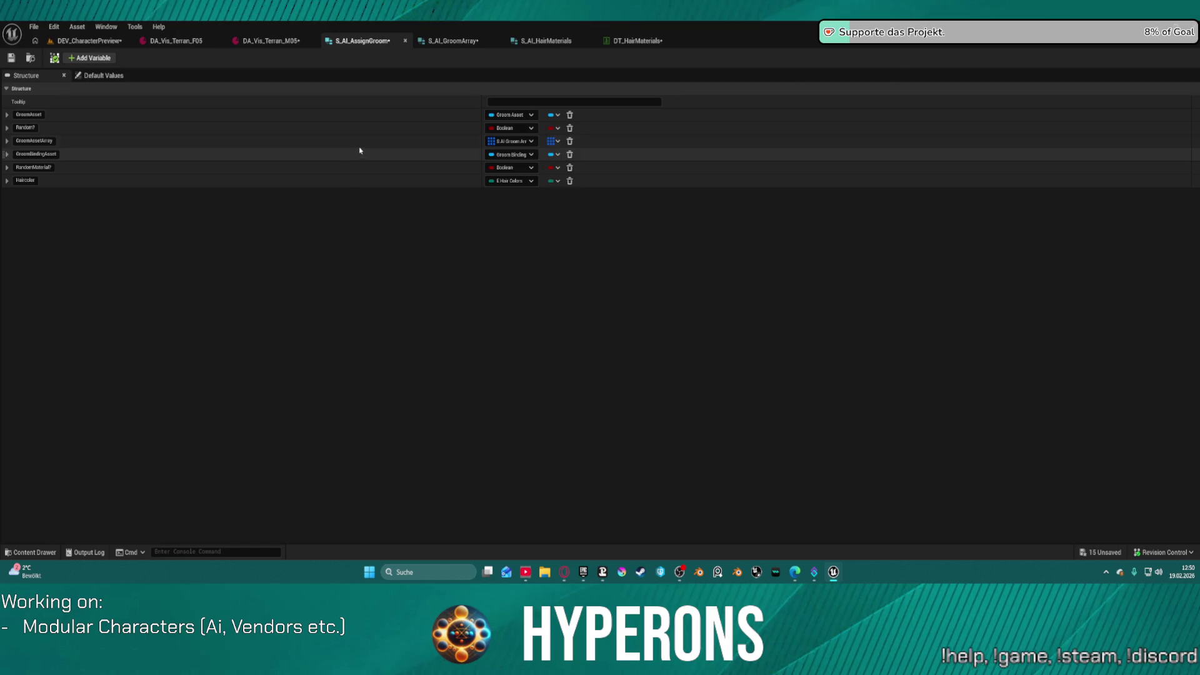
click(465, 42)
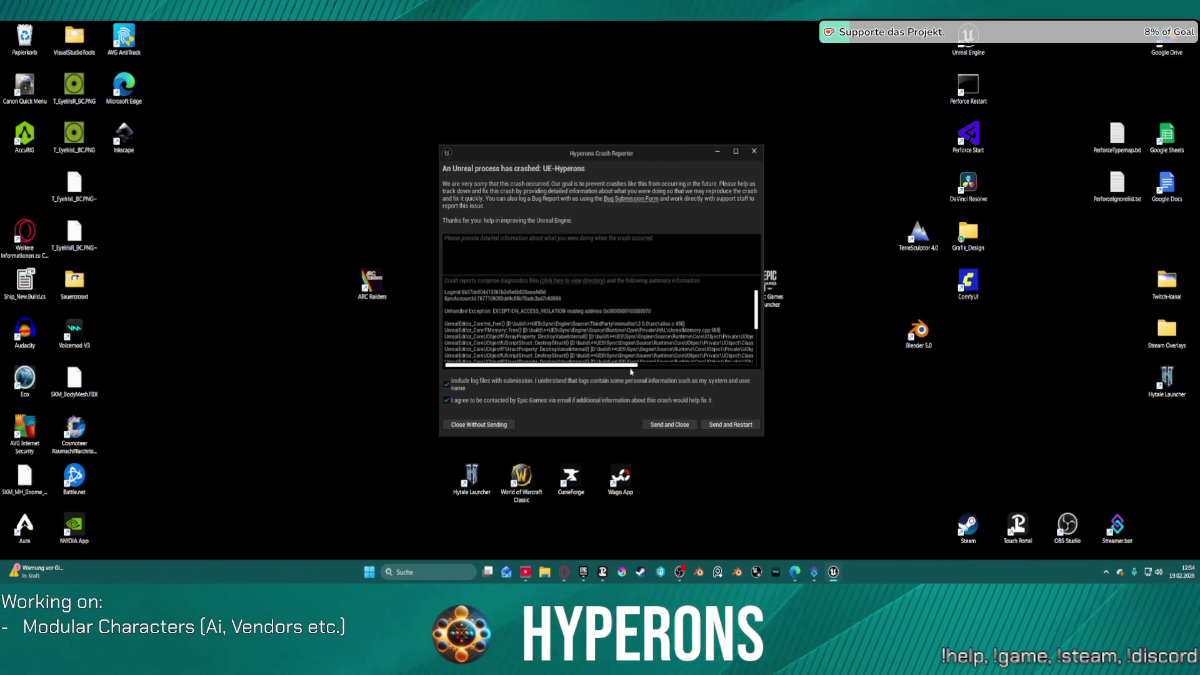
Step: Scroll through the crash log and send the report with Send and Restart
click(694, 366)
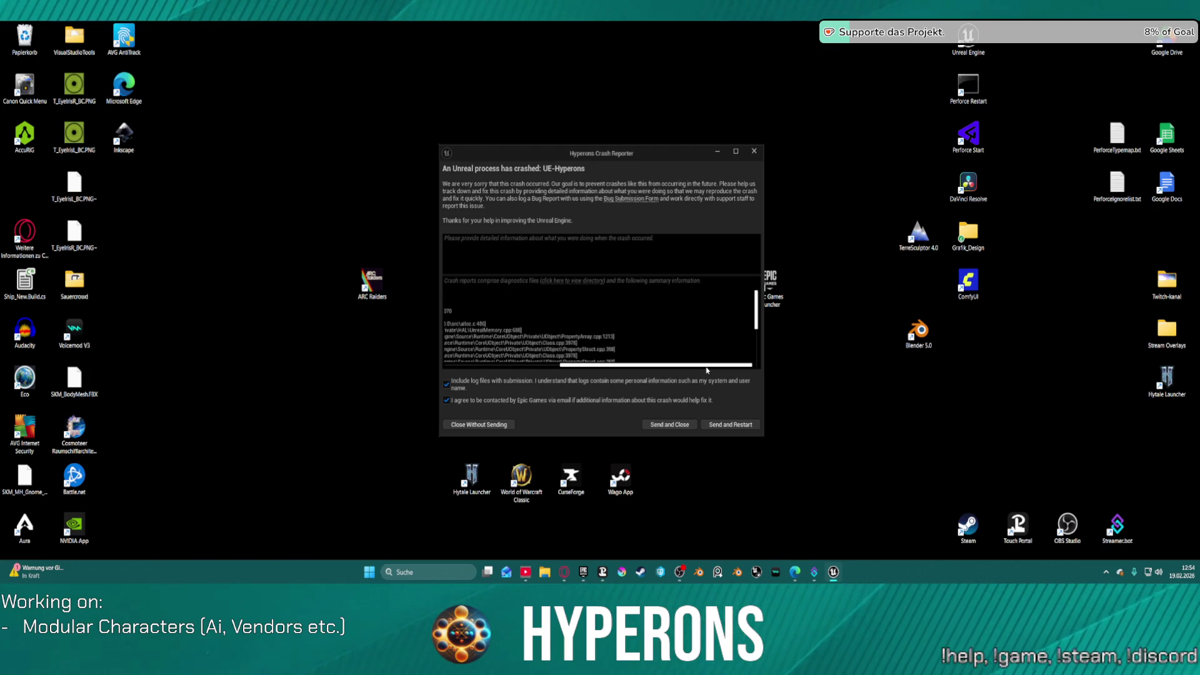
drag(707, 370, 705, 370)
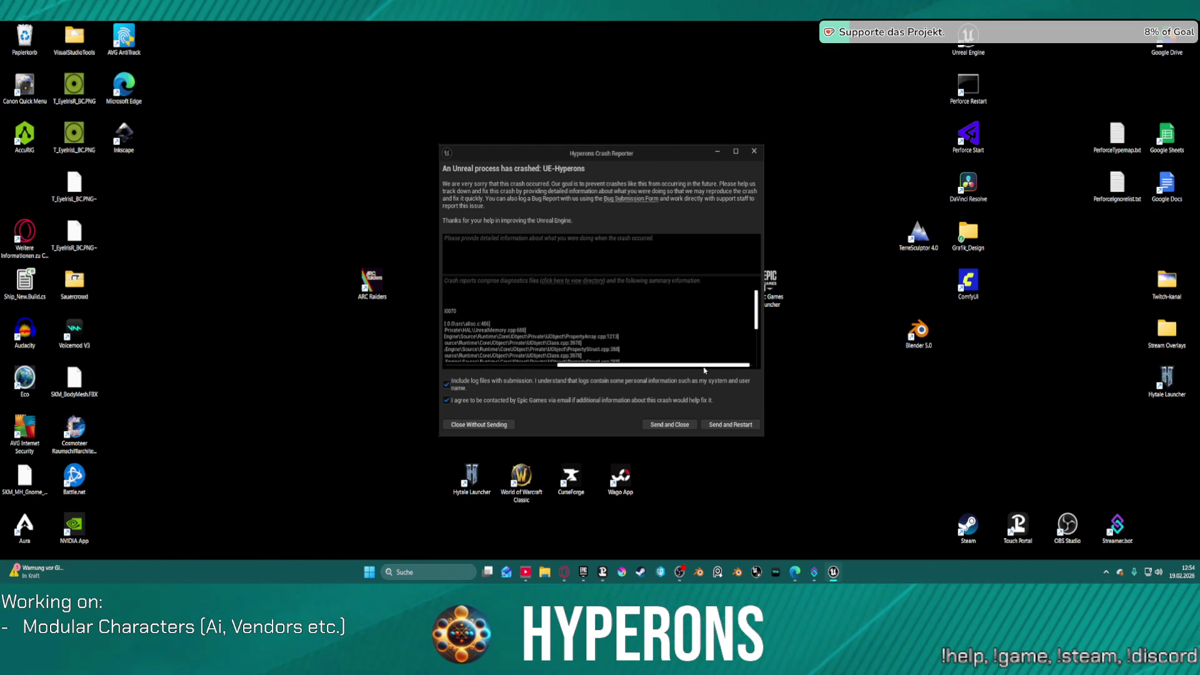
click(727, 423)
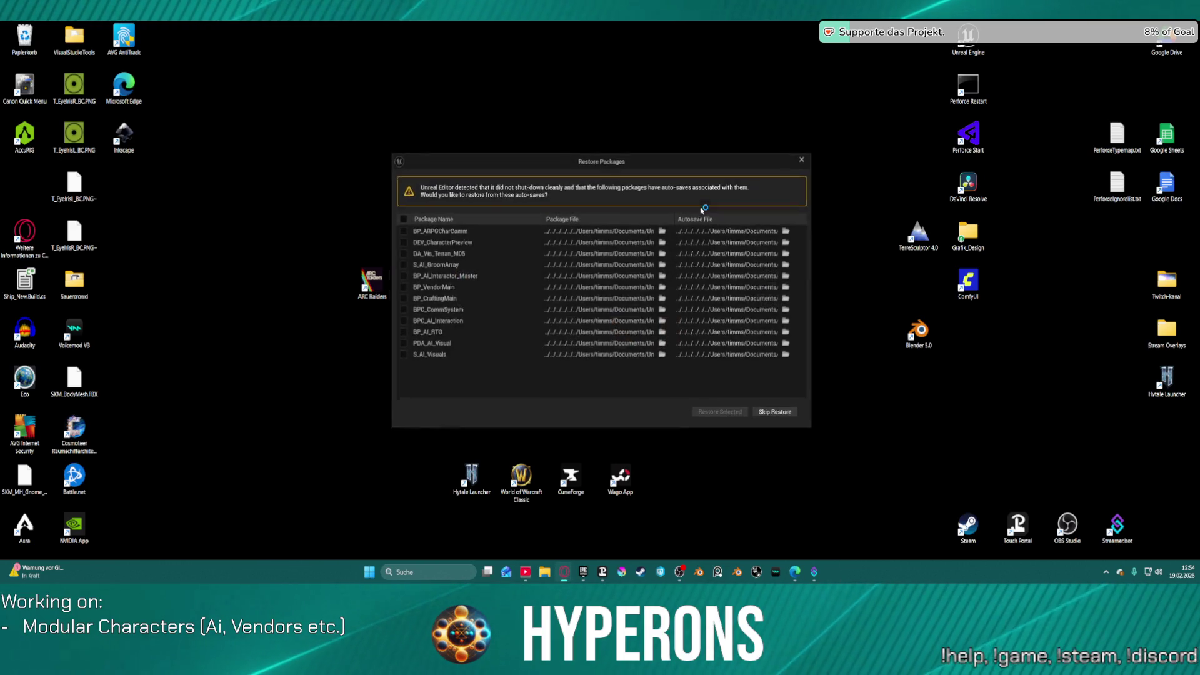
Step: Select every auto-saved package and restore them all
click(395, 216)
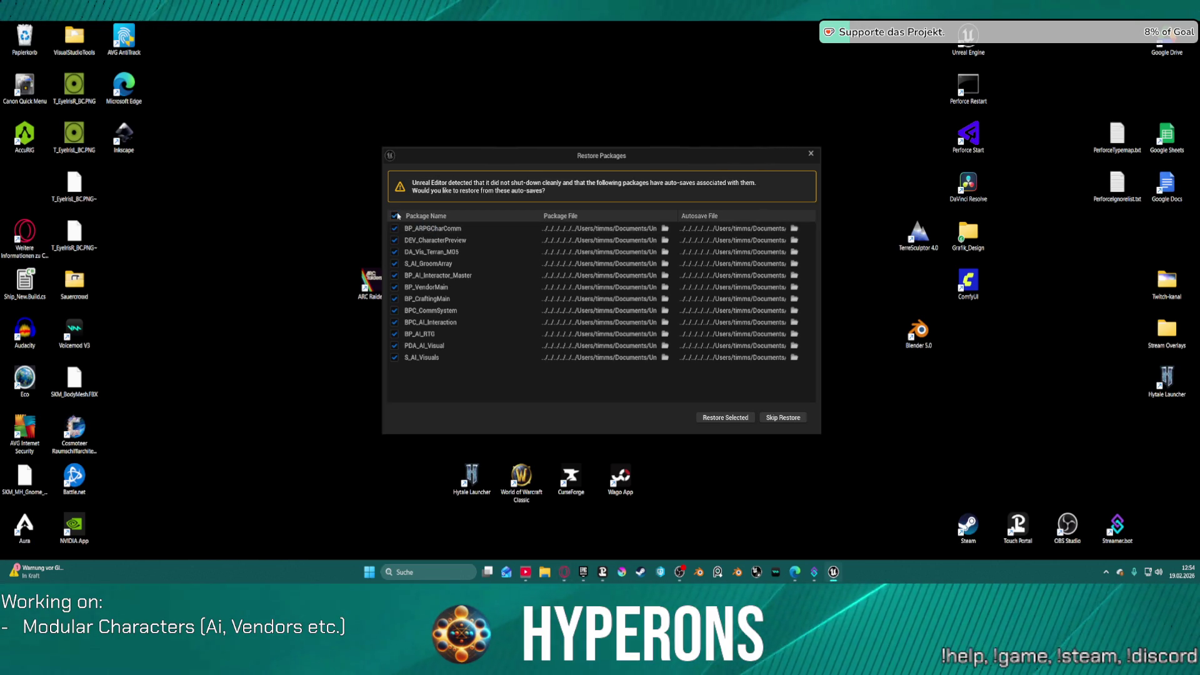
click(740, 423)
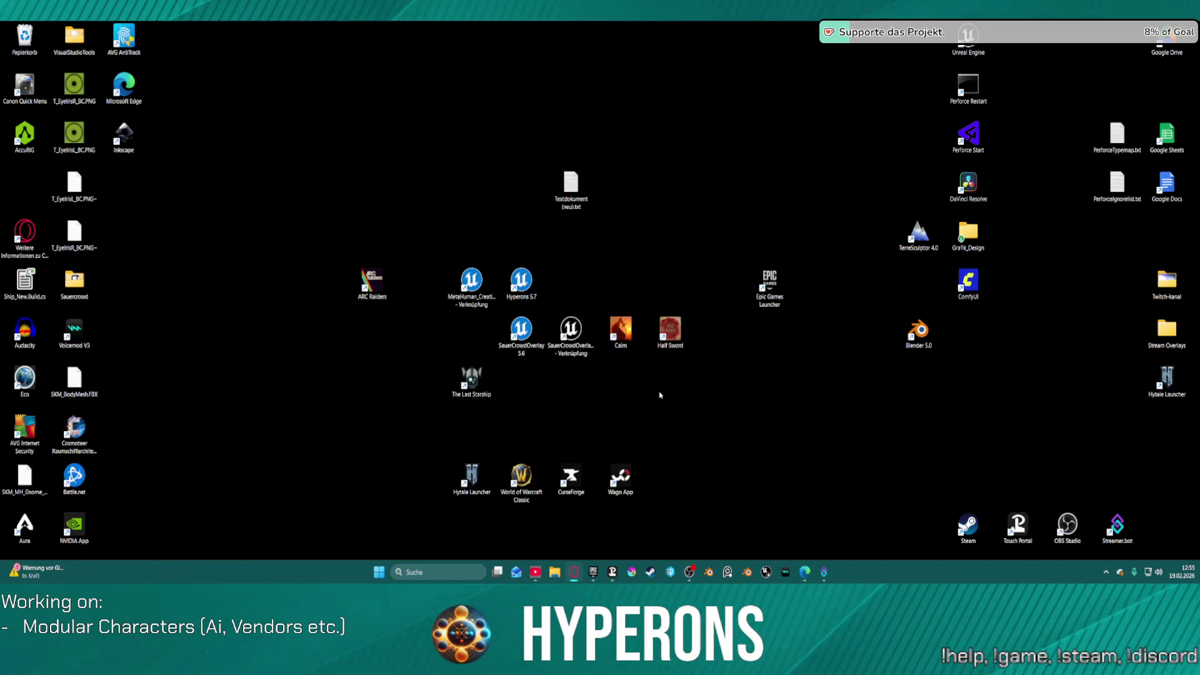
right_click(650, 393)
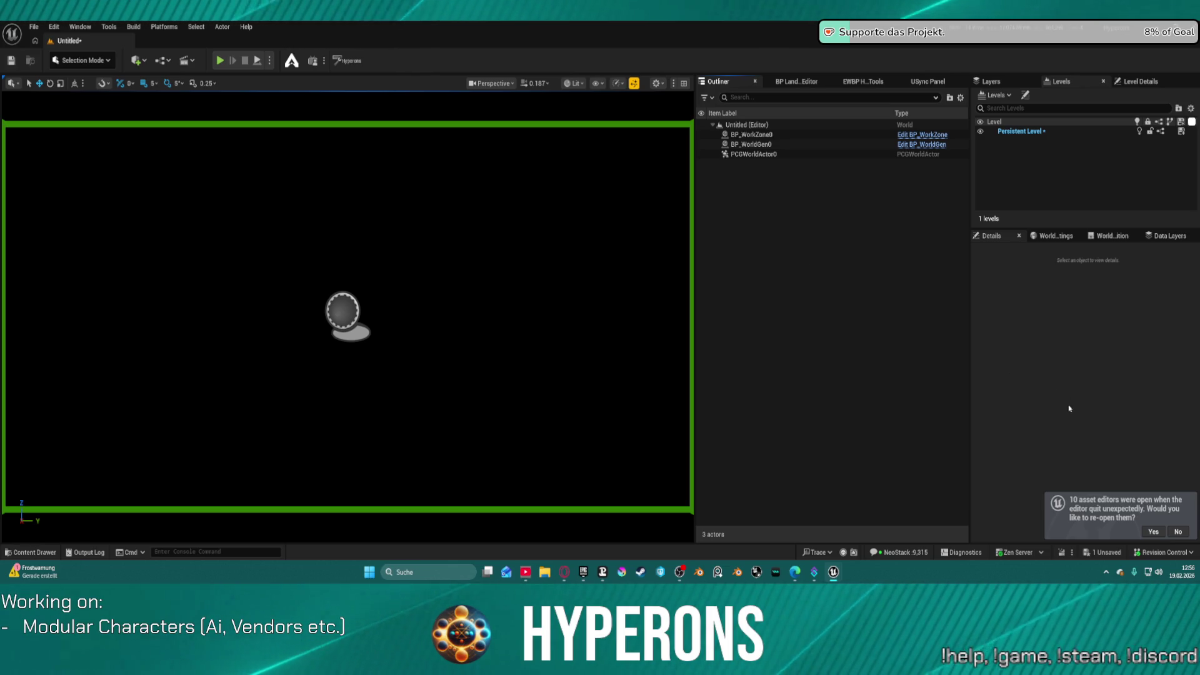
Step: Re-open the asset editors from before the crash and return to the level editor
click(1154, 531)
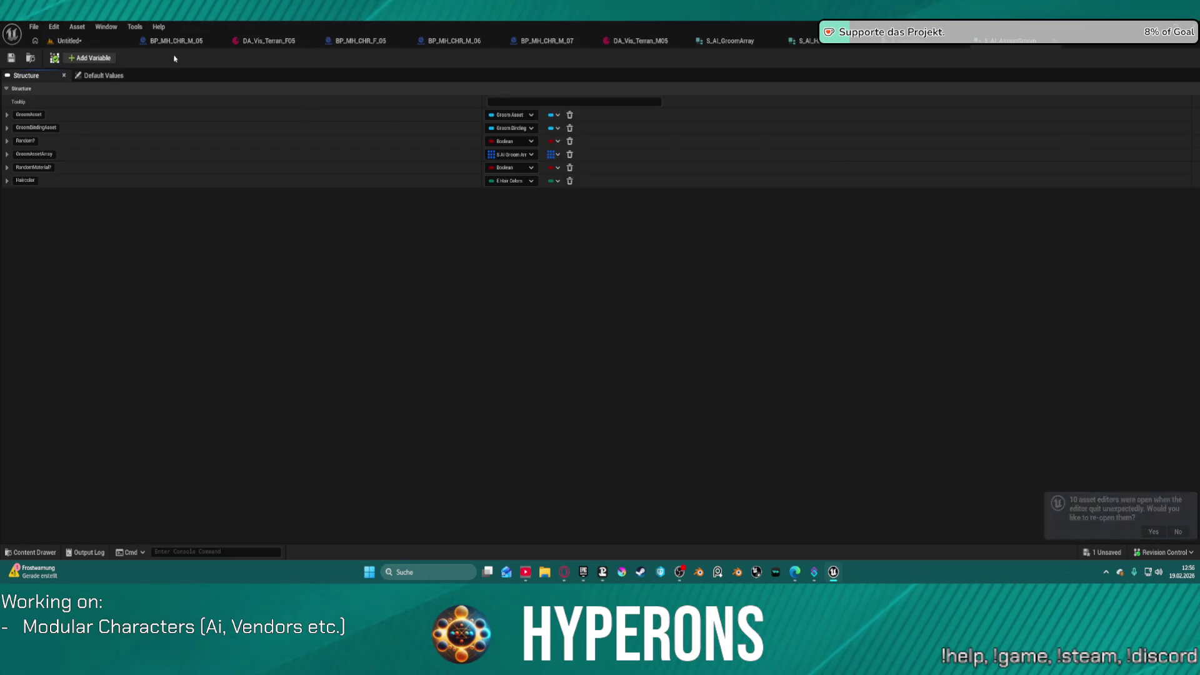
click(33, 26)
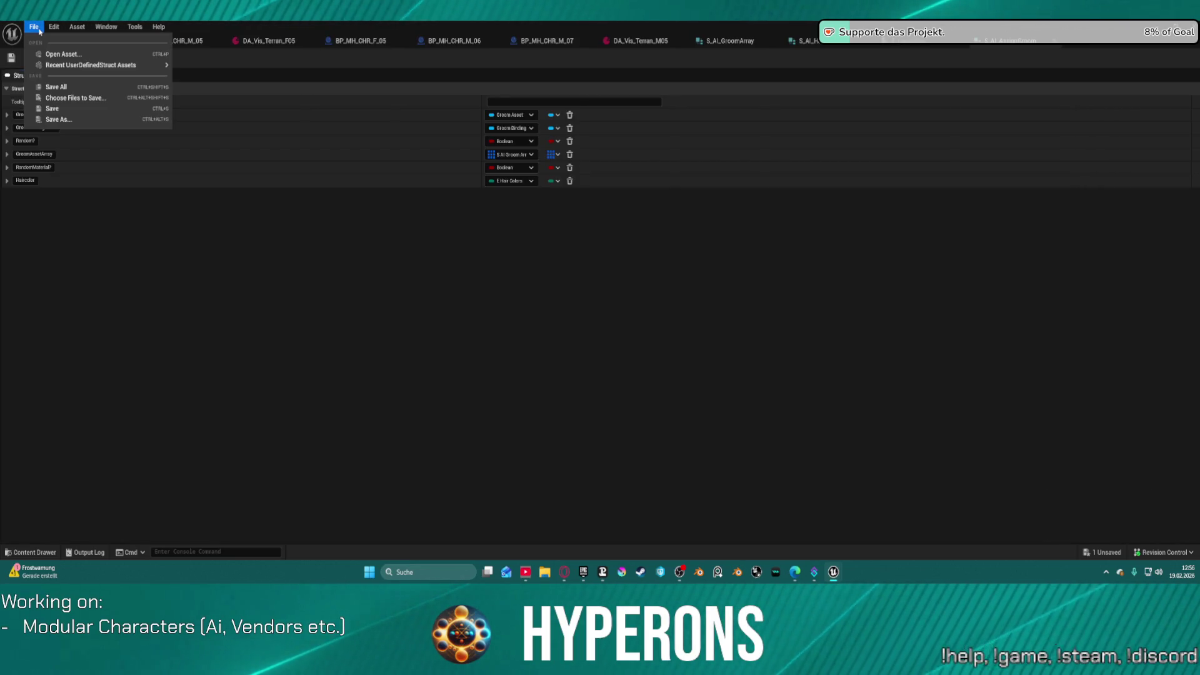
click(41, 36)
Step: Load DEV_CharacterPreview from Recent Levels without saving the untitled level
click(34, 26)
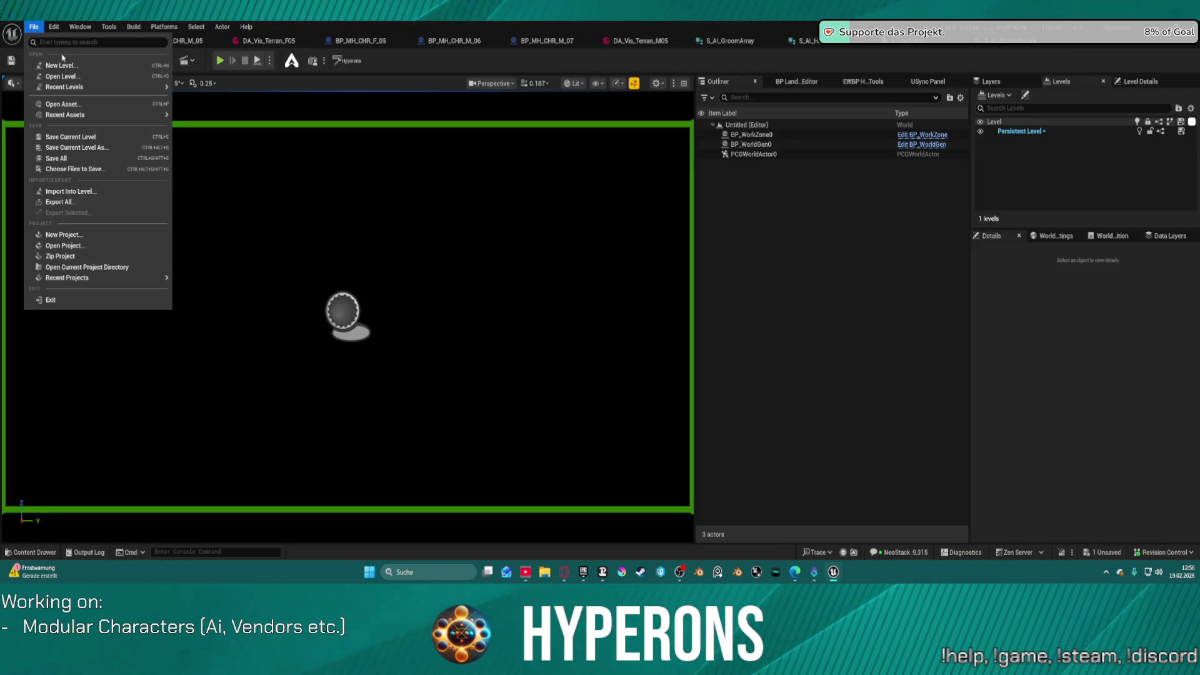
mouse_move(68, 85)
click(211, 110)
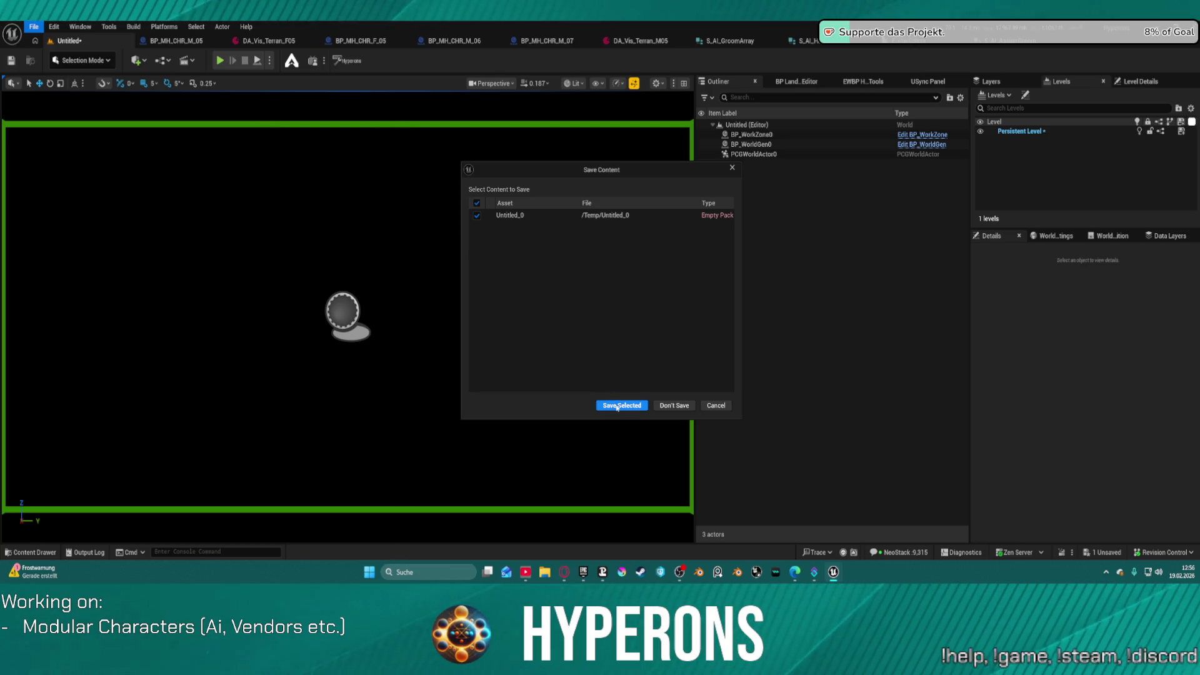
click(674, 405)
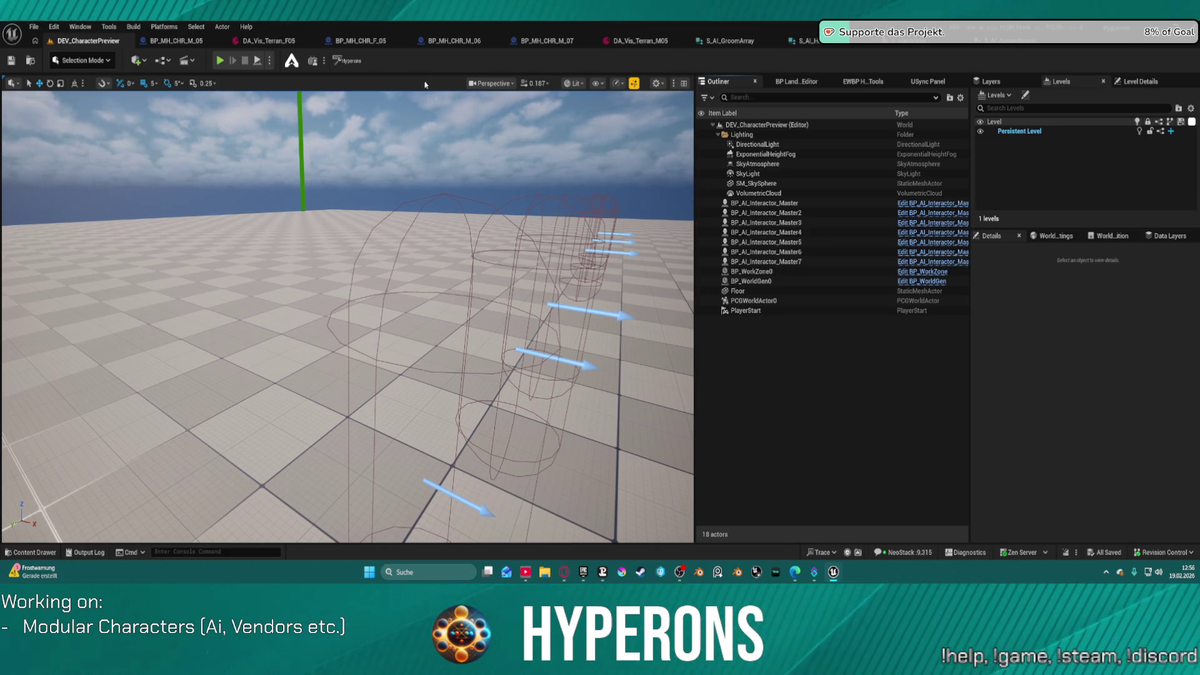
click(372, 42)
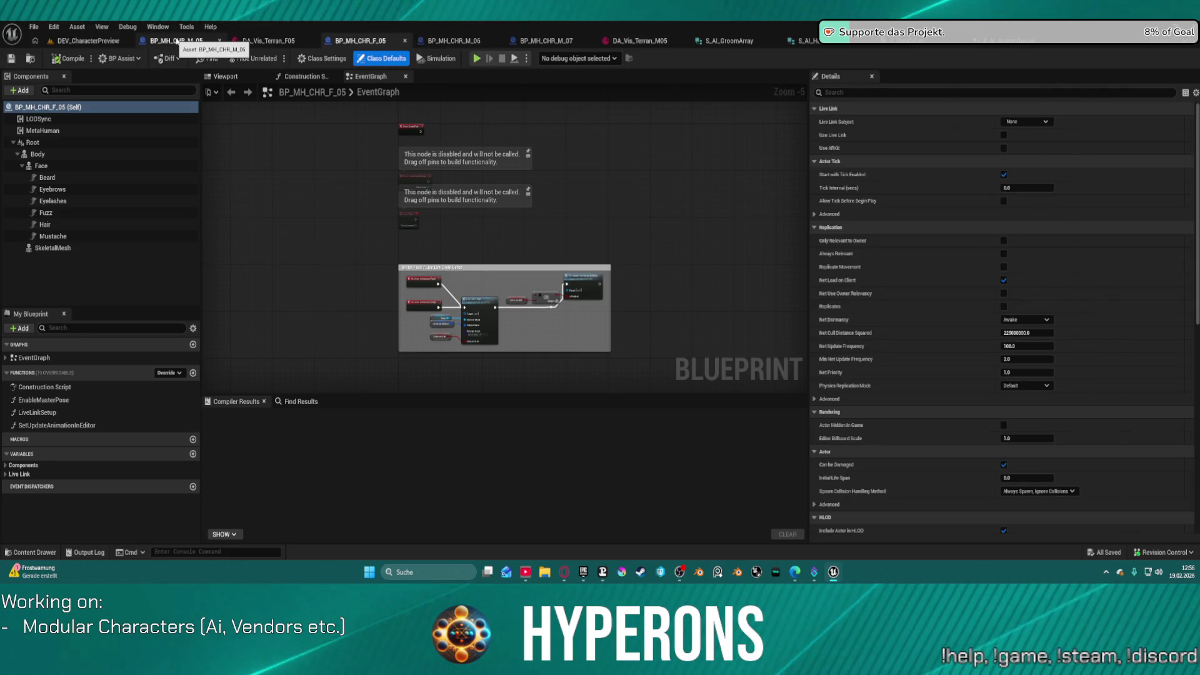
Step: Close the four BP_MH_CHR Blueprint tabs and view S_AI_AssignGroom with the Content Drawer open
click(220, 41)
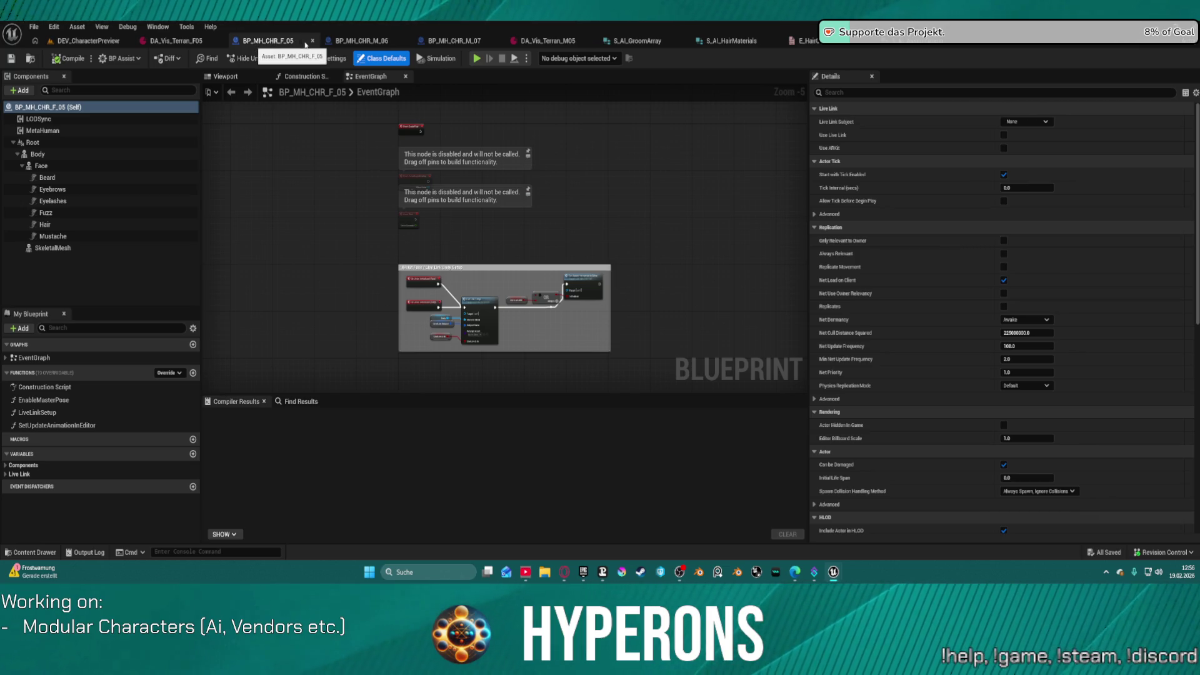
click(312, 41)
click(312, 40)
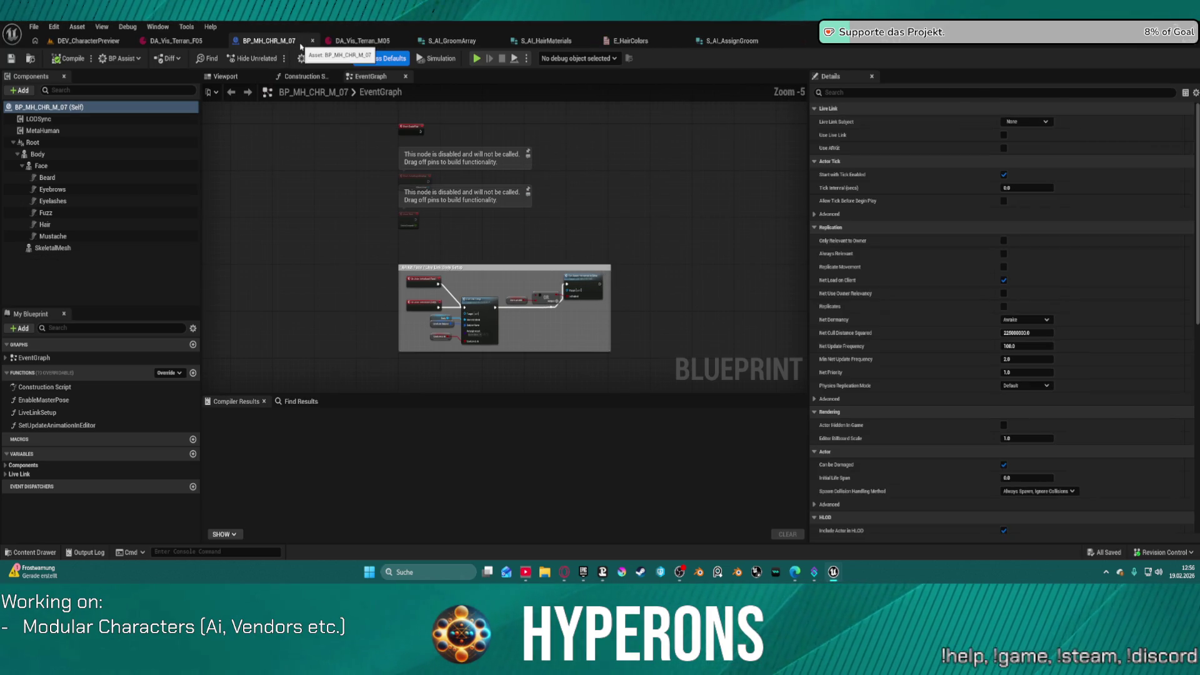
middle_click(301, 45)
click(362, 41)
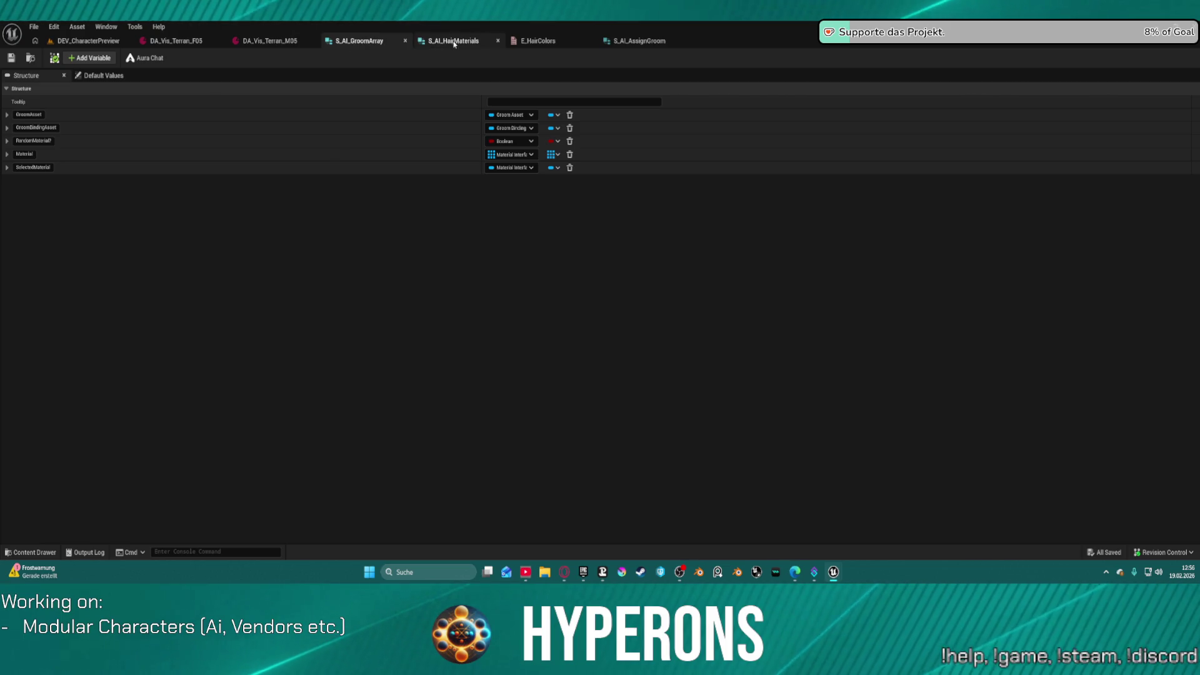
click(635, 43)
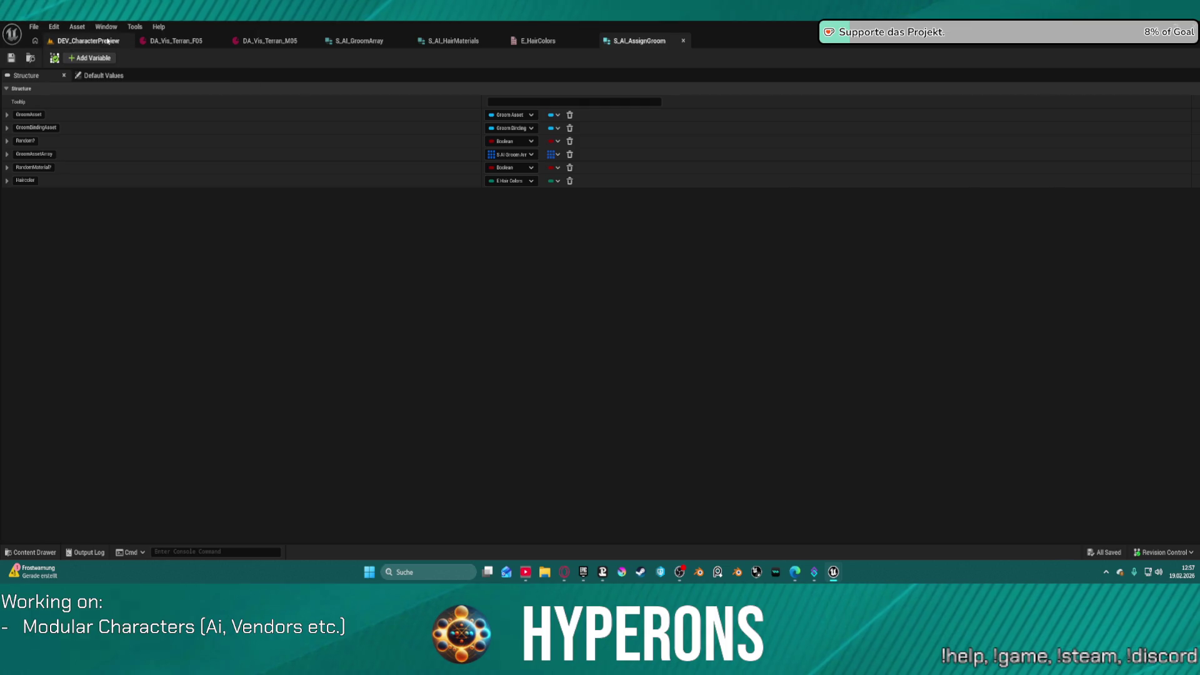
key(ctrl+space)
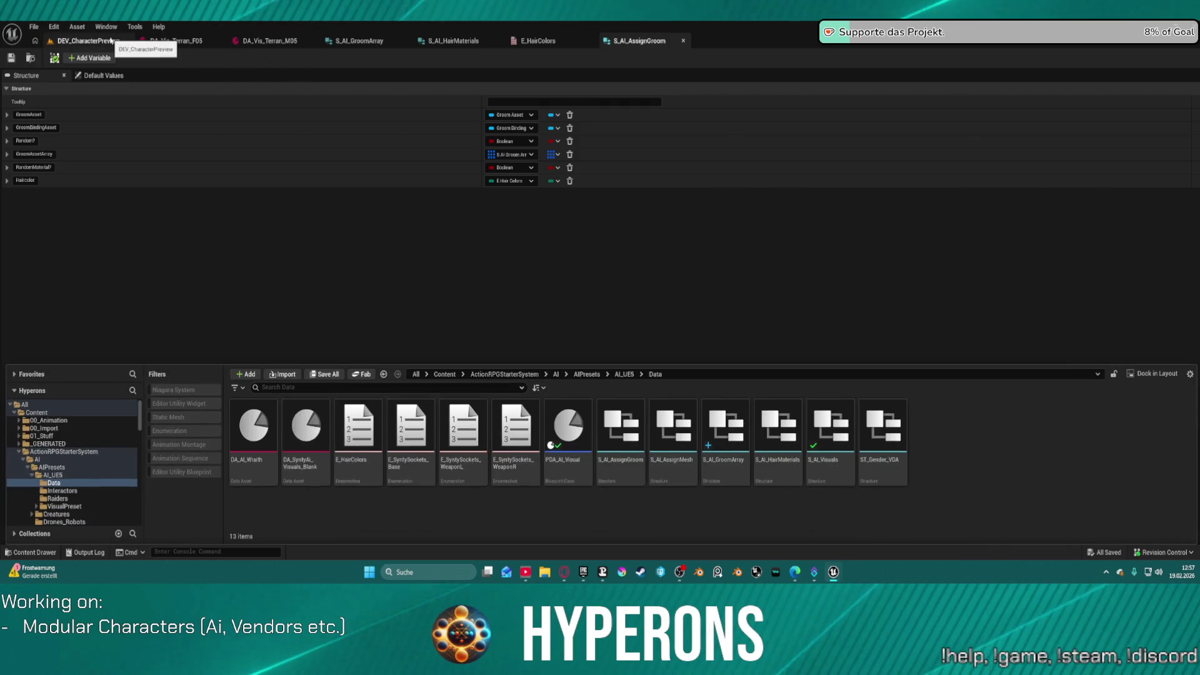
Step: Inspect the level's Floor, then open E_HairColors and select its asset in the Content Drawer
click(84, 41)
click(738, 291)
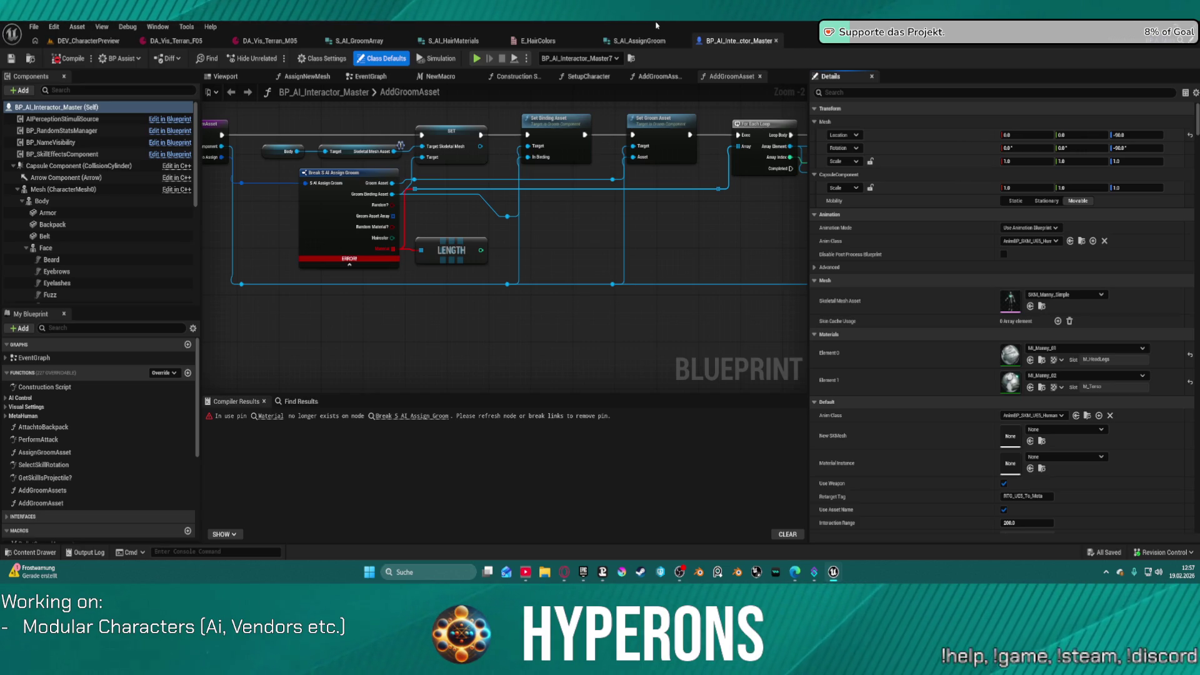
click(637, 41)
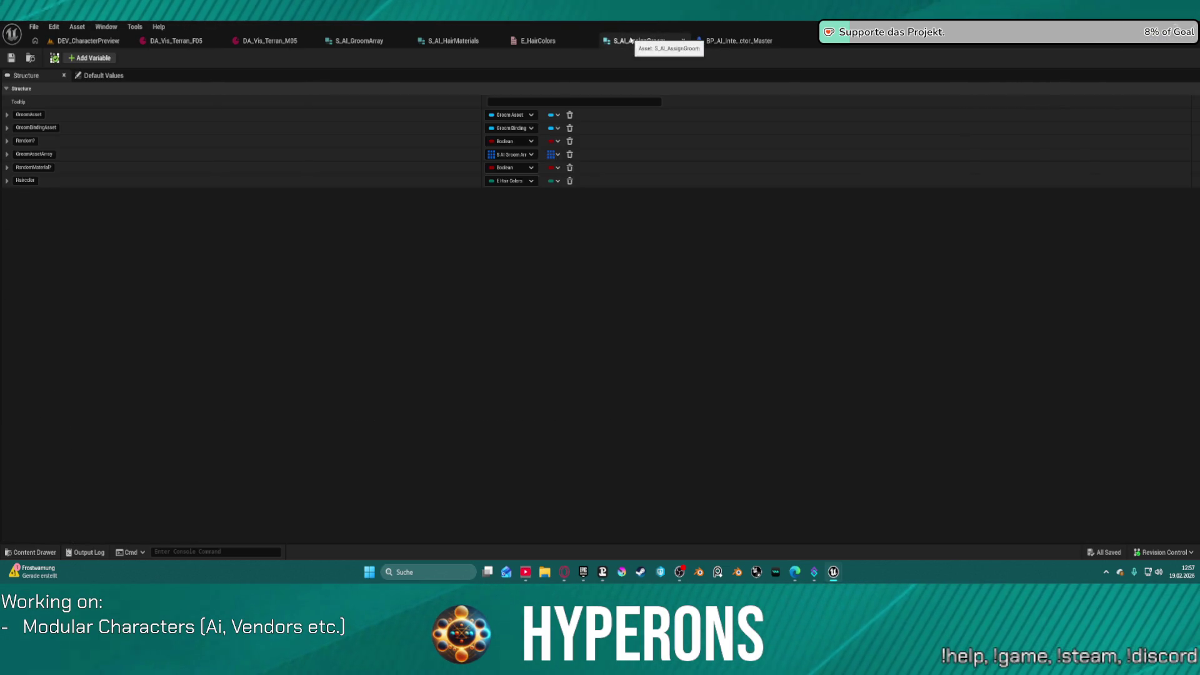
click(567, 41)
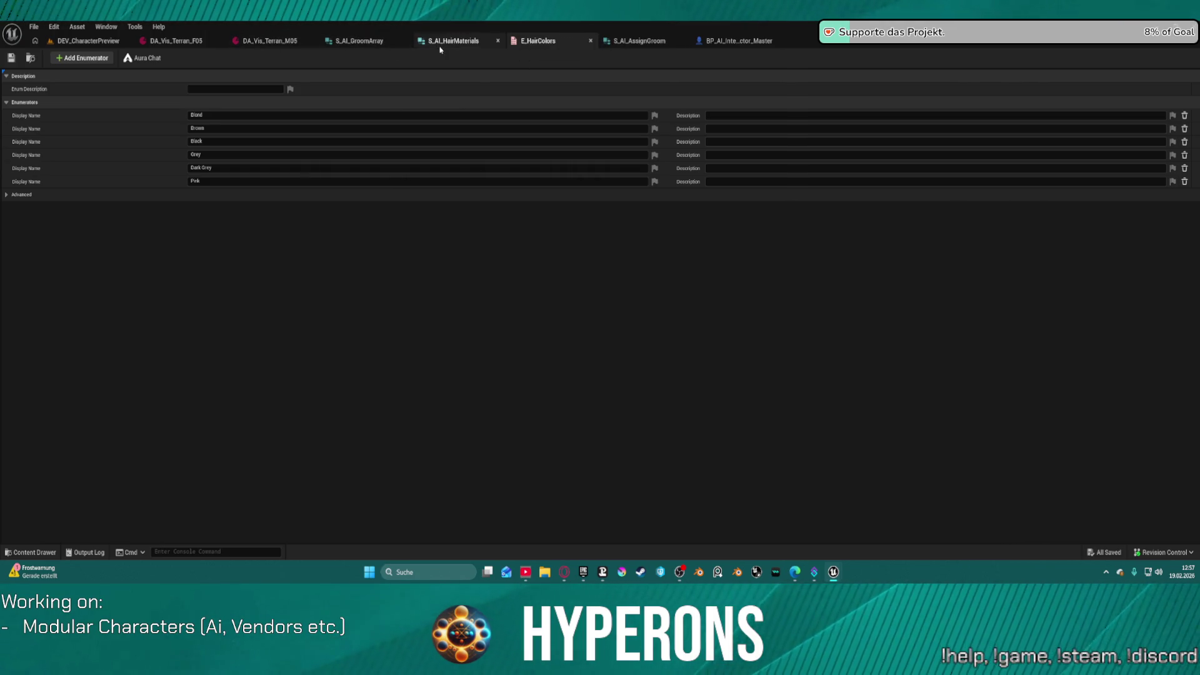
key(ctrl+space)
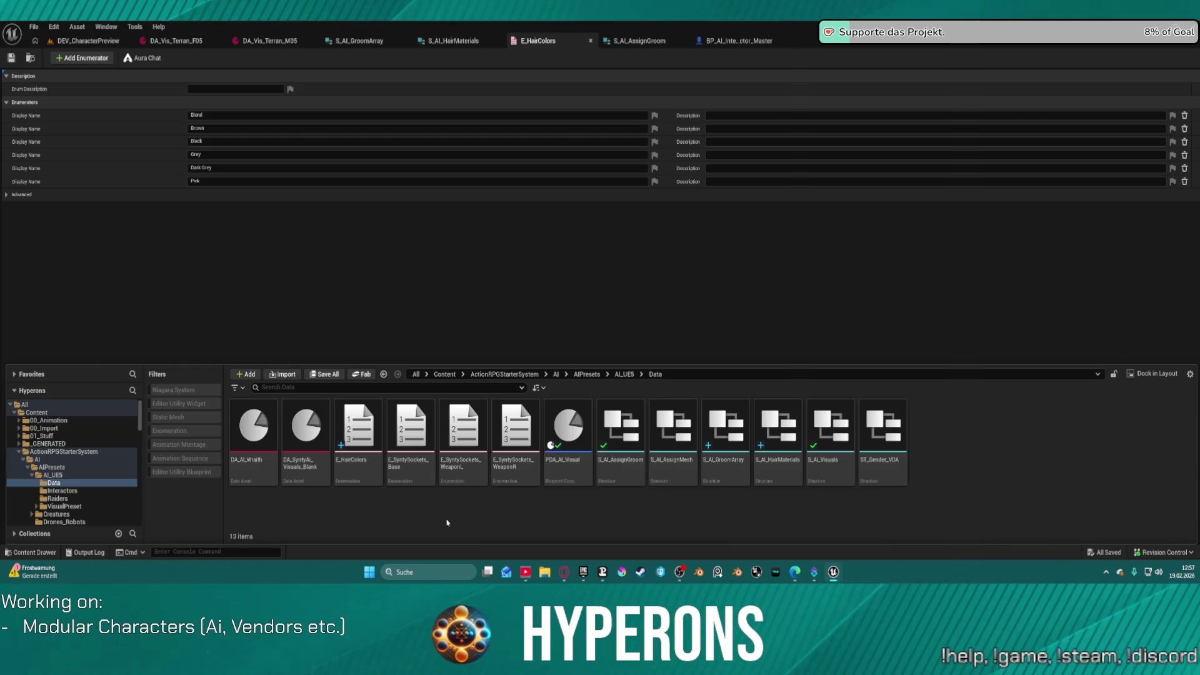
click(365, 475)
Step: Duplicate E_HairColors as E_HairType and open the copy for editing
key(ctrl+d)
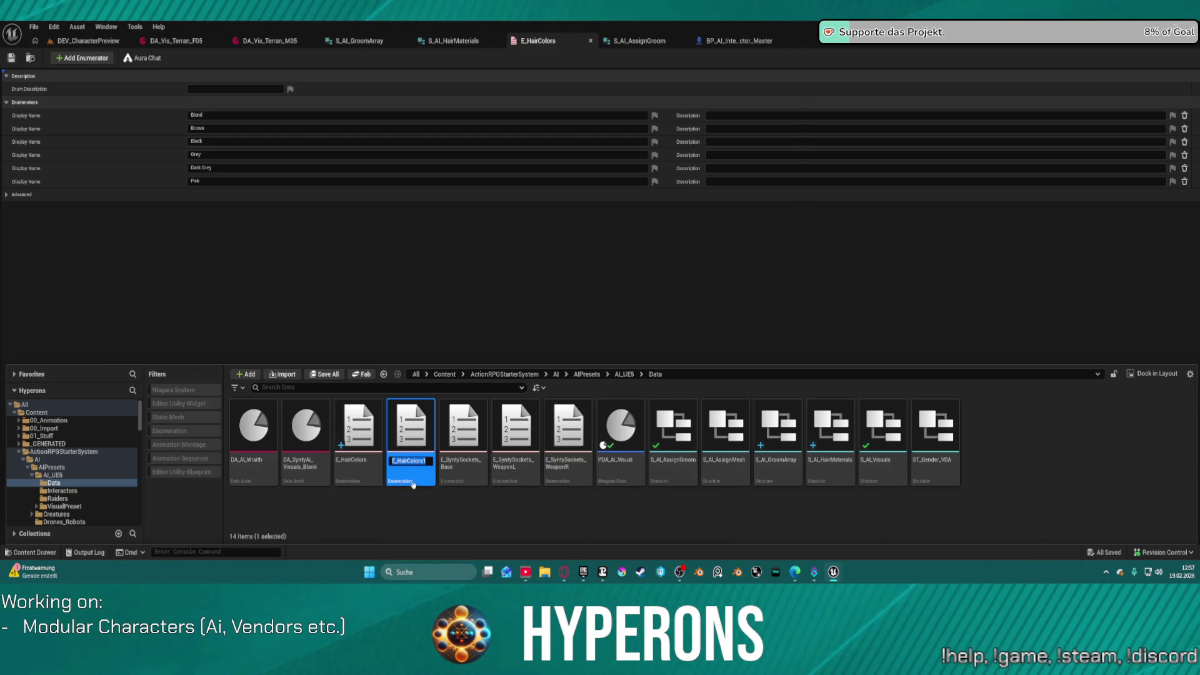
text(E_HairTy)
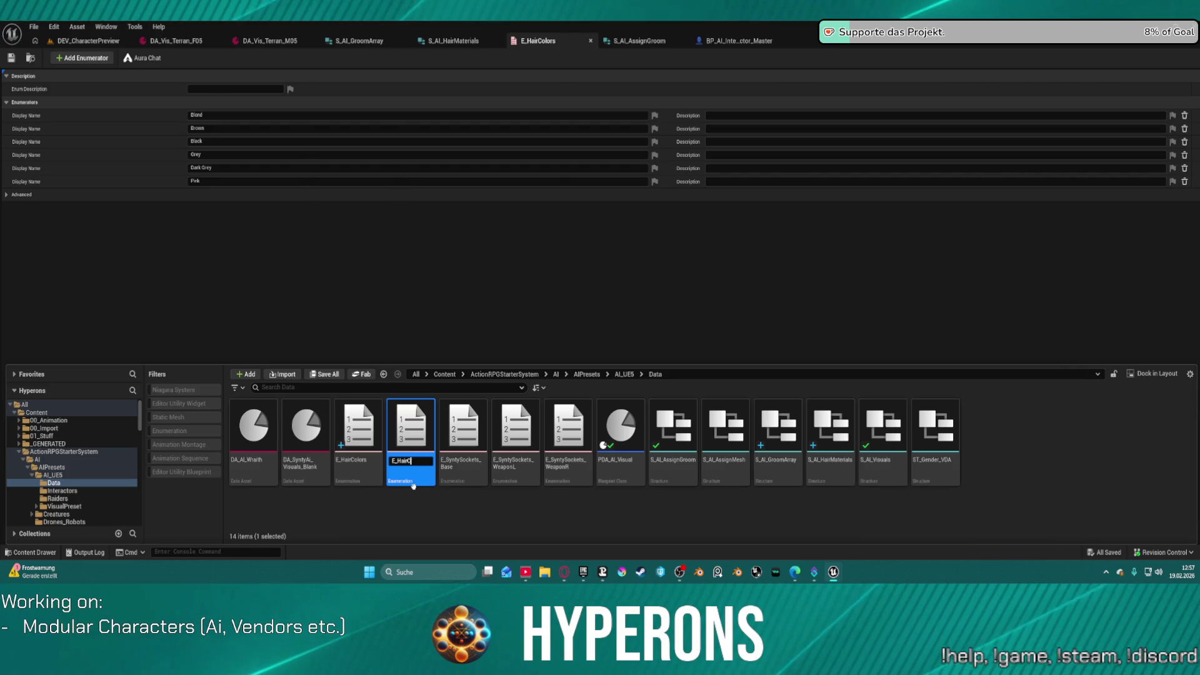
text(pe)
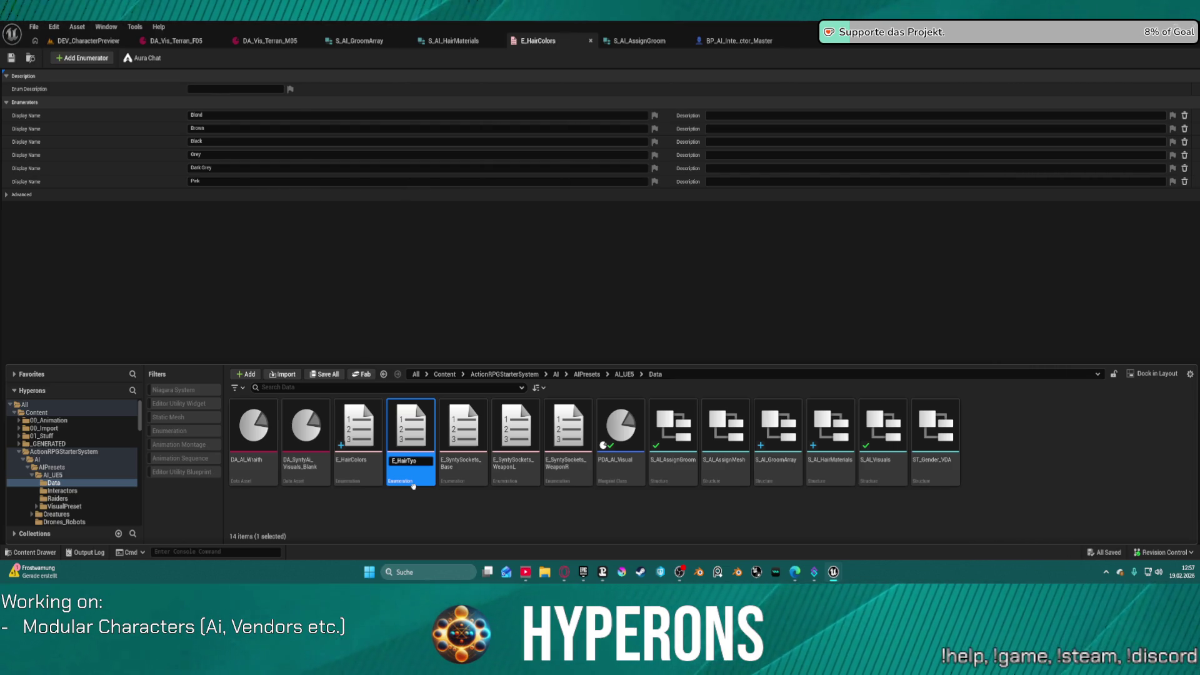
key(Return)
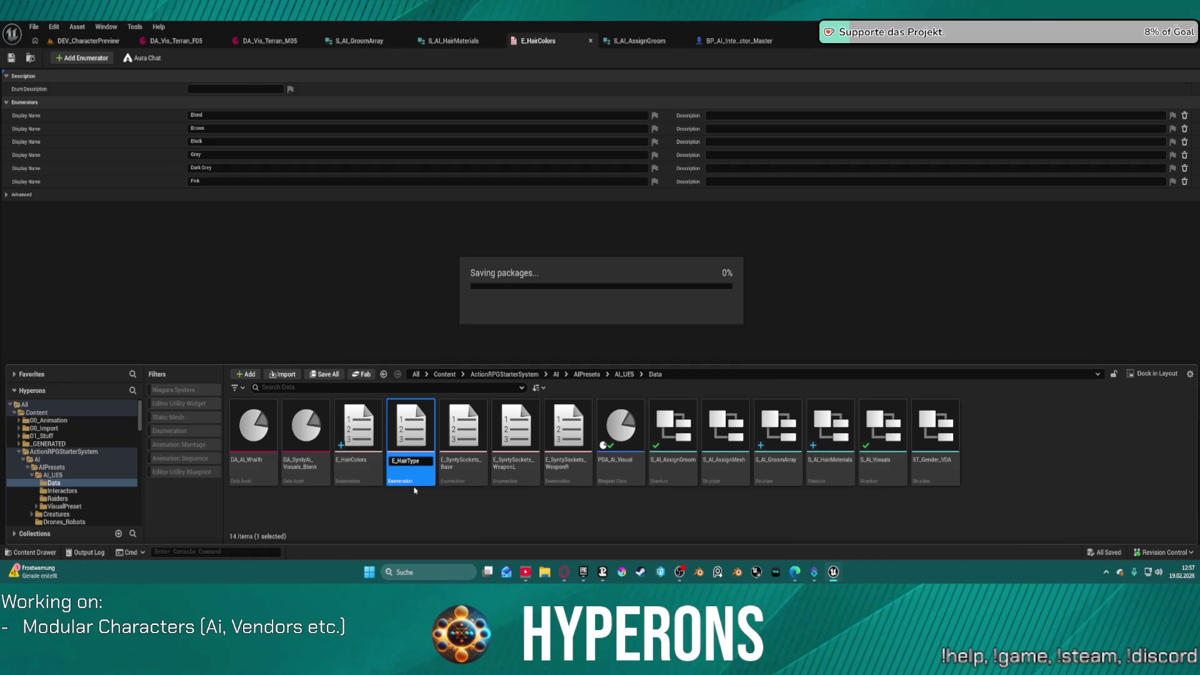
double_click(427, 431)
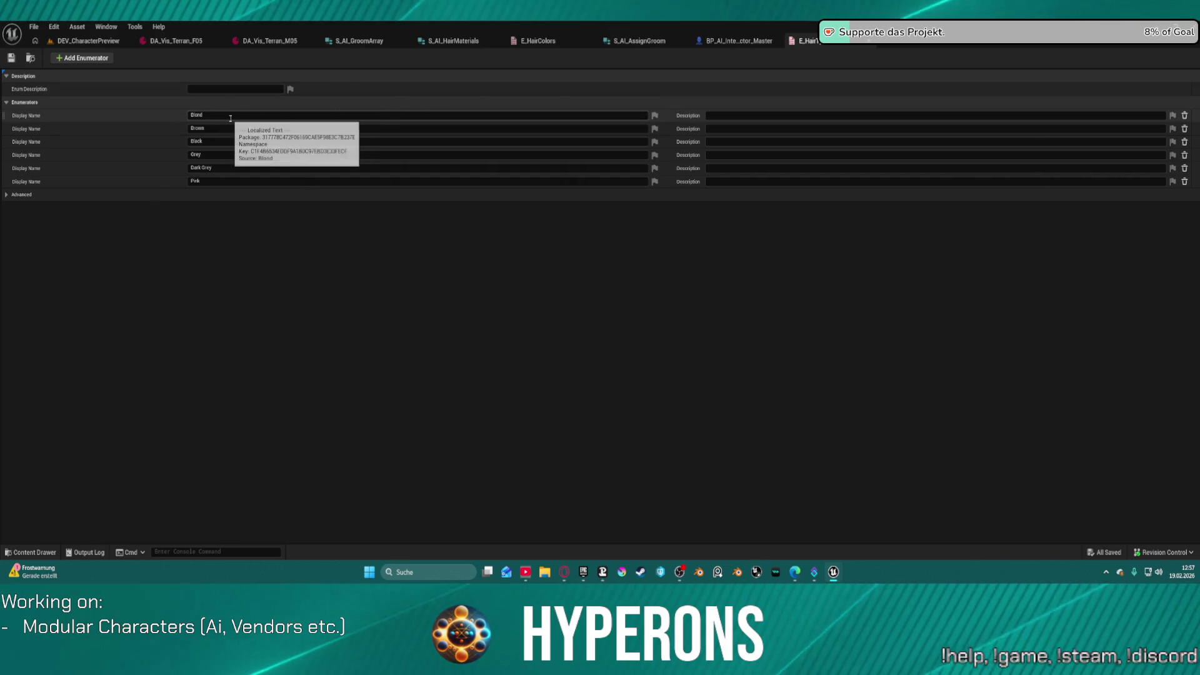
Step: Browse to VisualPreset > Terraner and open the DA_Vis_Terran_F01 data asset
key(ctrl+space)
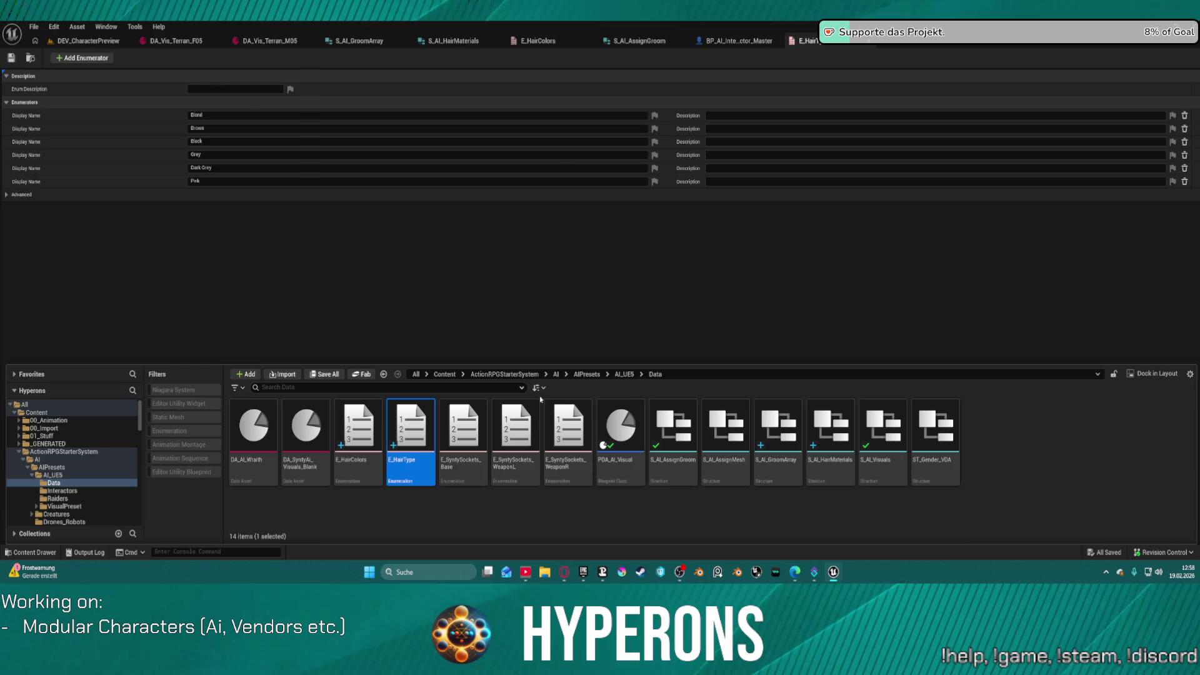
scroll(75, 503, down, 1)
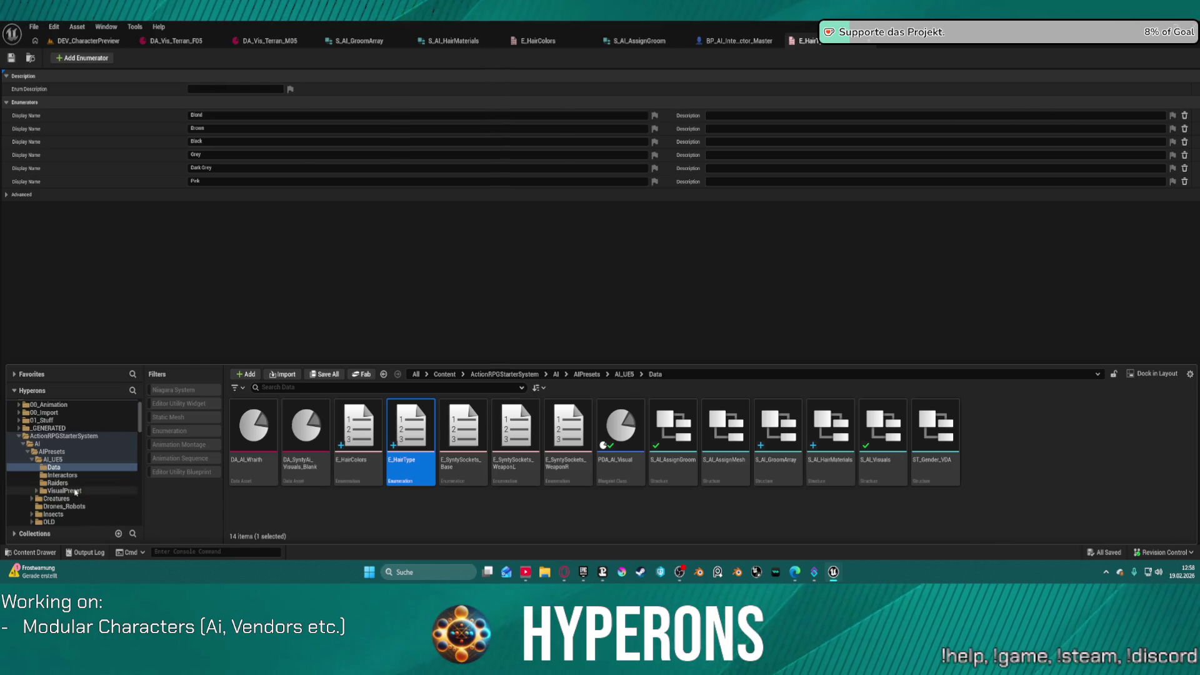
click(65, 491)
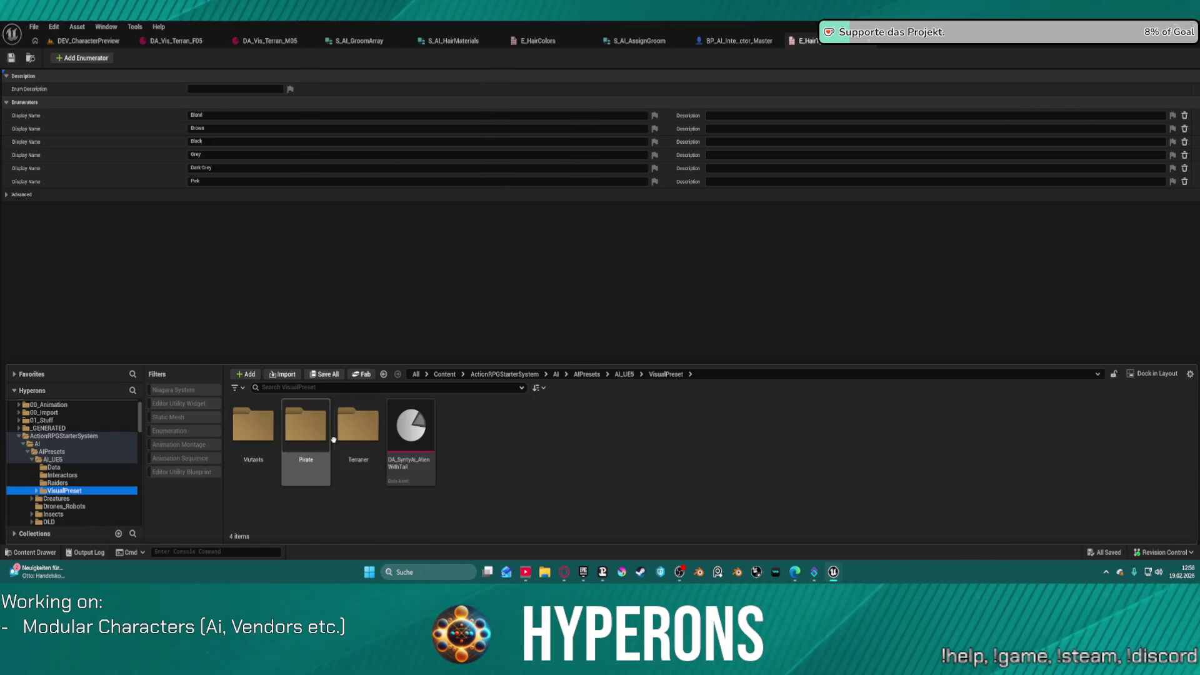
click(252, 435)
double_click(358, 429)
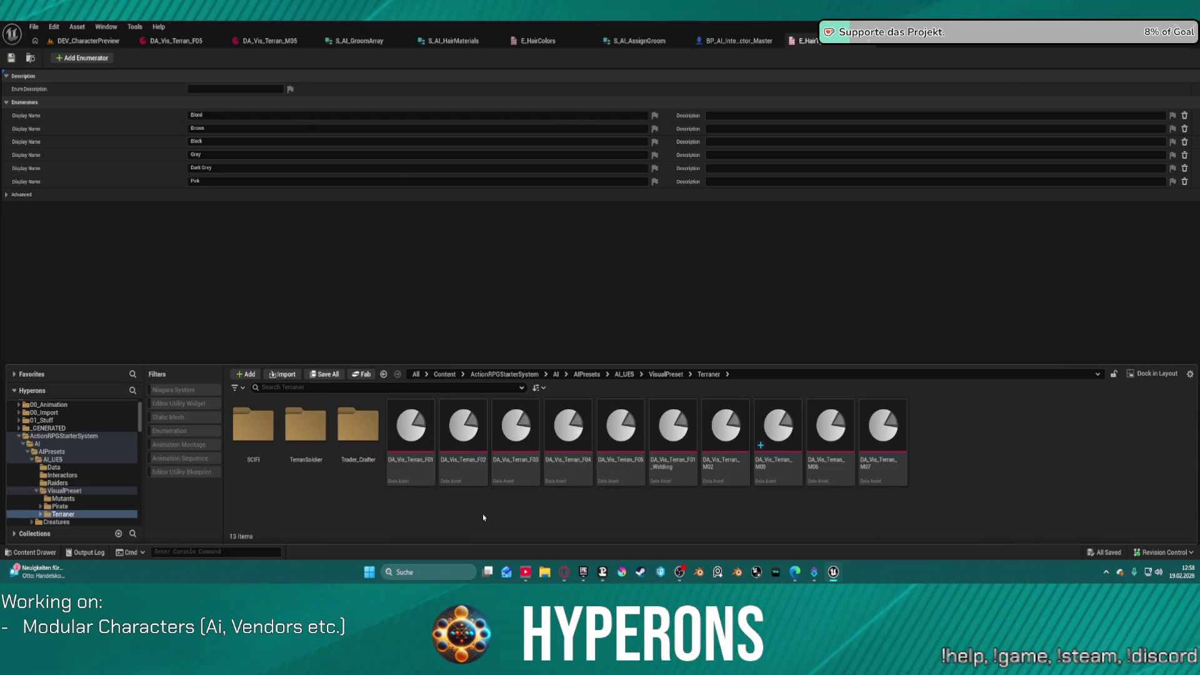
double_click(411, 438)
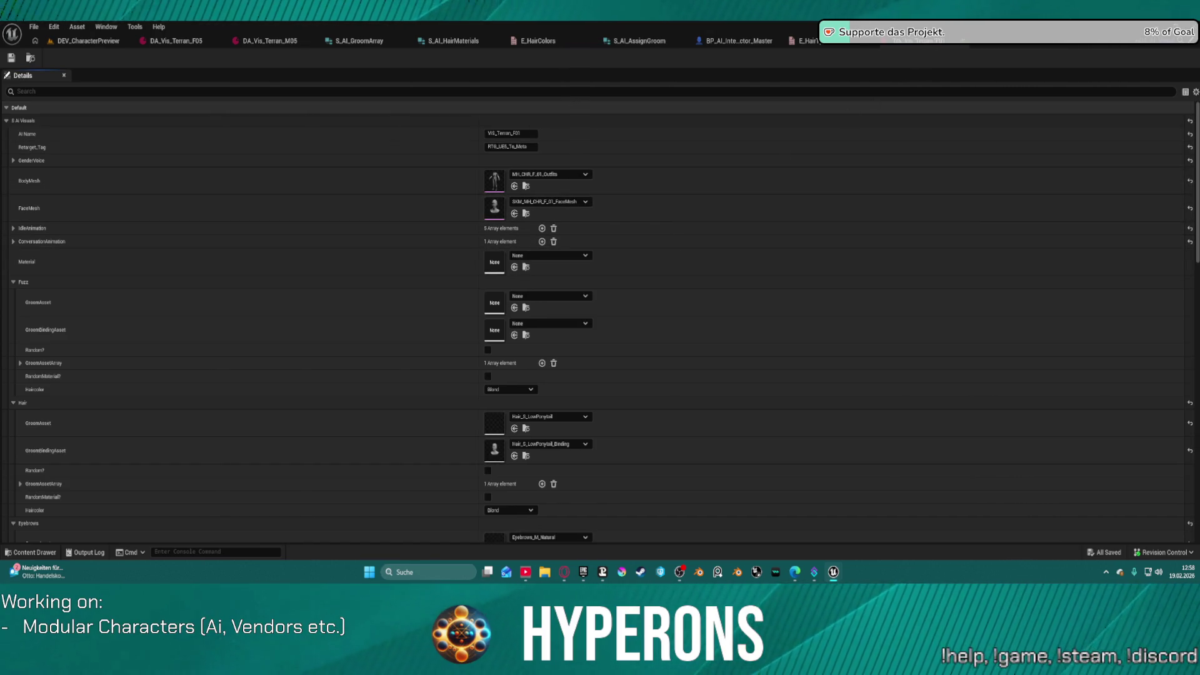
Step: Switch to the E_HairColors enum tab, which crashes the editor
click(809, 40)
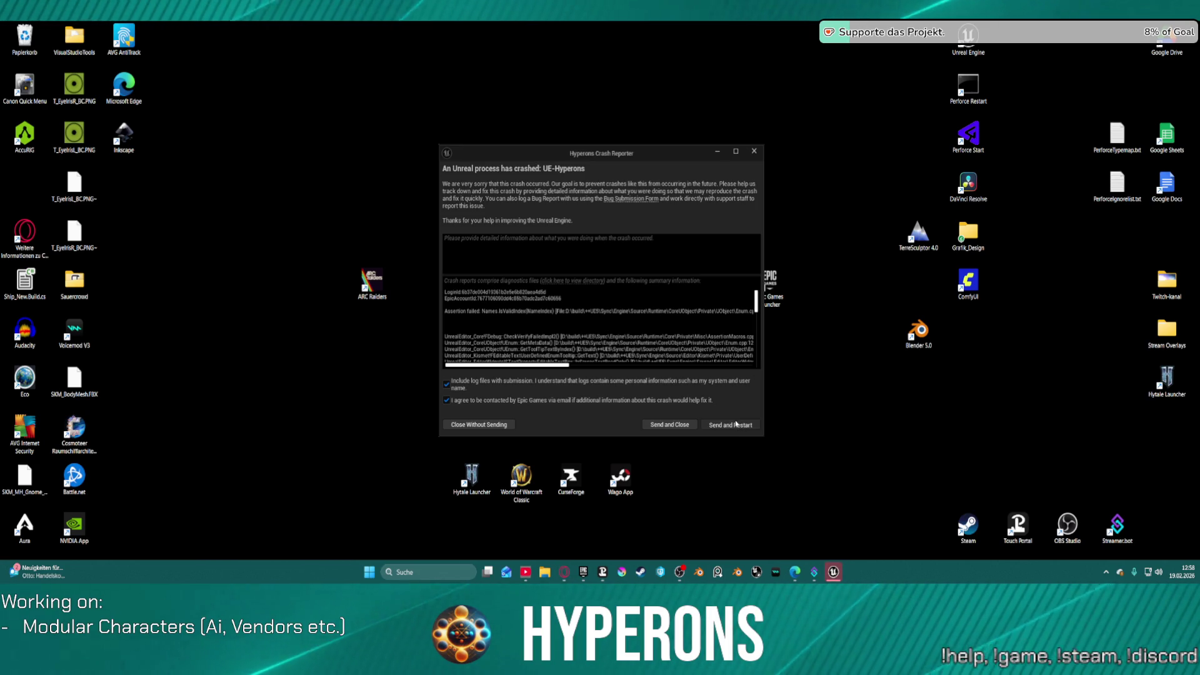
Step: Send the crash report with Send and Restart so the editor relaunches
click(741, 425)
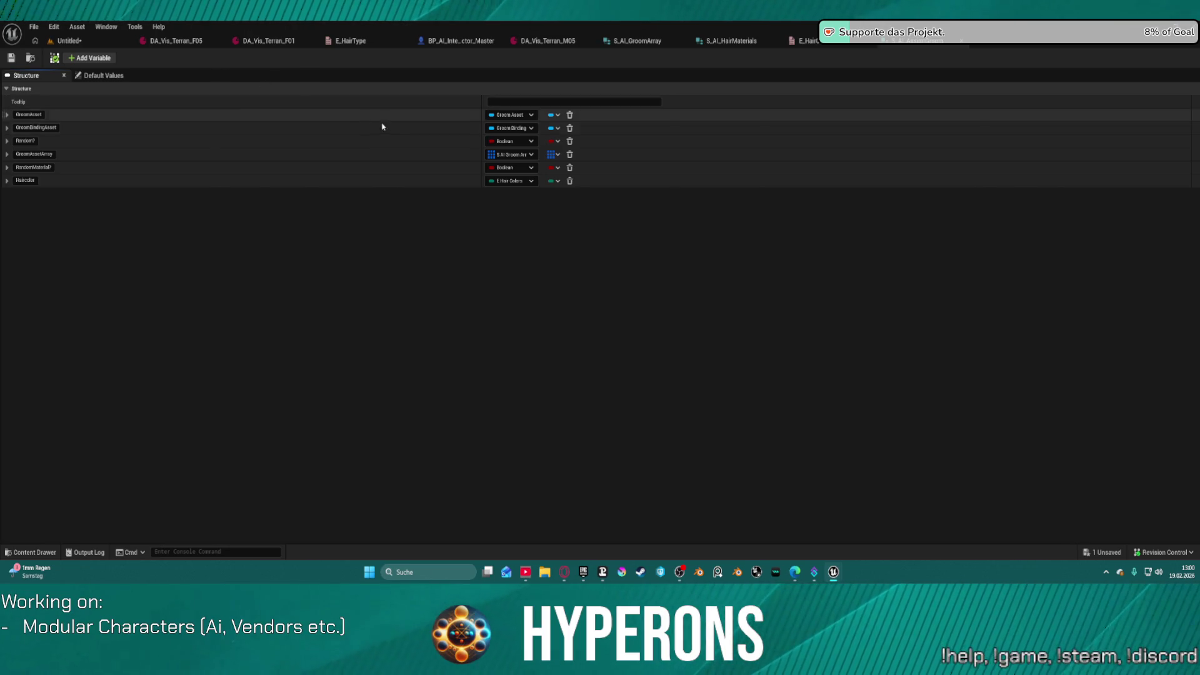
Step: Remove the GroomAssetArray and GroomBindingAsset members from the groom structure
click(511, 155)
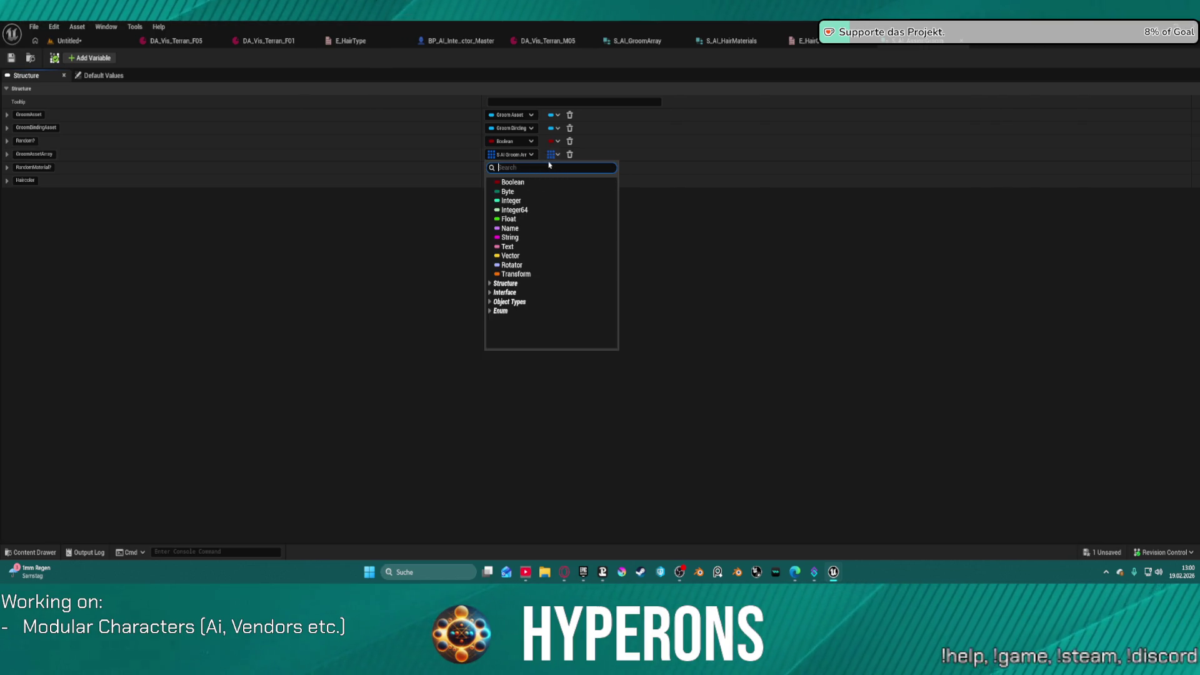
click(443, 156)
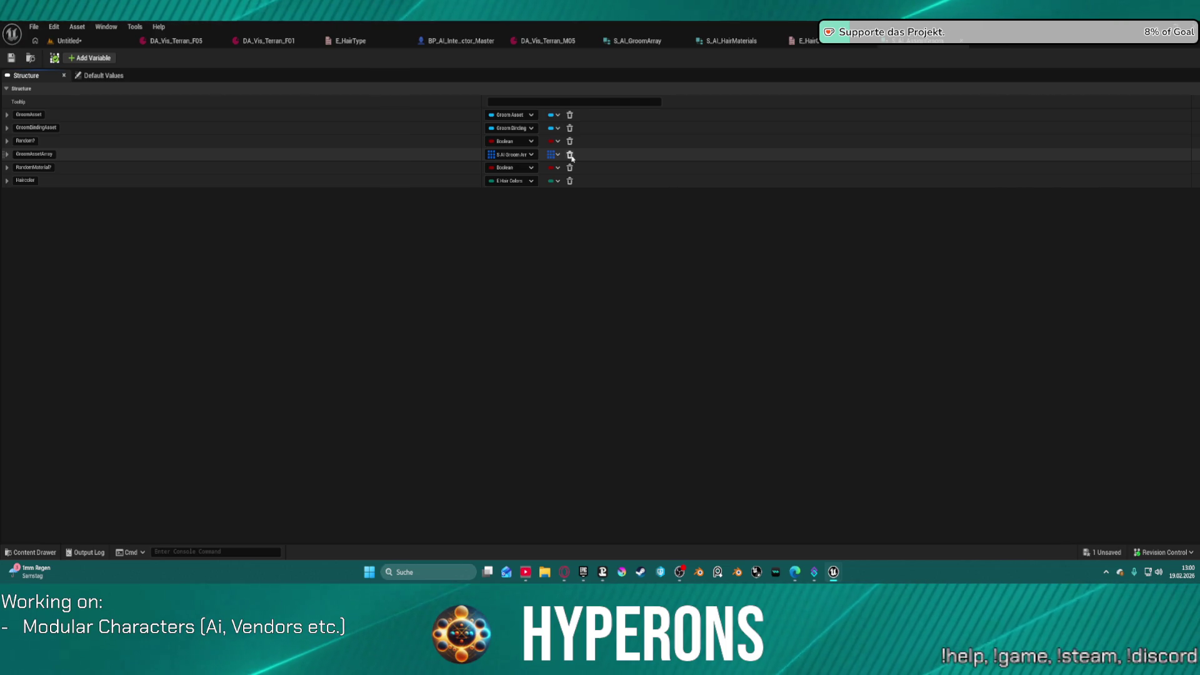
click(529, 155)
click(530, 156)
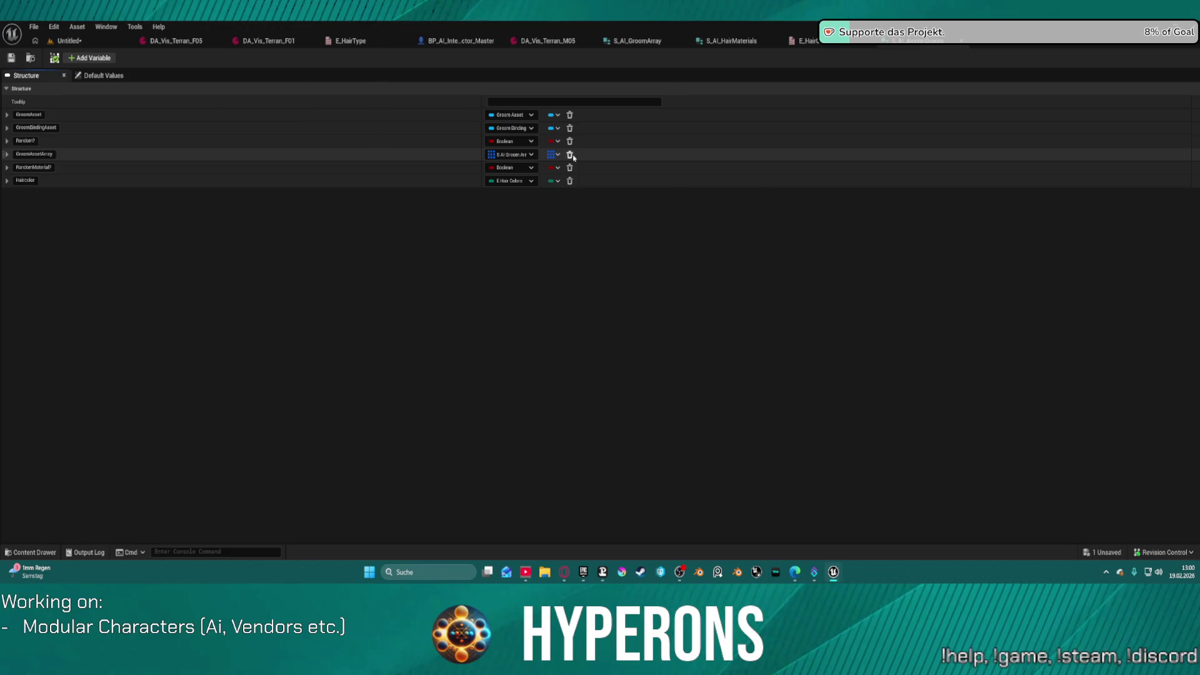
click(570, 155)
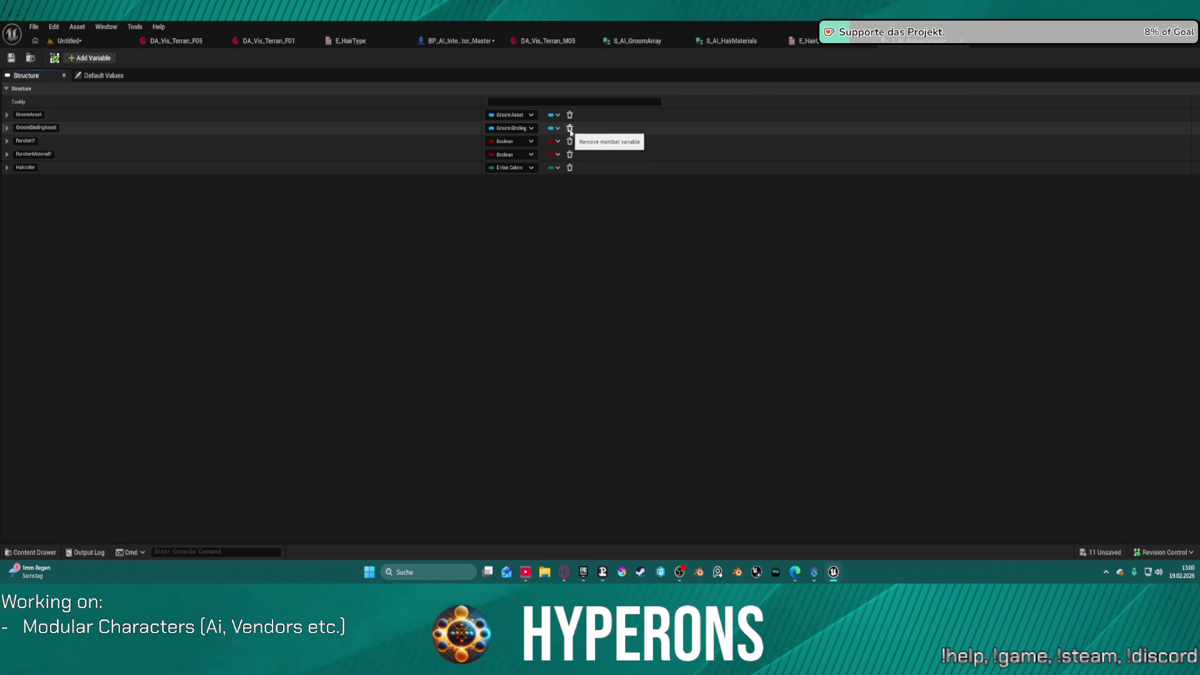
click(570, 129)
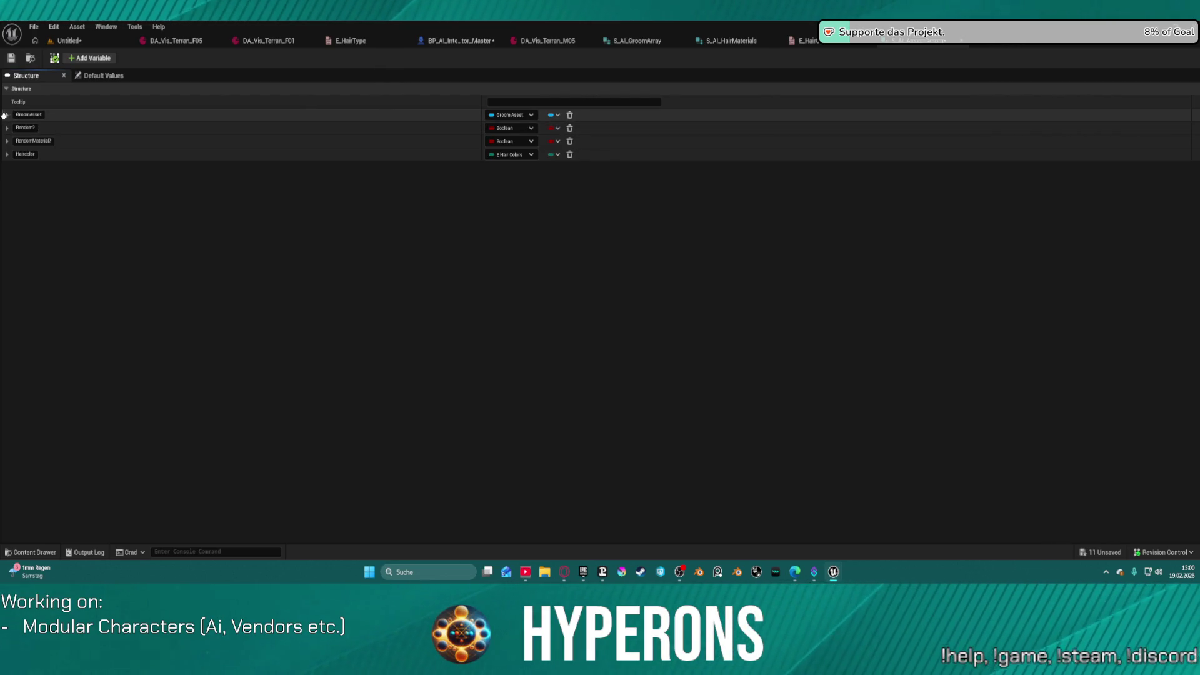
Step: Move GroomAsset below Random?, keep its name GroomAsset, and save the structure
drag(4, 115, 5, 133)
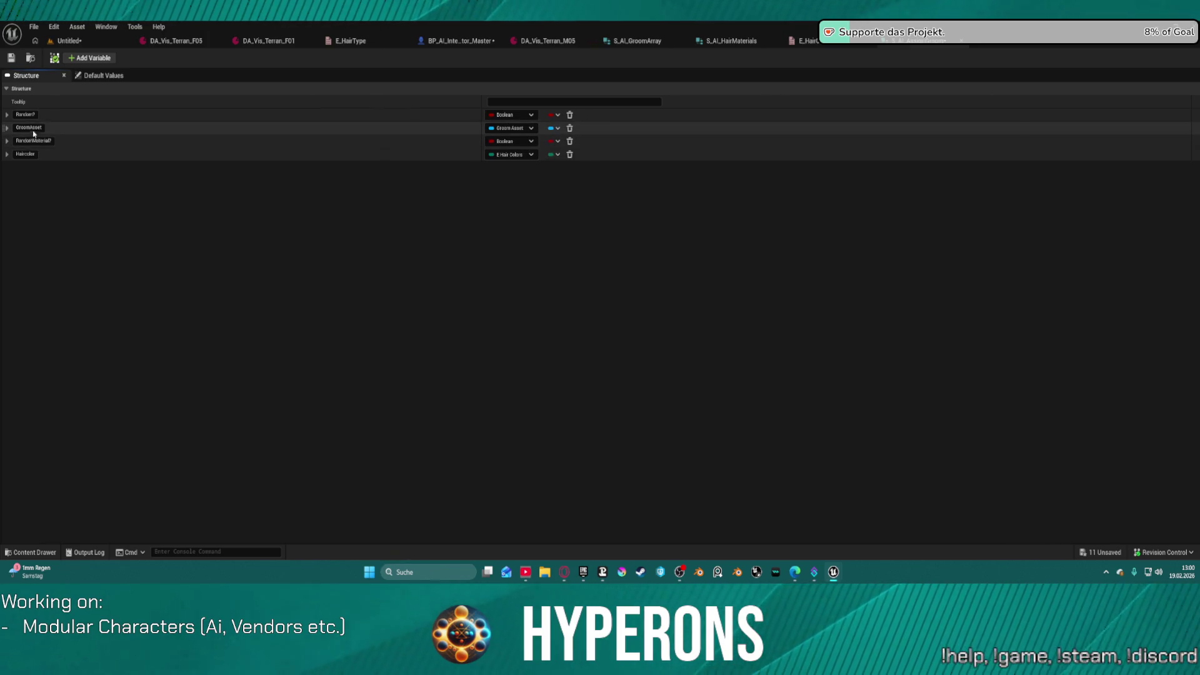
double_click(34, 131)
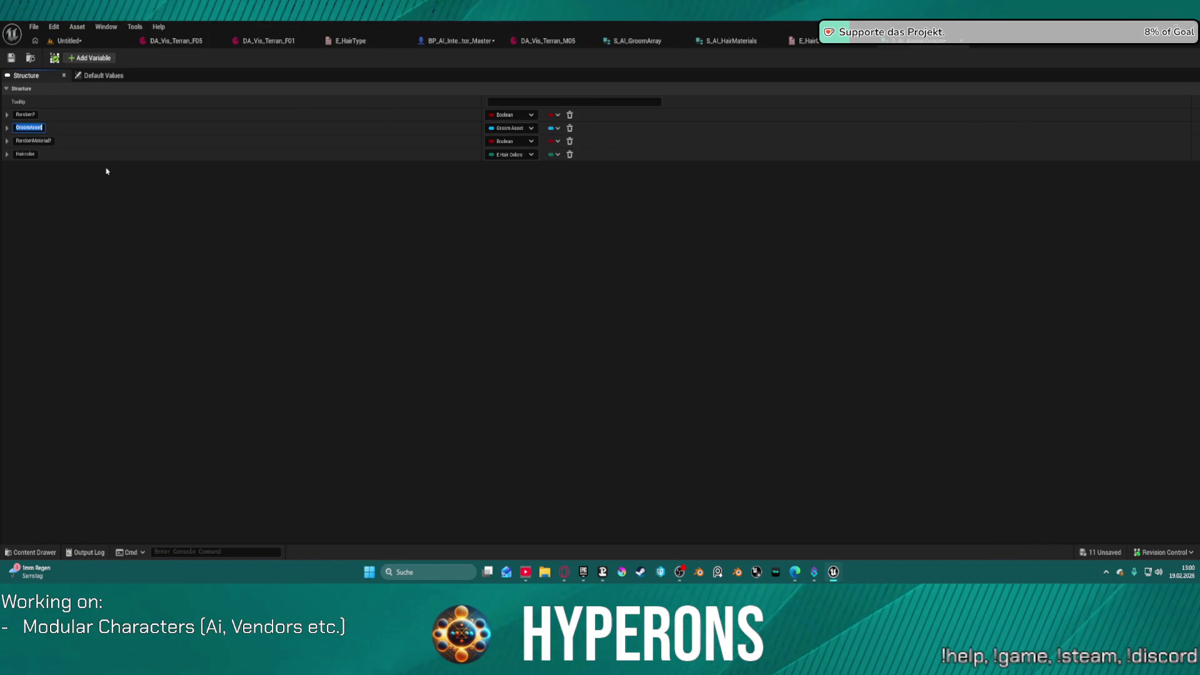
text(H)
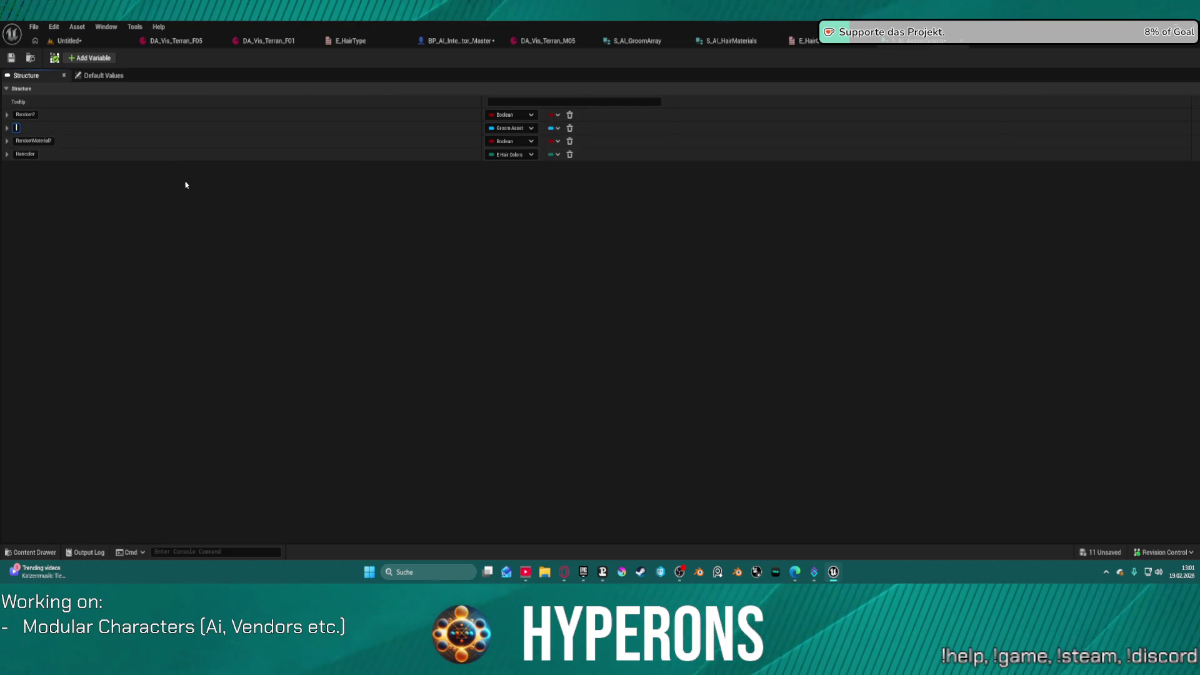
click(199, 207)
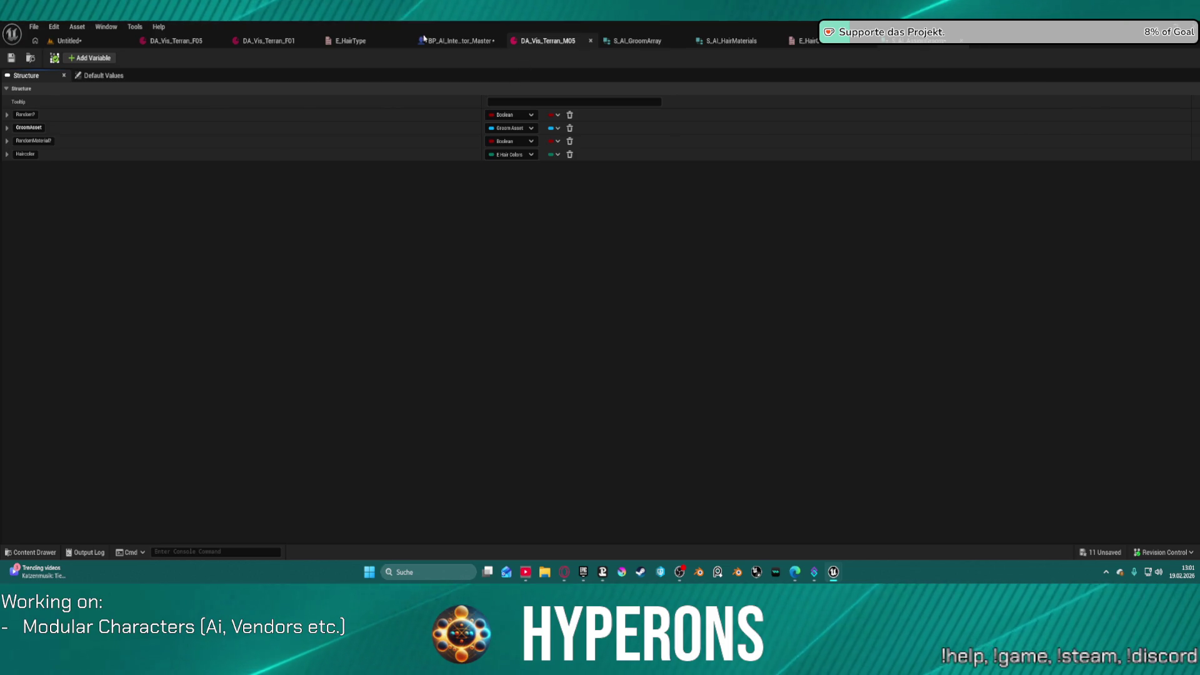
key(super+d)
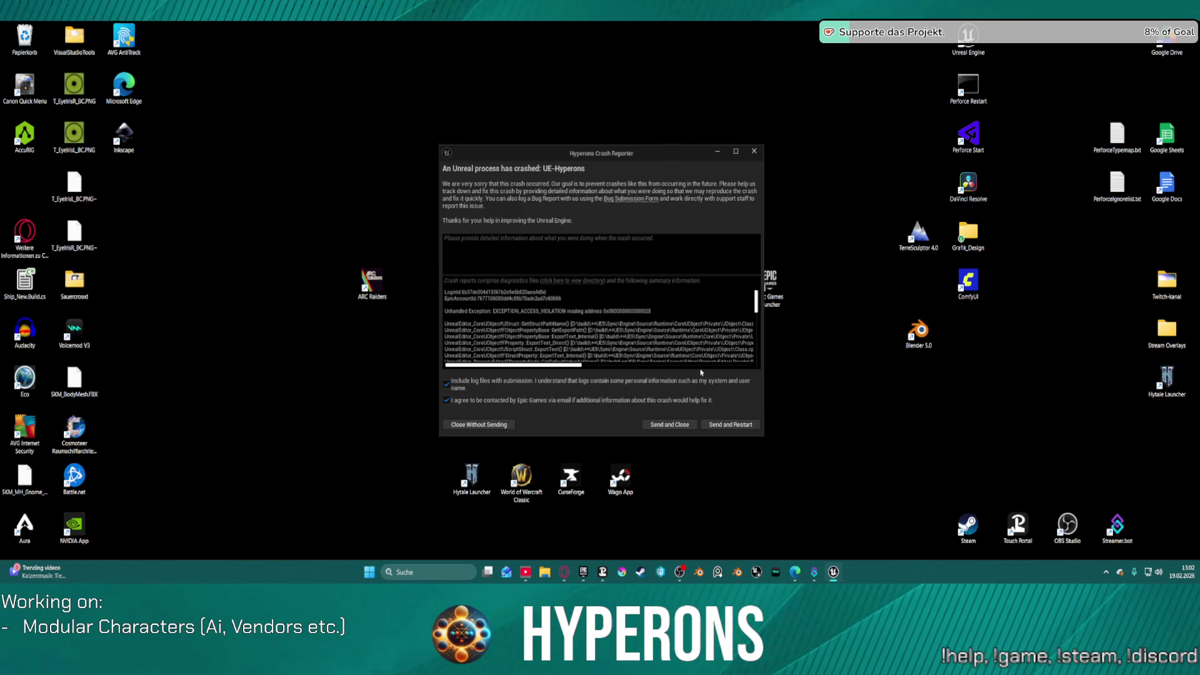
Step: Look over the crash log text, then send the report and restart the editor
scroll(700, 370, right, 5)
scroll(630, 368, left, 2)
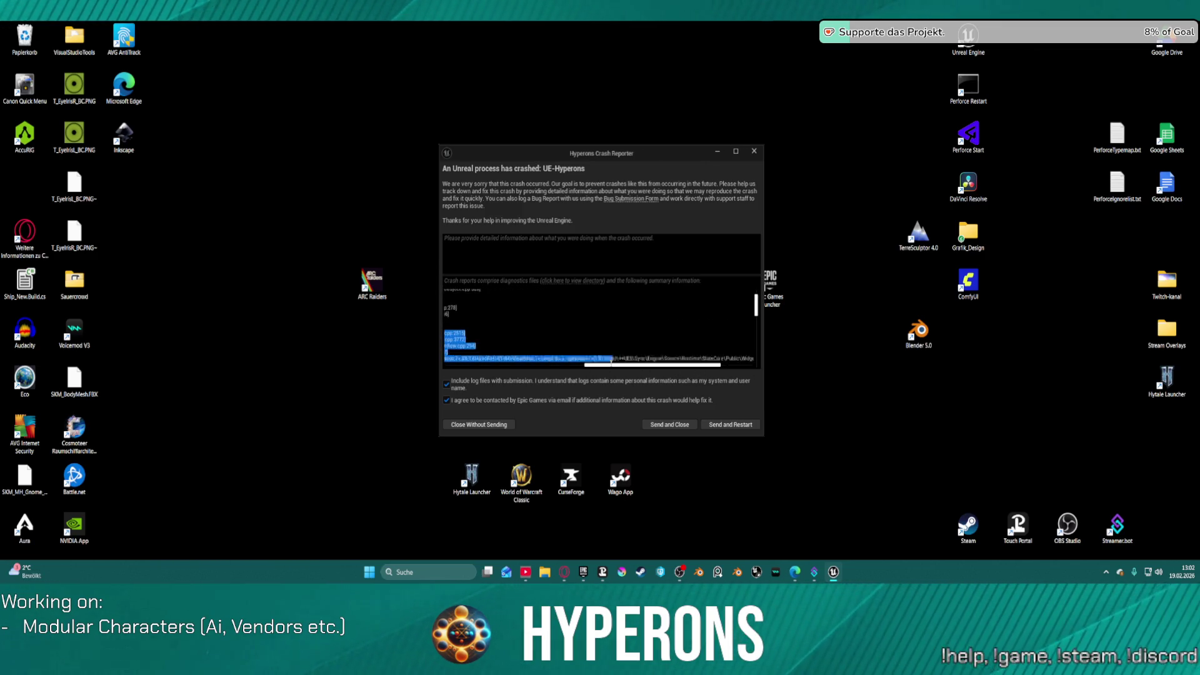
drag(634, 368, 581, 367)
scroll(606, 336, up, 3)
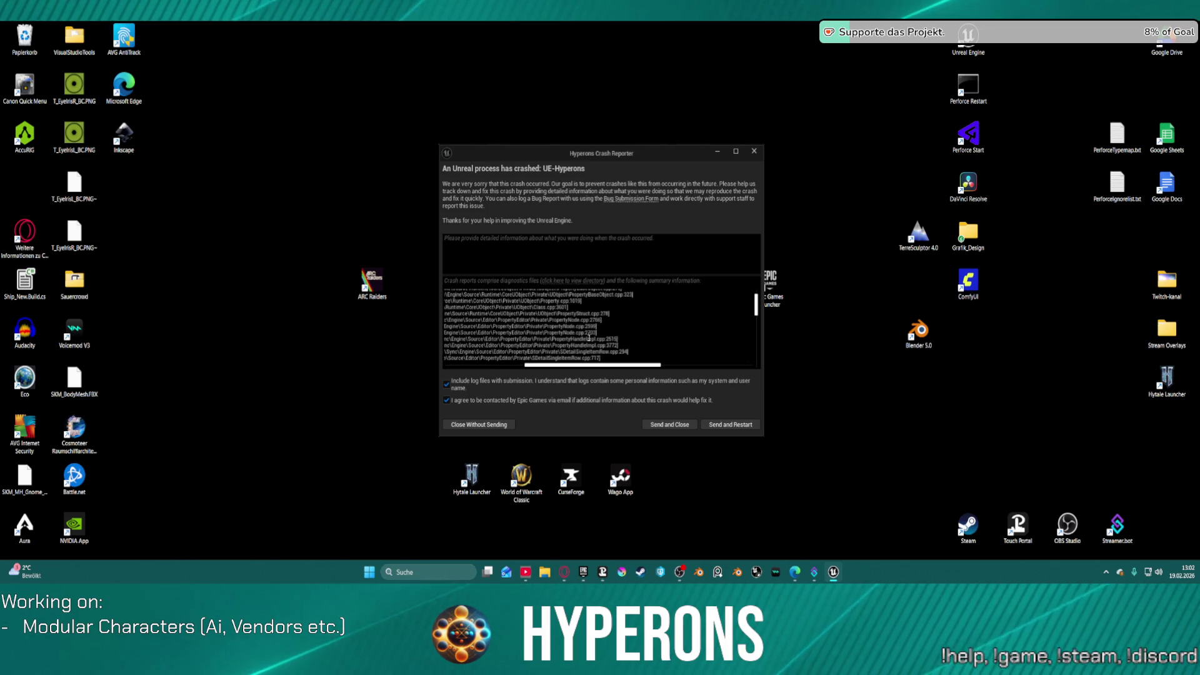
scroll(619, 342, up, 1)
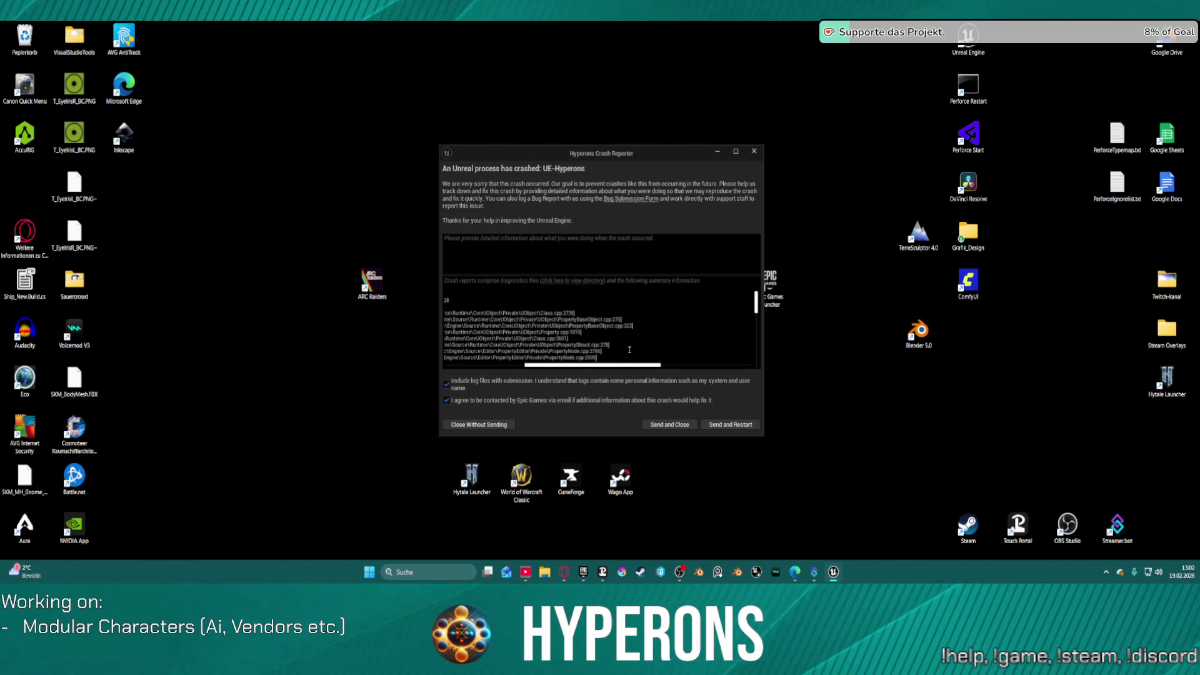
click(726, 425)
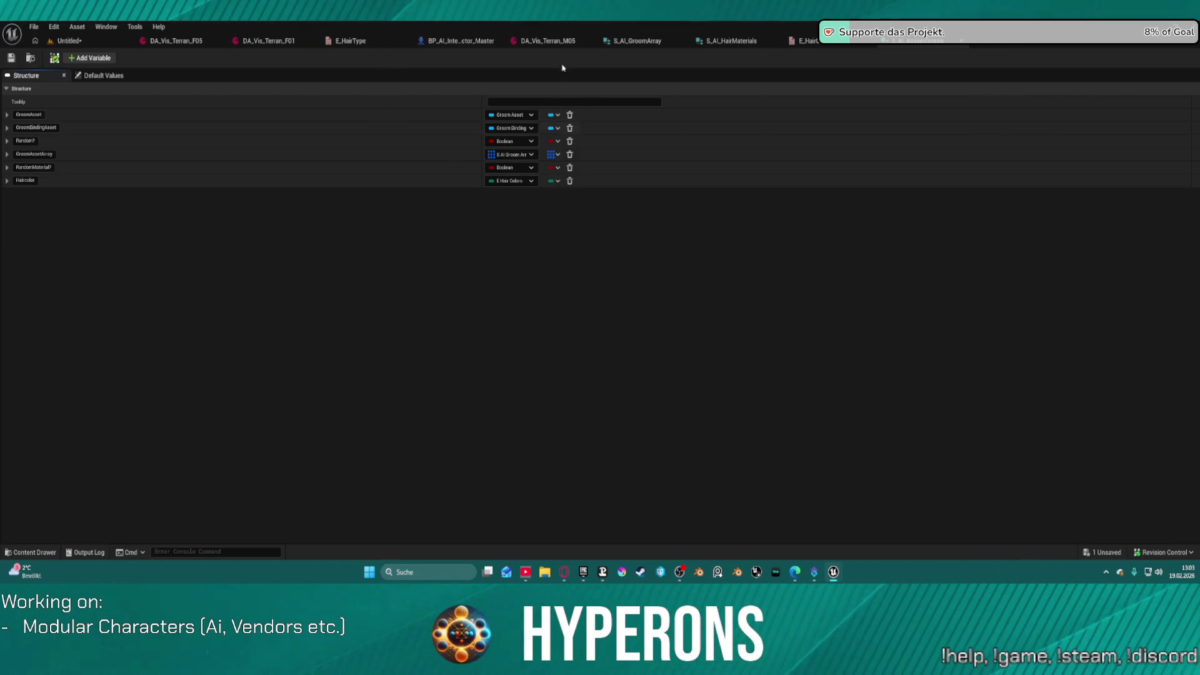
Step: Switch to the DA_Vis_Terran_M05 data asset
click(547, 40)
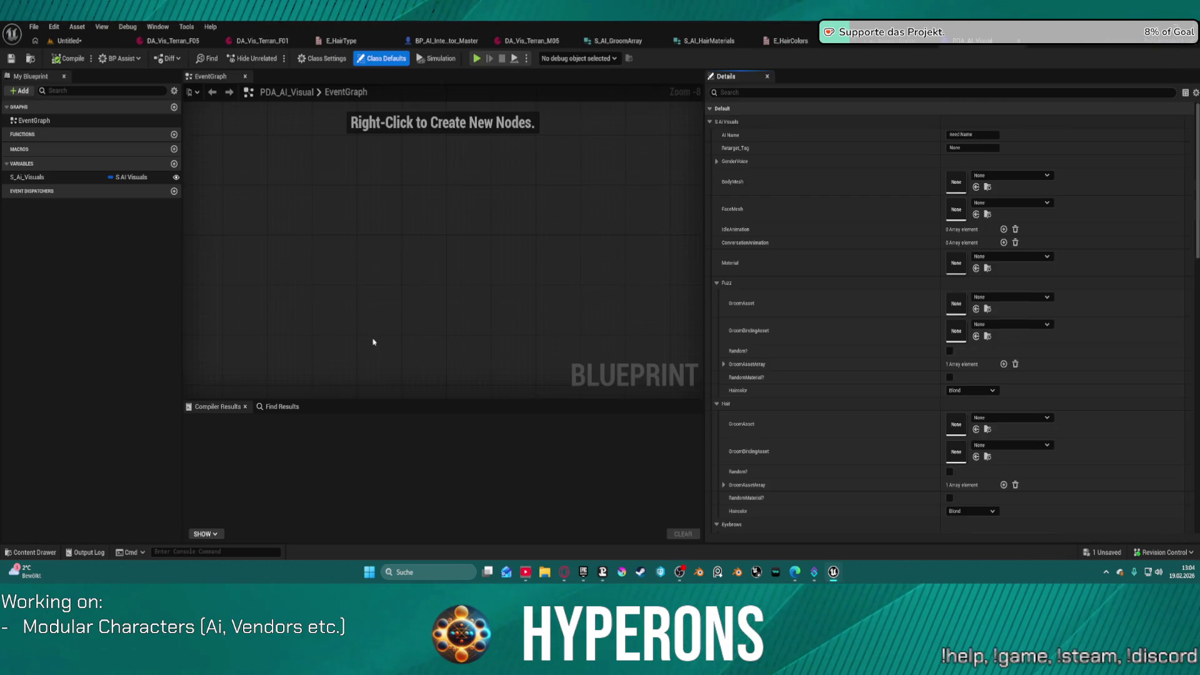
Step: Inspect the S_Ai_Visuals variable's default value, expanding its Eyebrows settings
click(28, 178)
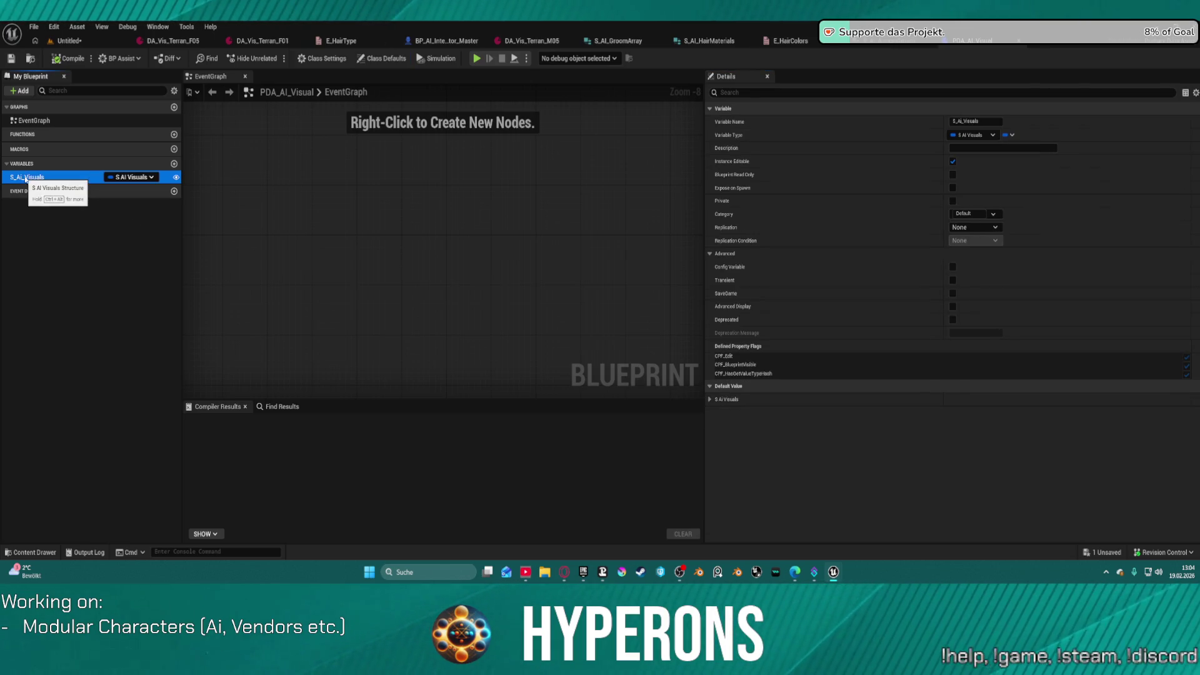
click(711, 400)
scroll(775, 427, down, 5)
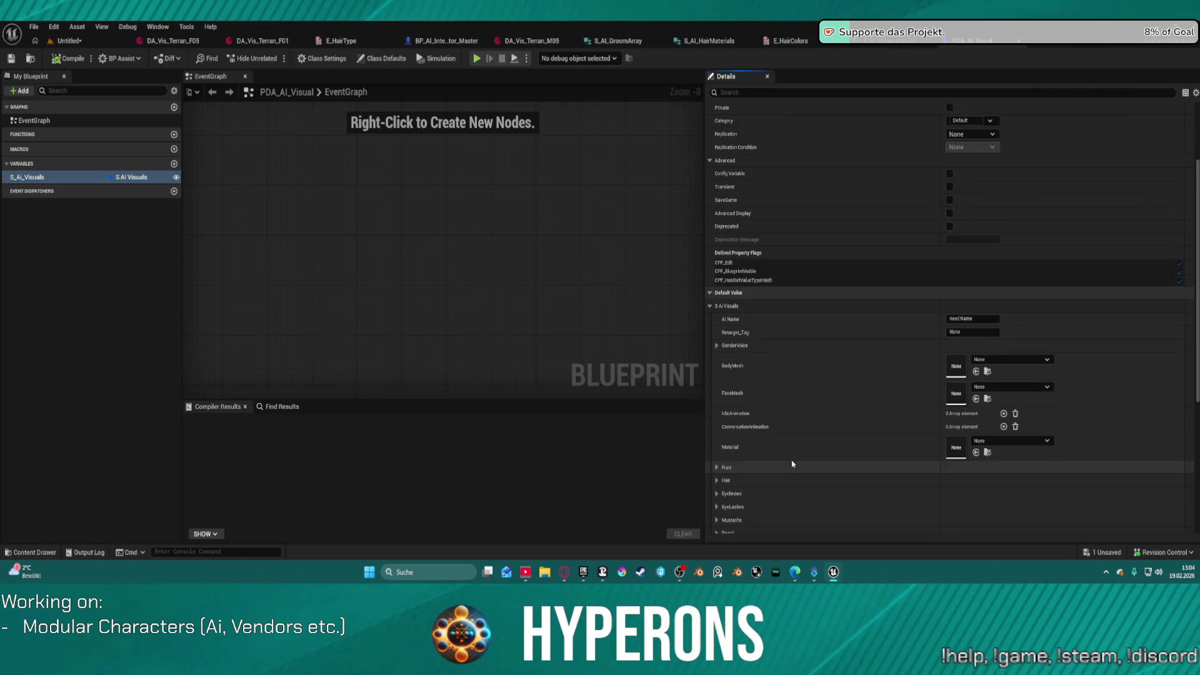
click(716, 415)
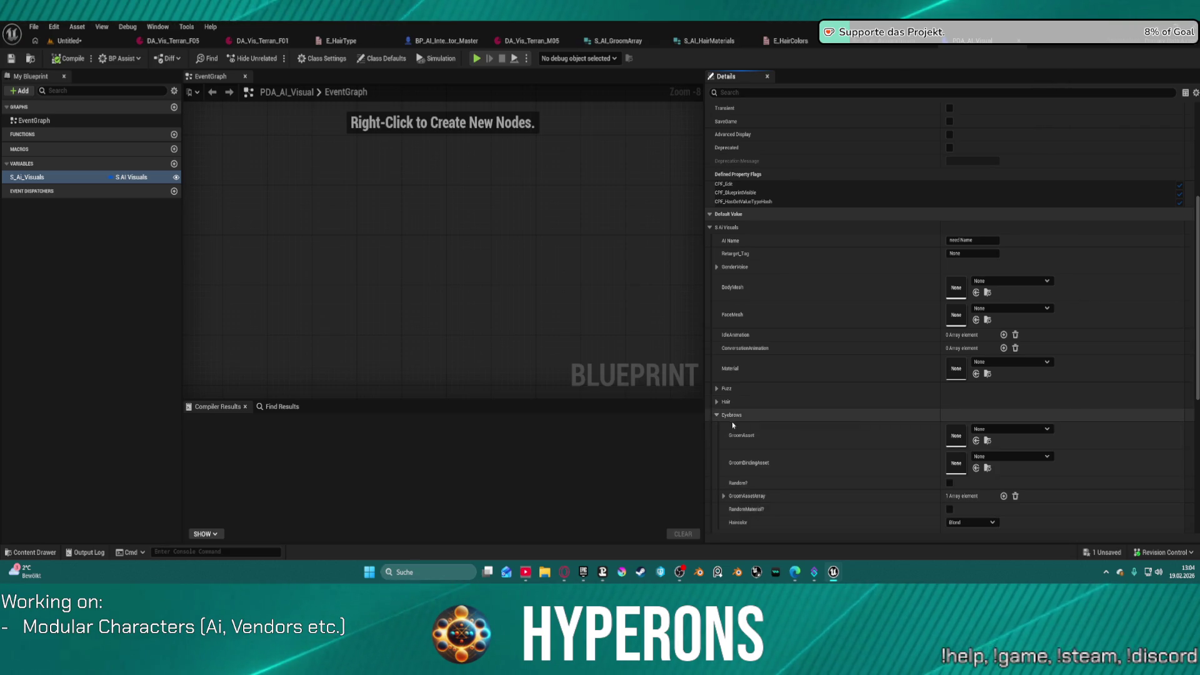
Step: Find S_AI_Visuals in the Data folder and open it in the structure editor
click(367, 209)
key(ctrl+space)
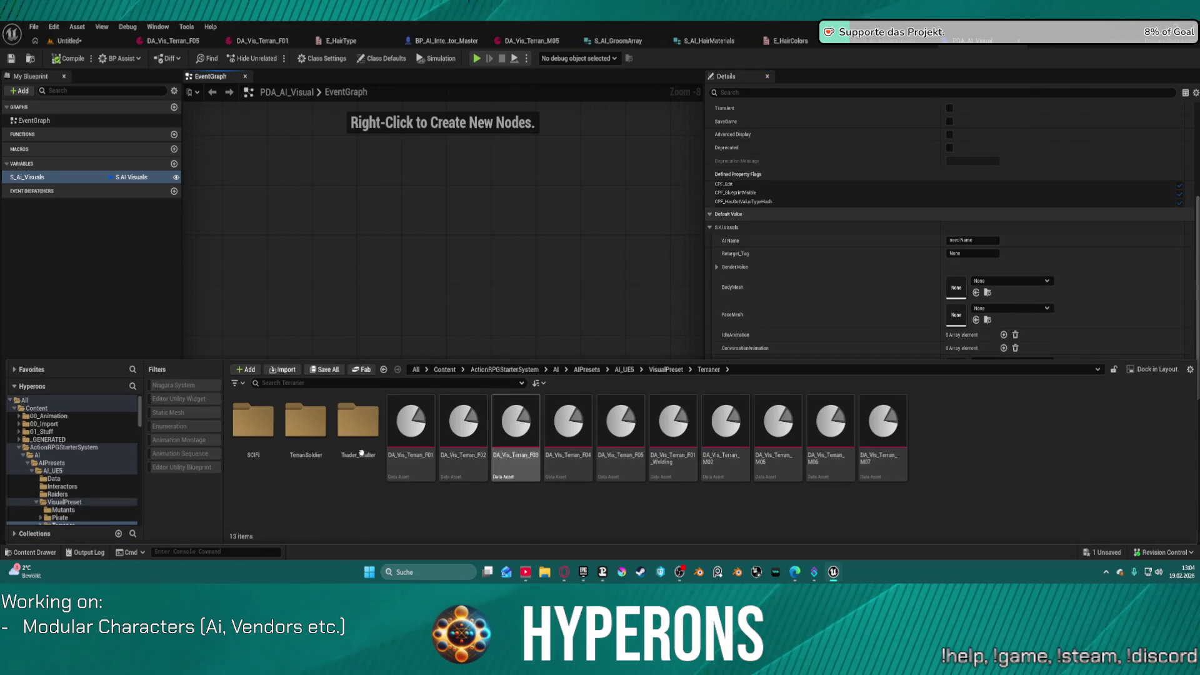
click(54, 478)
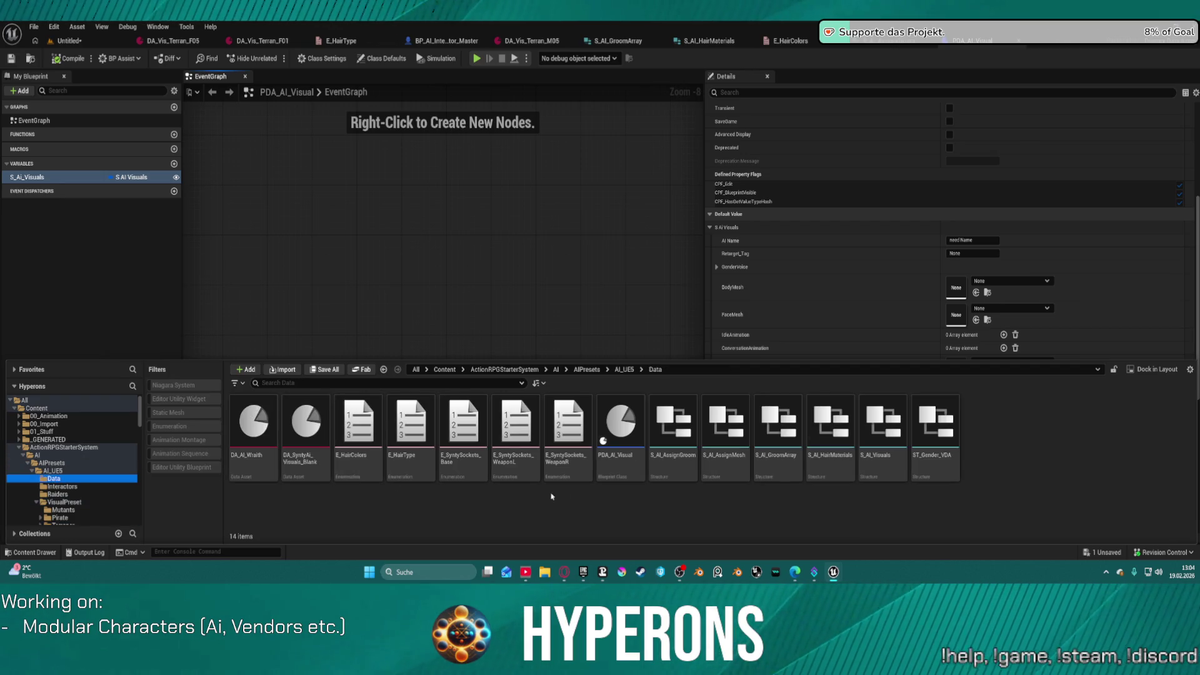
click(614, 461)
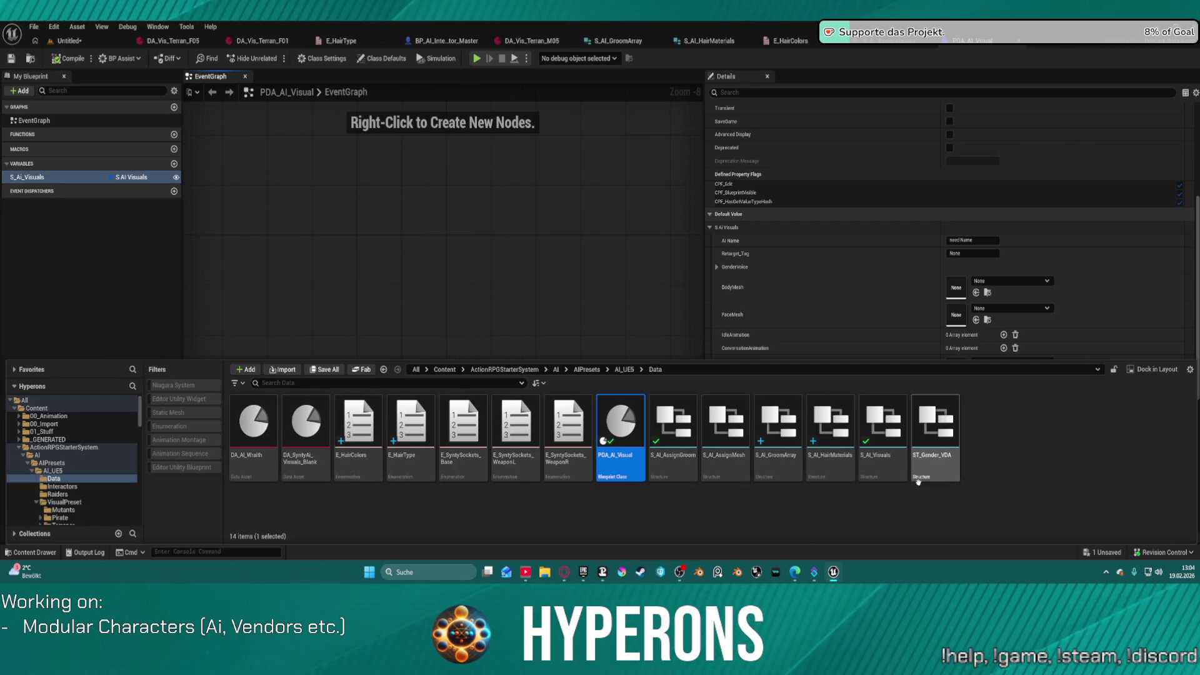
click(873, 461)
double_click(871, 468)
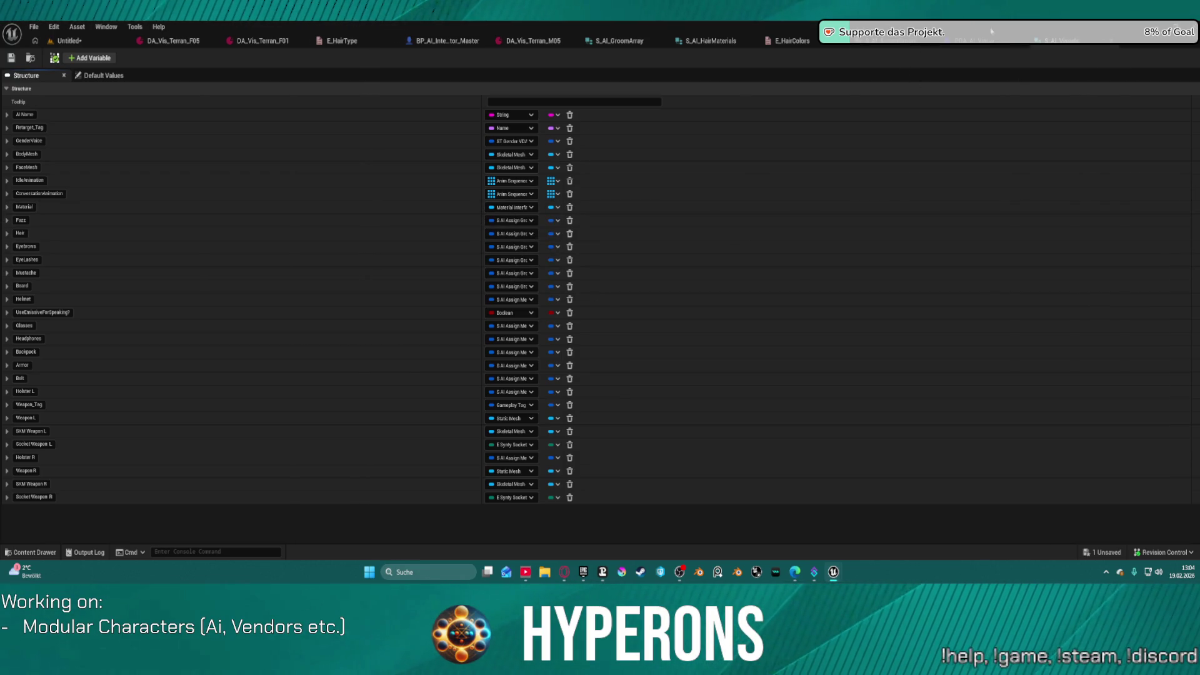
Step: Switch from S_AI_Visuals back to the groom structure's editor
click(888, 46)
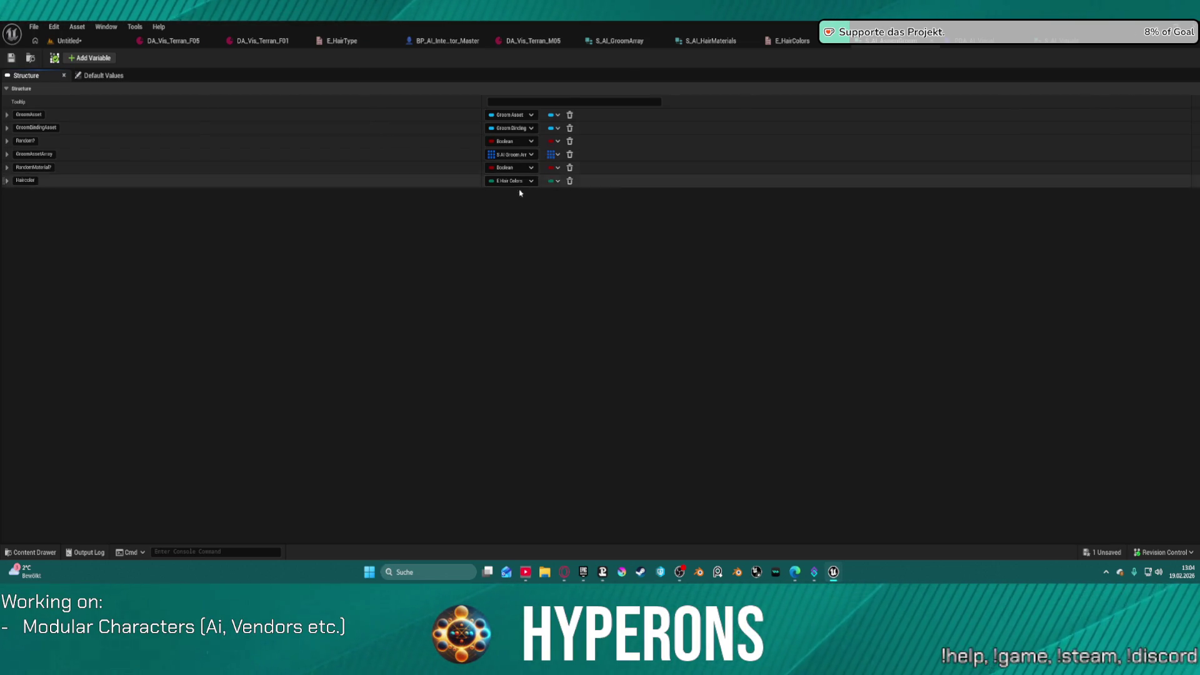
Step: Delete GroomAsset and GroomBindingAsset, then add a Boolean member named GroomType
click(570, 115)
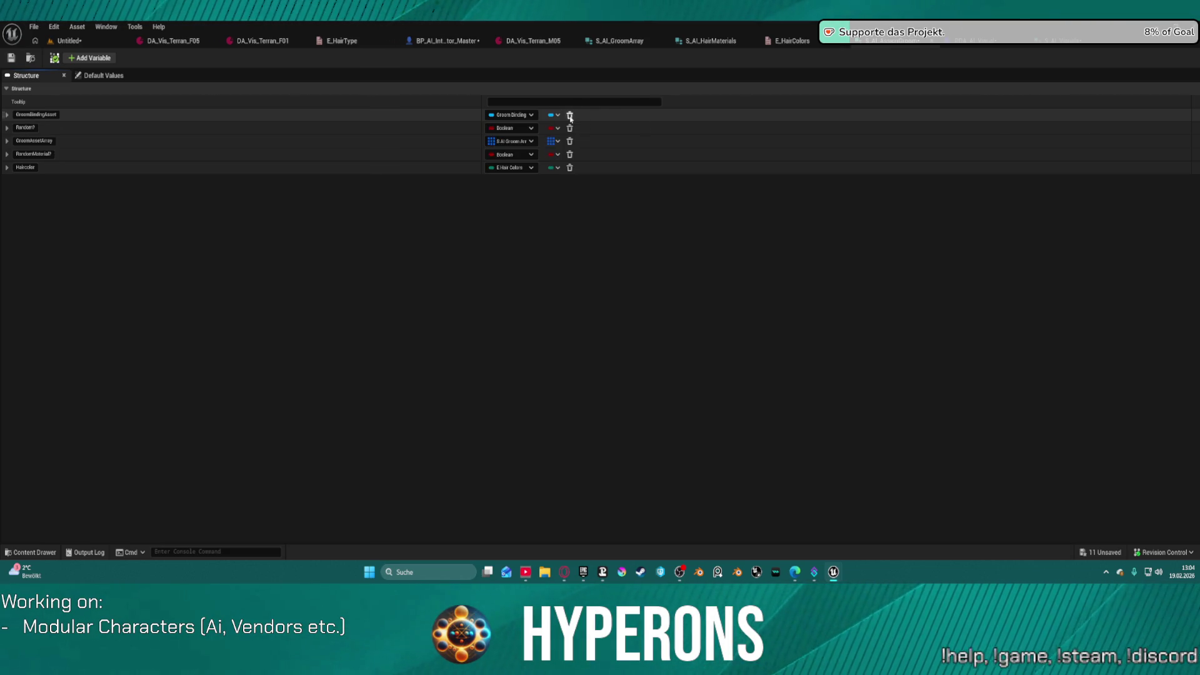
click(571, 116)
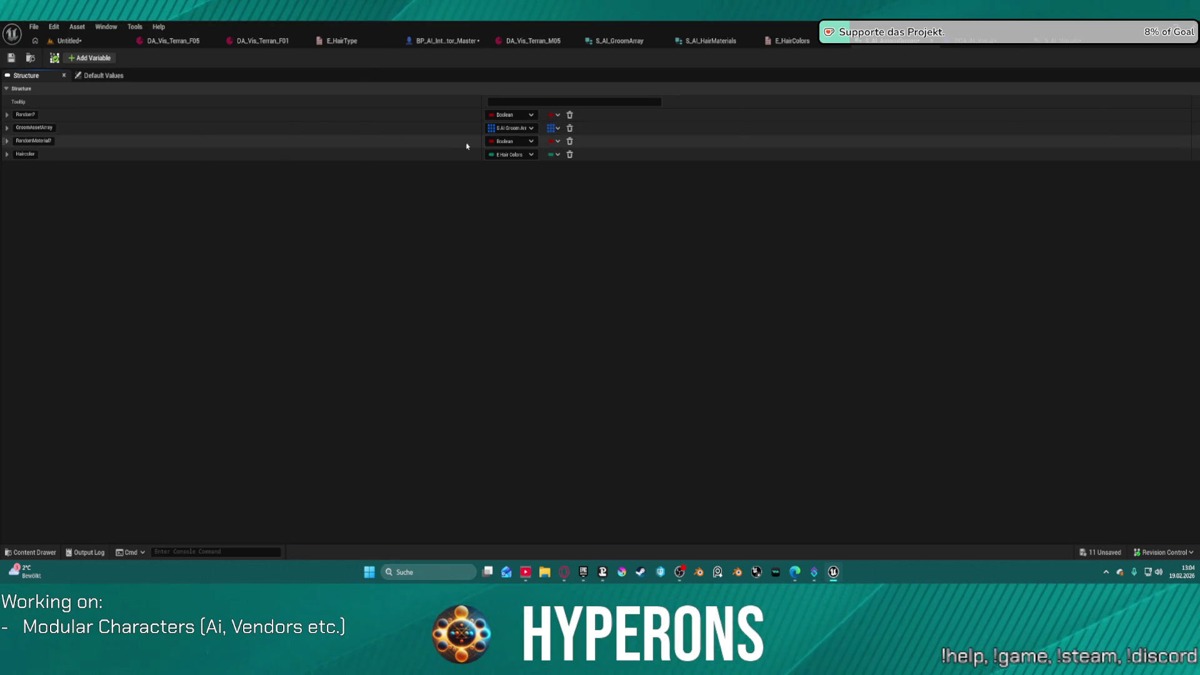
click(94, 59)
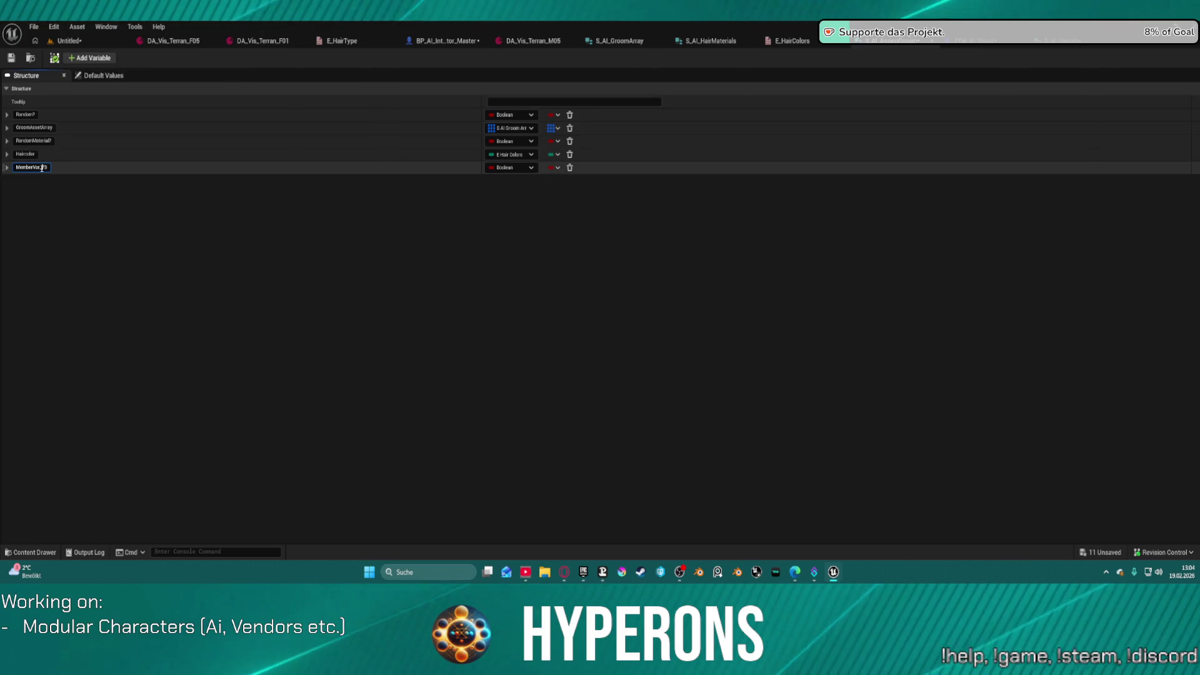
text(GroomType)
click(152, 182)
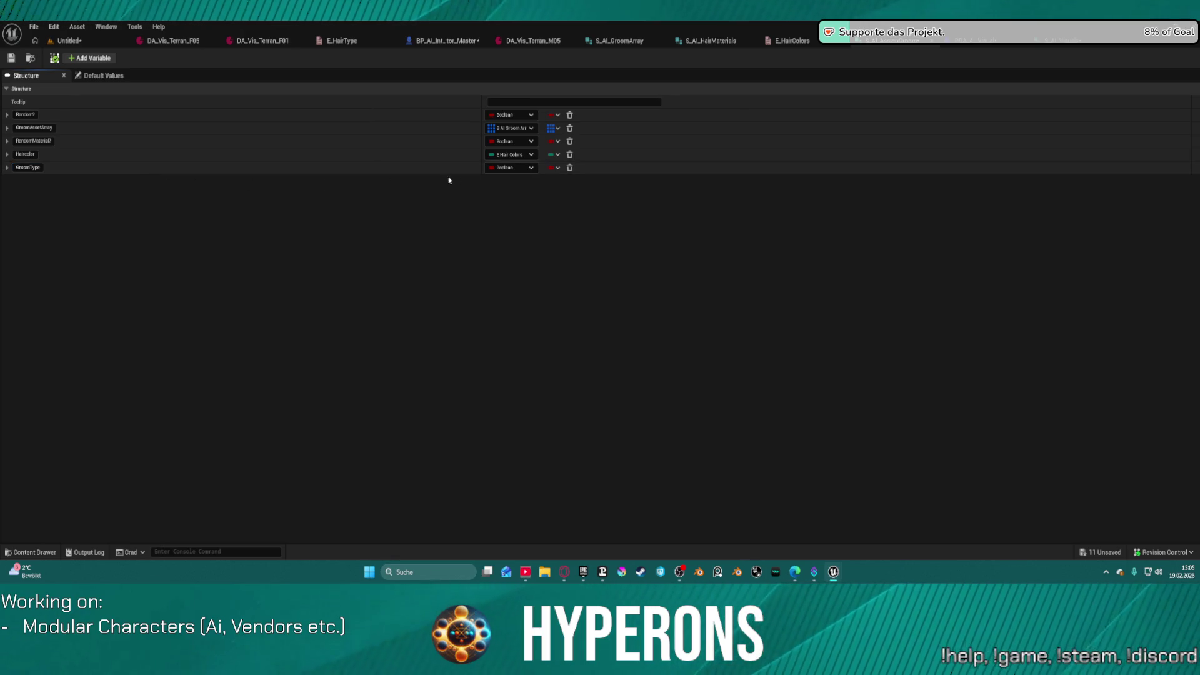
click(514, 169)
click(514, 169)
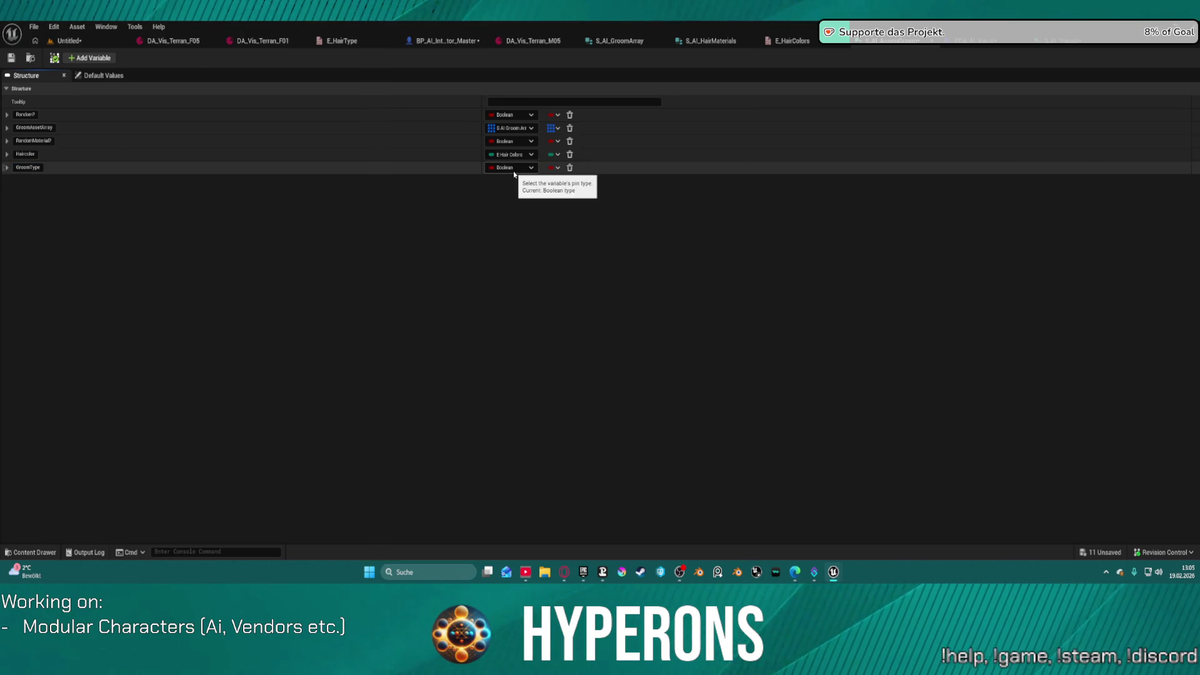
click(514, 169)
click(512, 167)
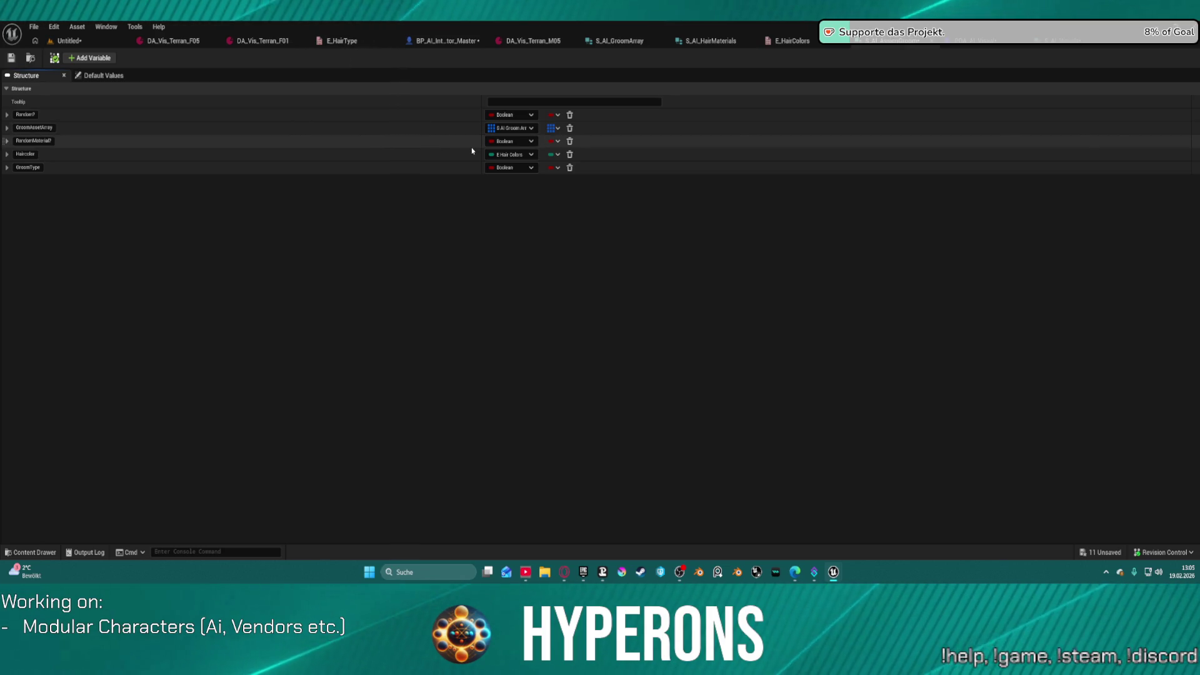
Step: Change GroomType's type to the E Hair Type enum
click(518, 169)
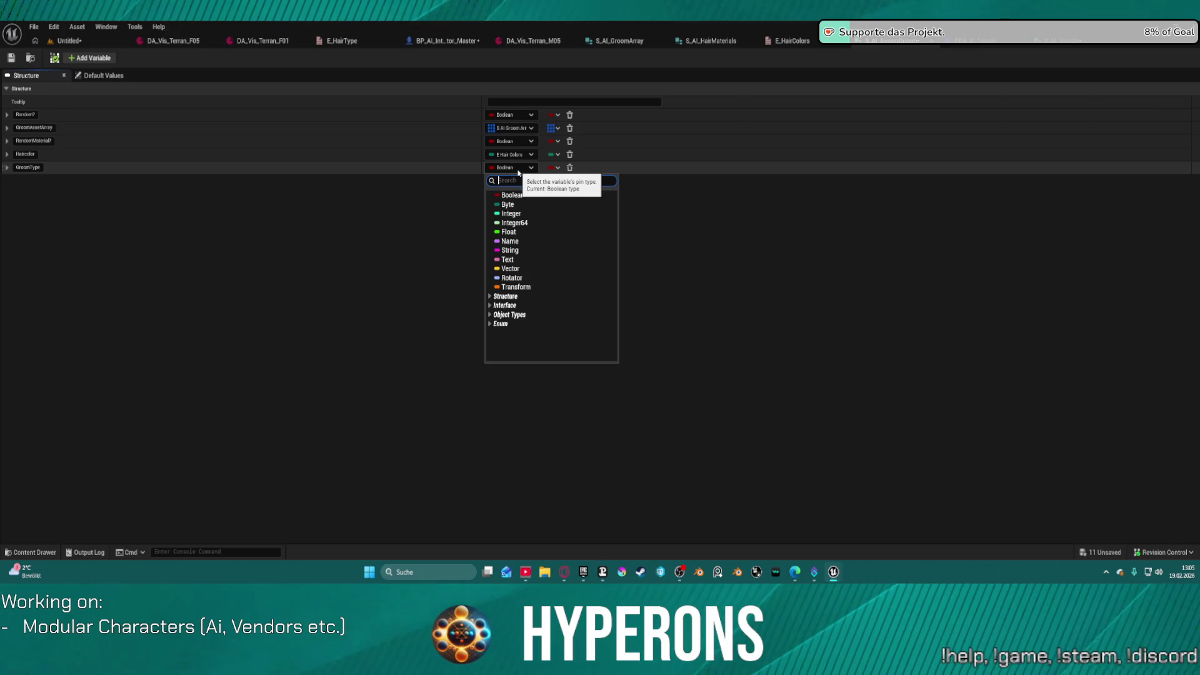
text(E_hair)
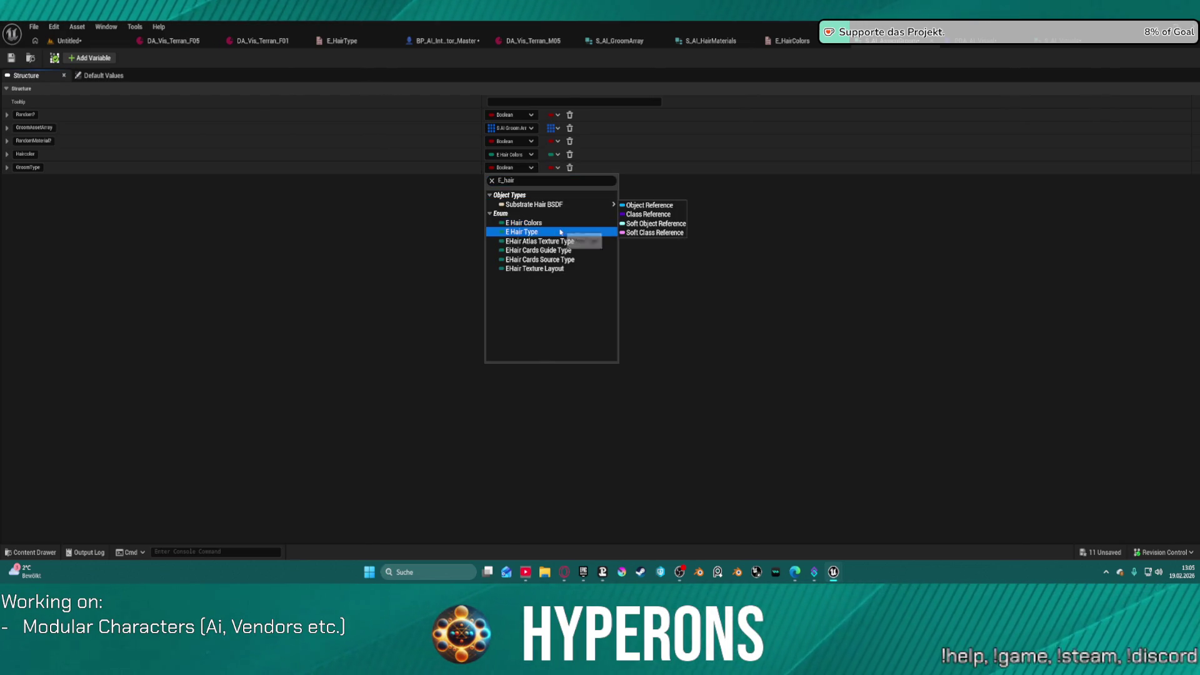
click(561, 232)
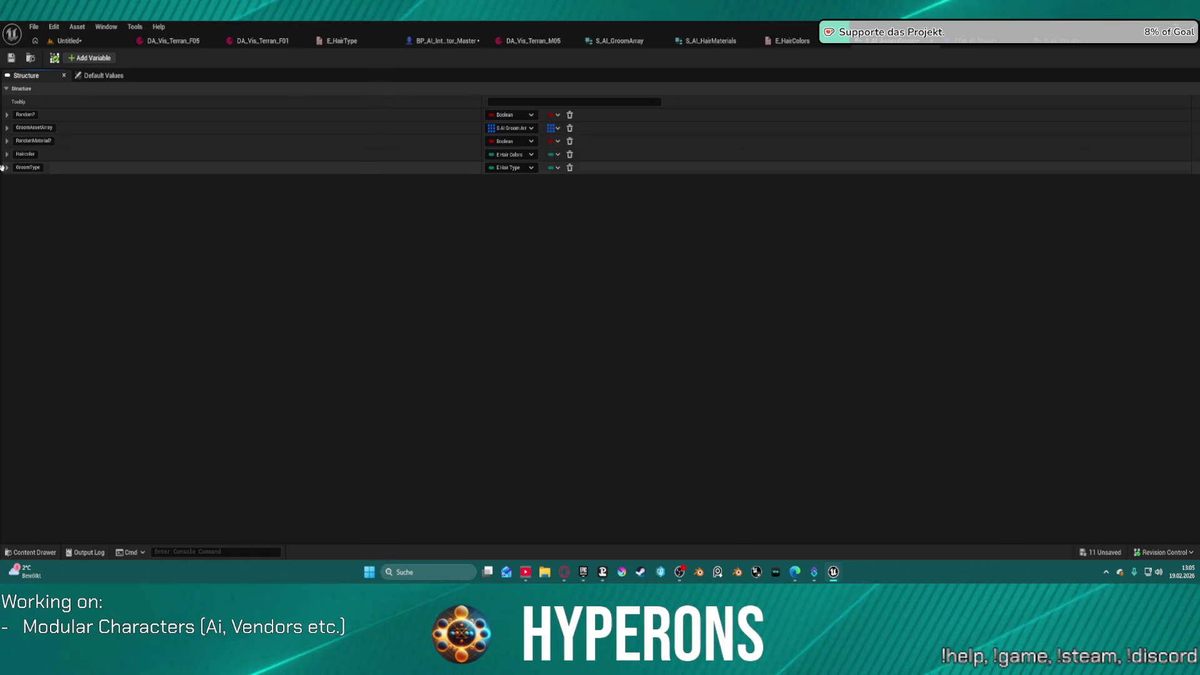
Step: Reorder members: GroomType first, and Haircolor just above RandomMaterial?
drag(3, 166, 13, 112)
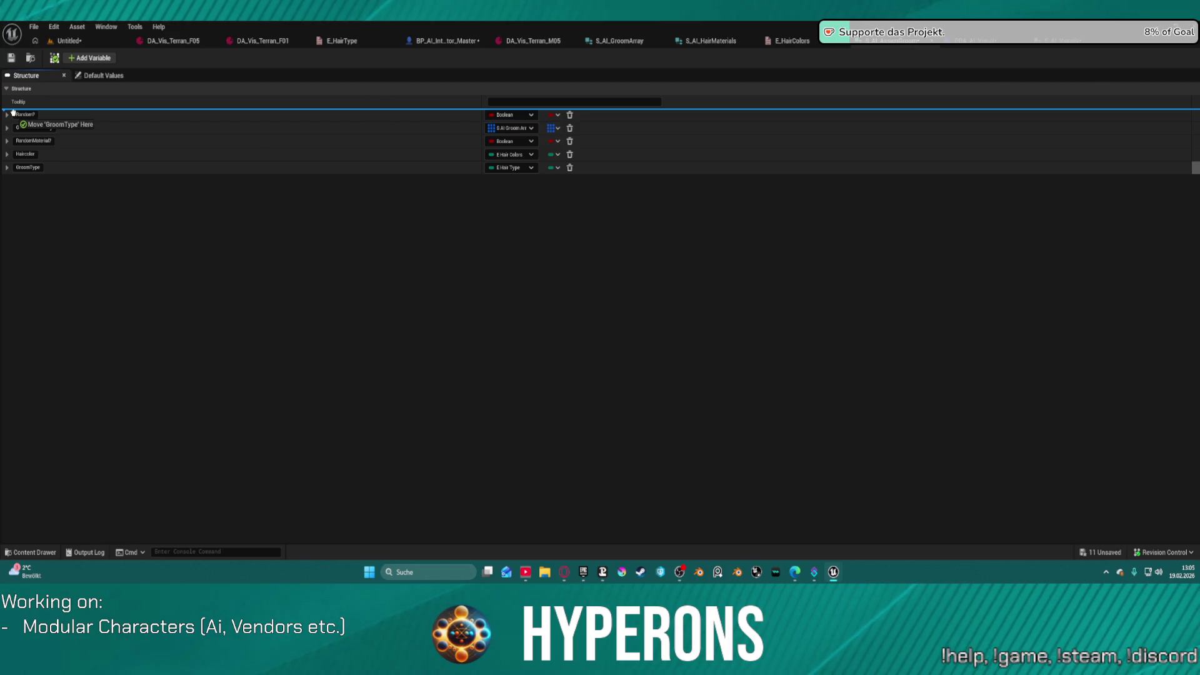
drag(13, 112, 13, 112)
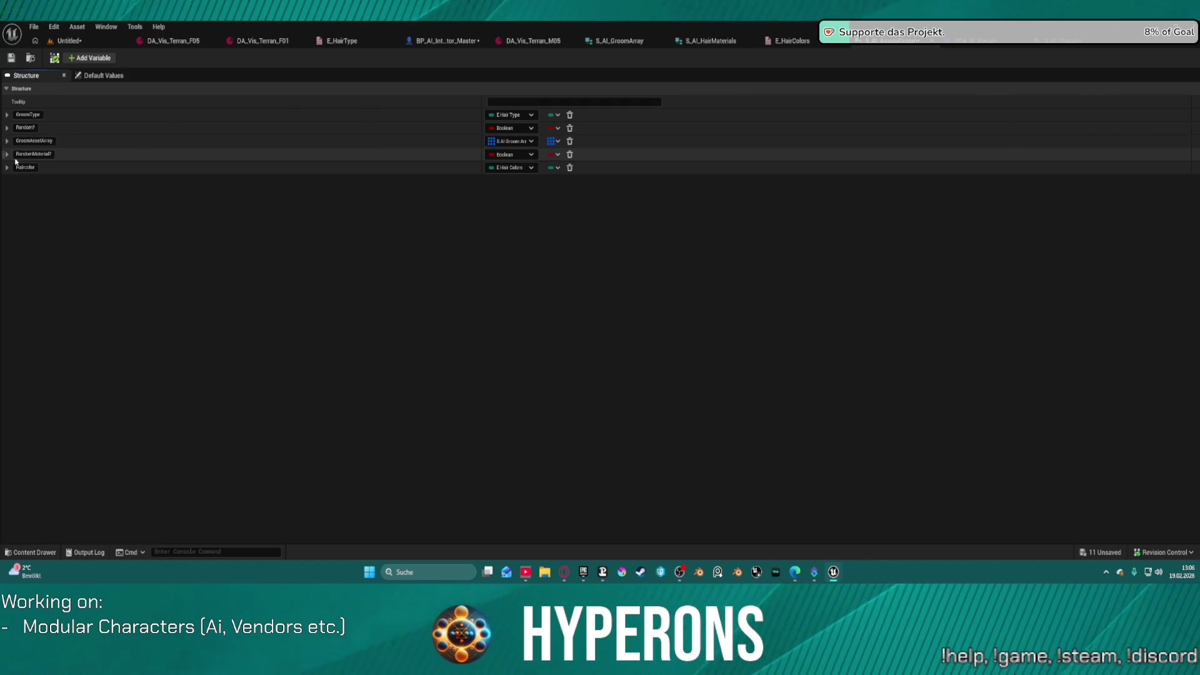
drag(2, 167, 4, 149)
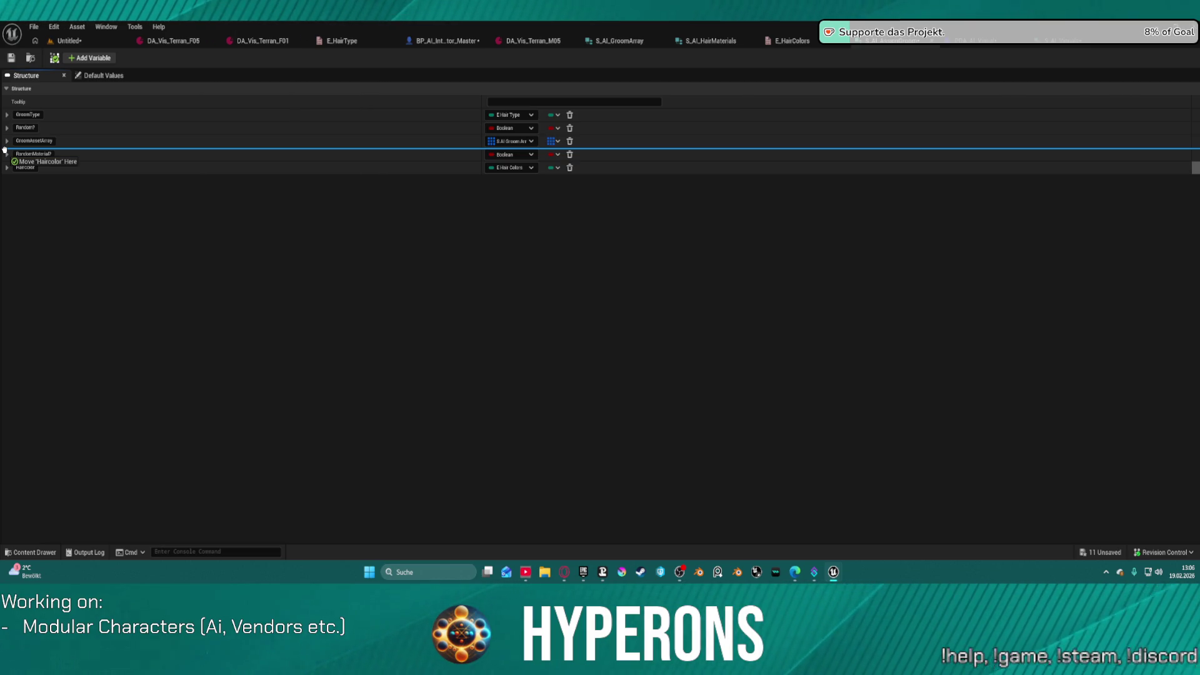
drag(5, 149, 4, 150)
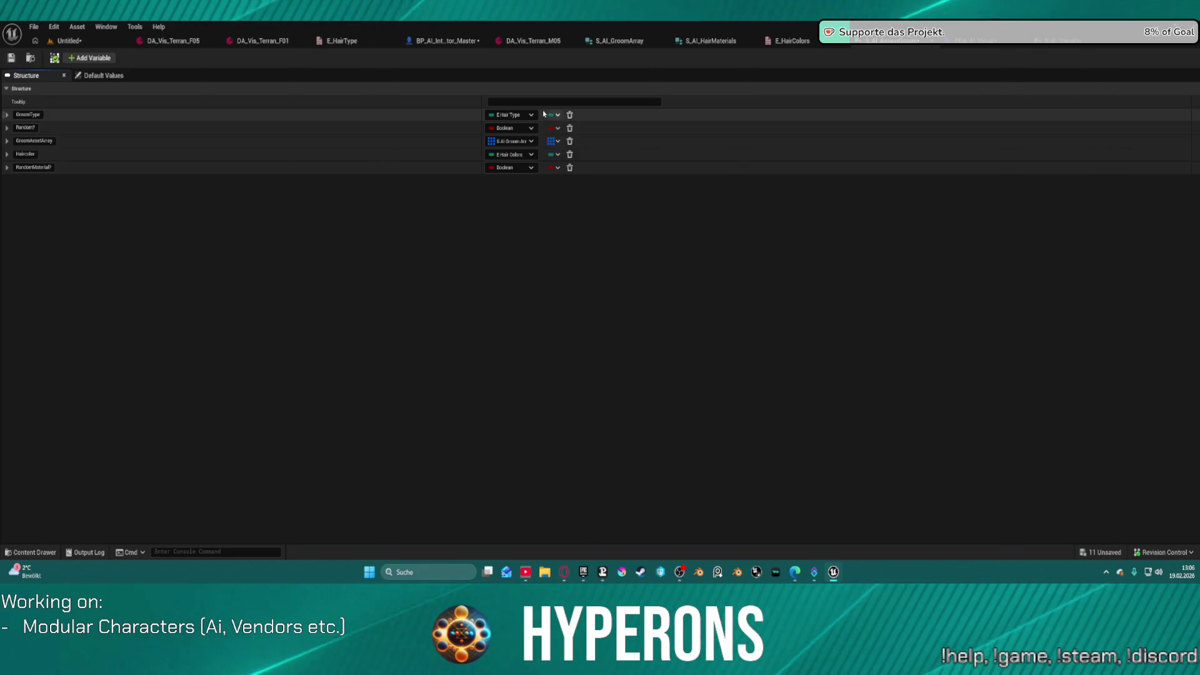
Step: Add a Random enumerator at the top of E_HairColors, ahead of Blond, and save
click(791, 40)
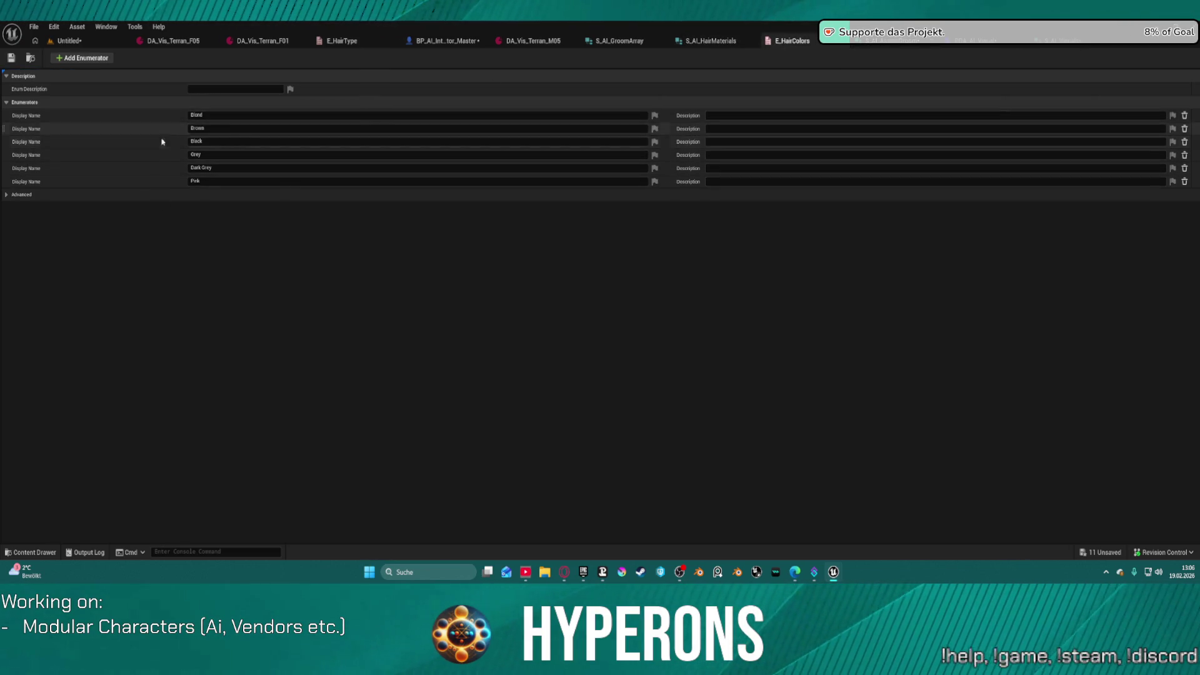
click(83, 58)
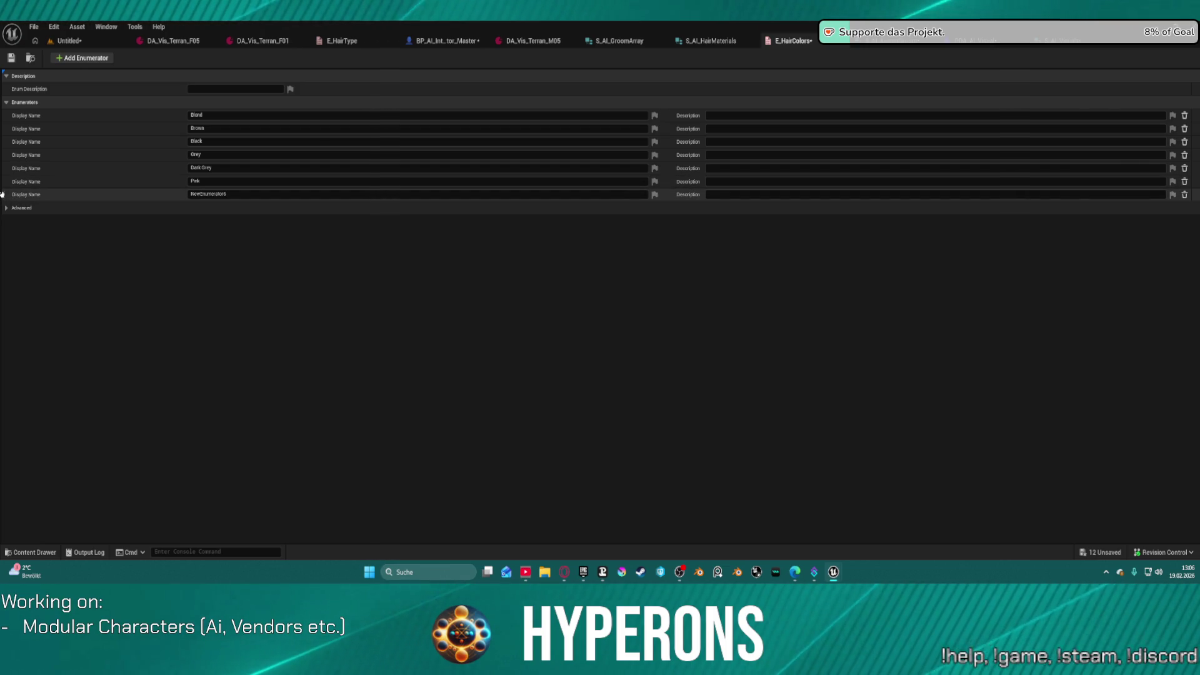
mouse_move(3, 198)
mouse_down()
mouse_move(11, 114)
mouse_move(22, 115)
mouse_up()
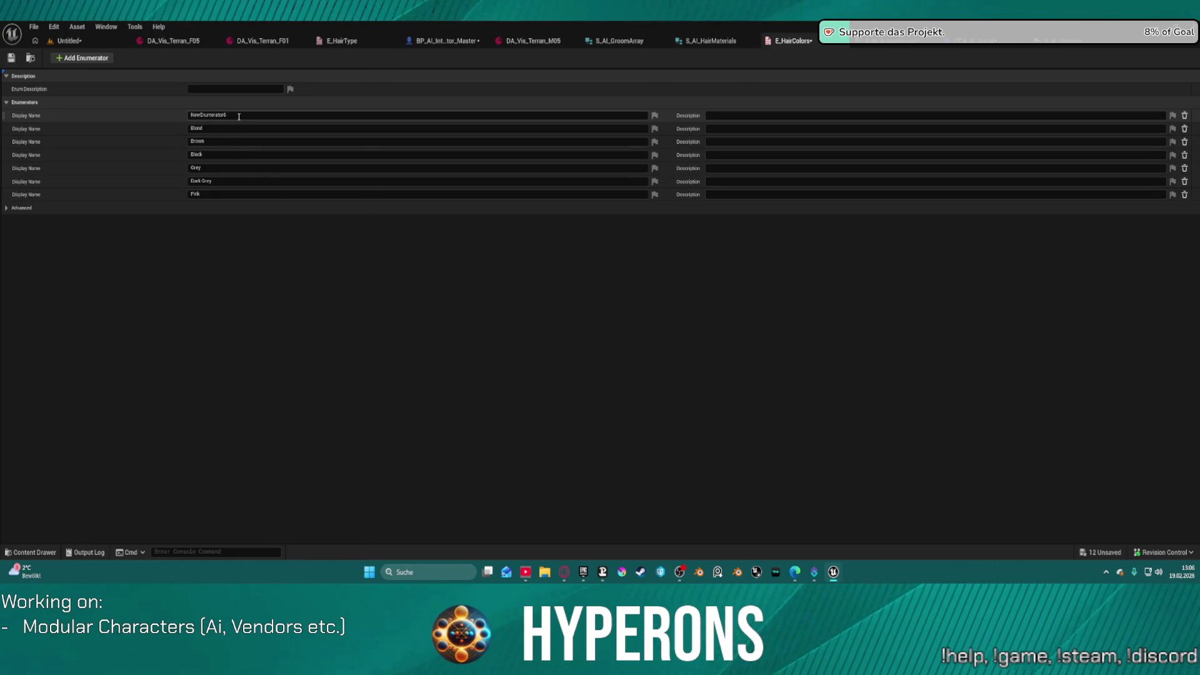
click(241, 115)
text(Random)
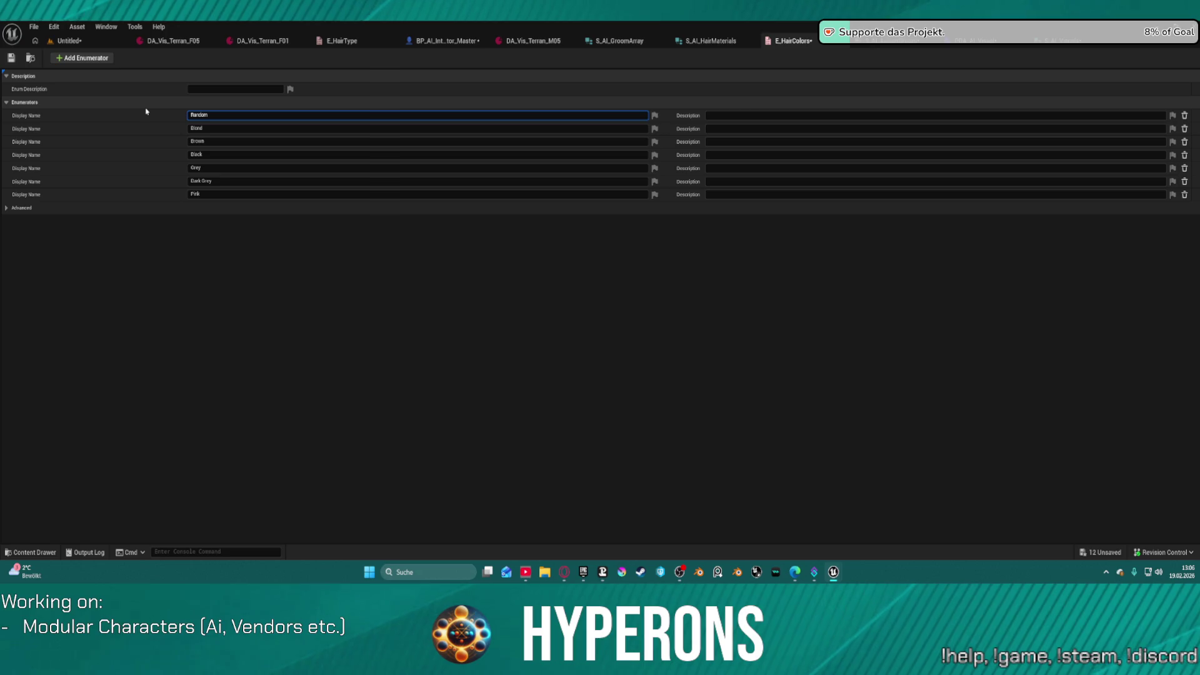
key(Return)
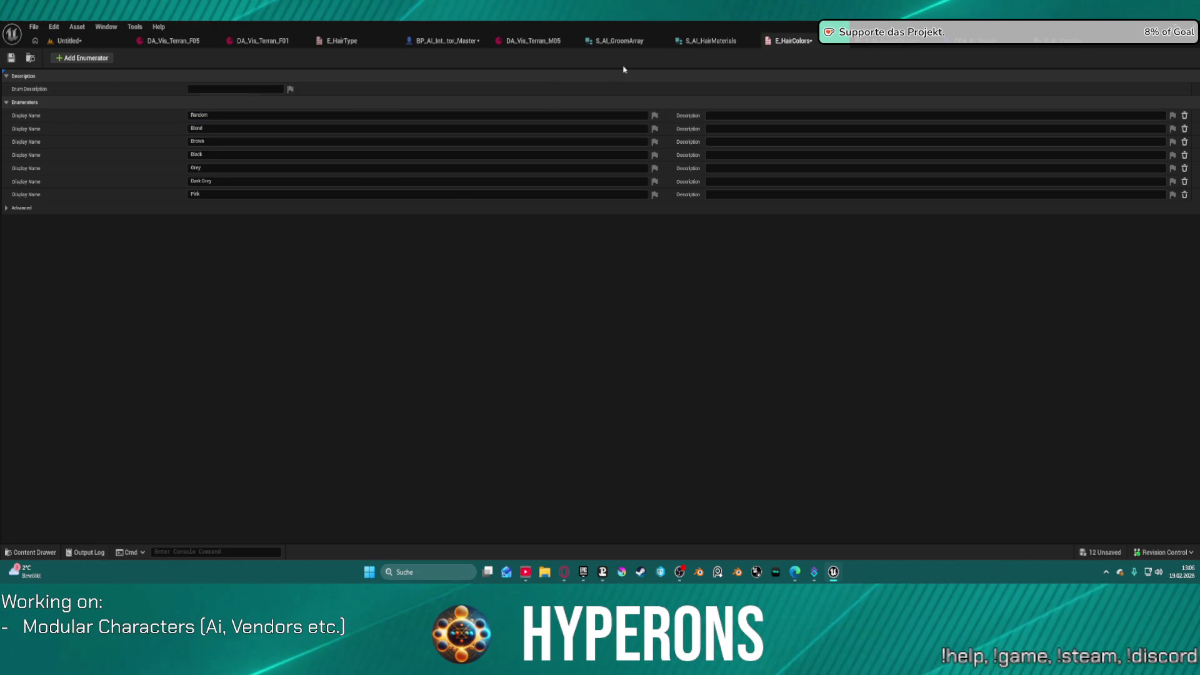
click(10, 58)
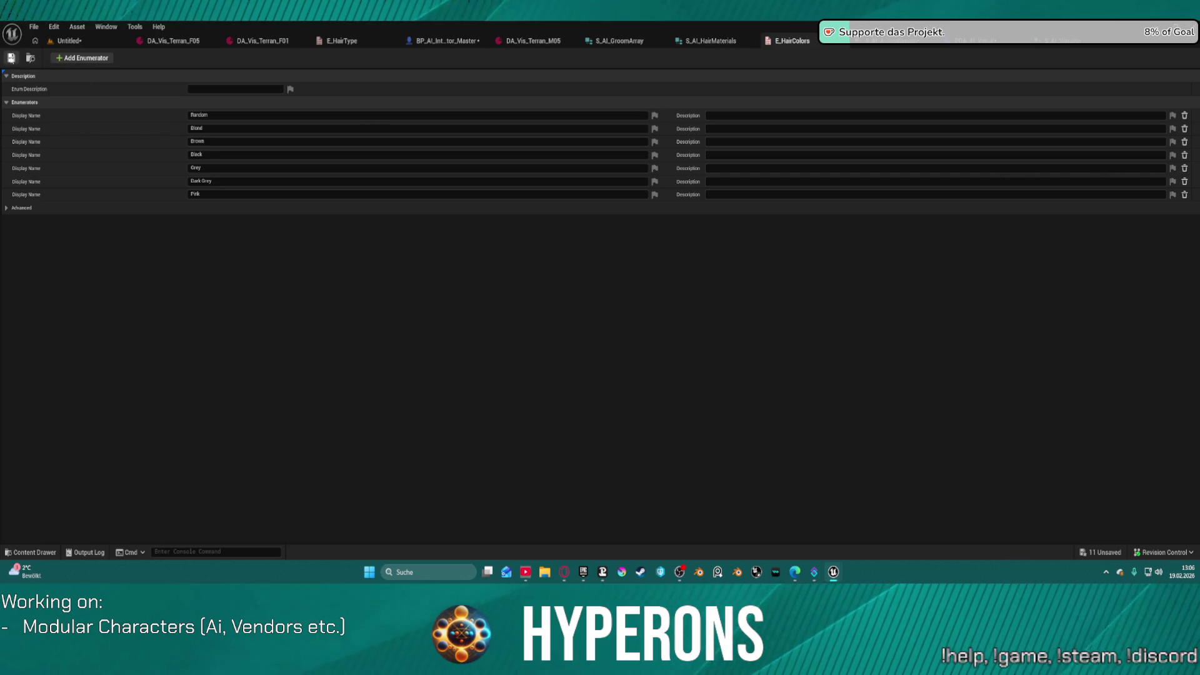
Step: Add a Random enumerator above Blond in E_HairType and save the enum
click(328, 42)
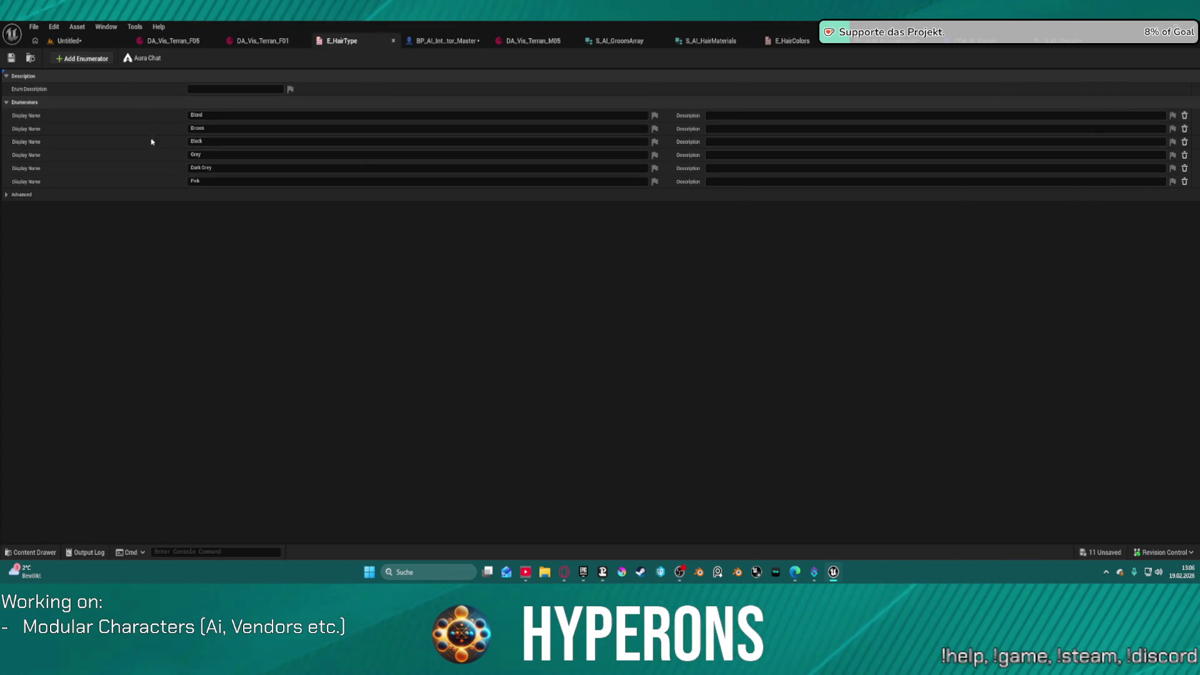
click(81, 58)
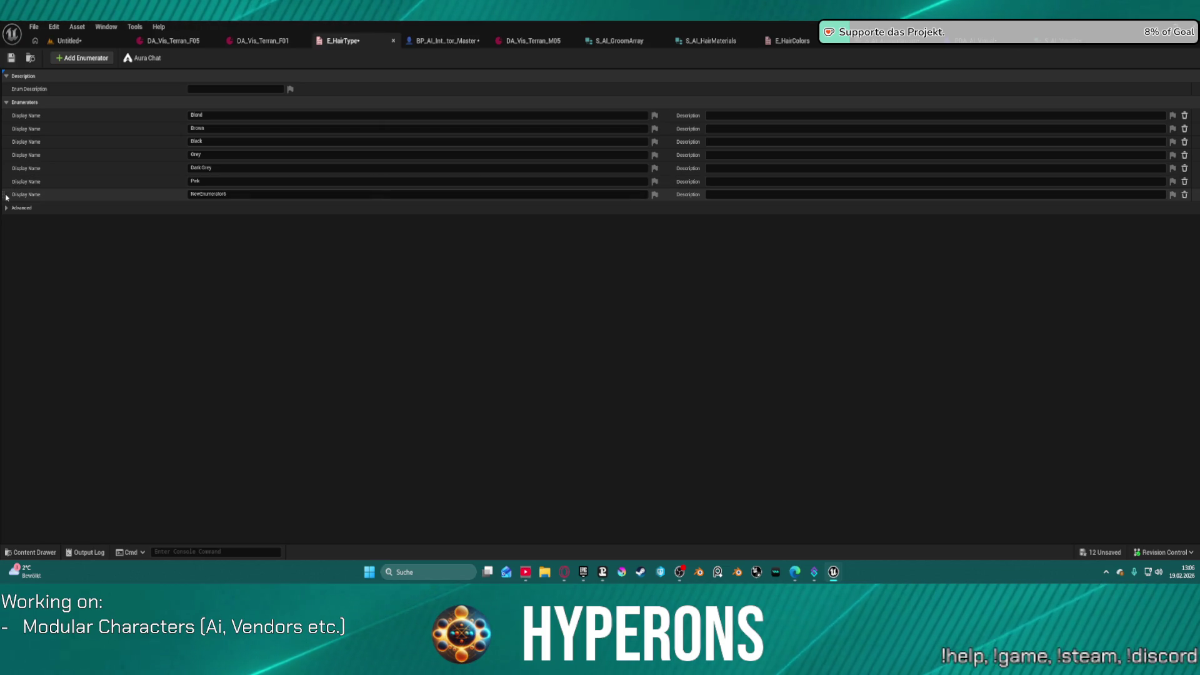
mouse_move(2, 195)
mouse_down()
mouse_move(93, 139)
mouse_move(206, 104)
mouse_move(260, 111)
mouse_up()
click(208, 115)
text(Random)
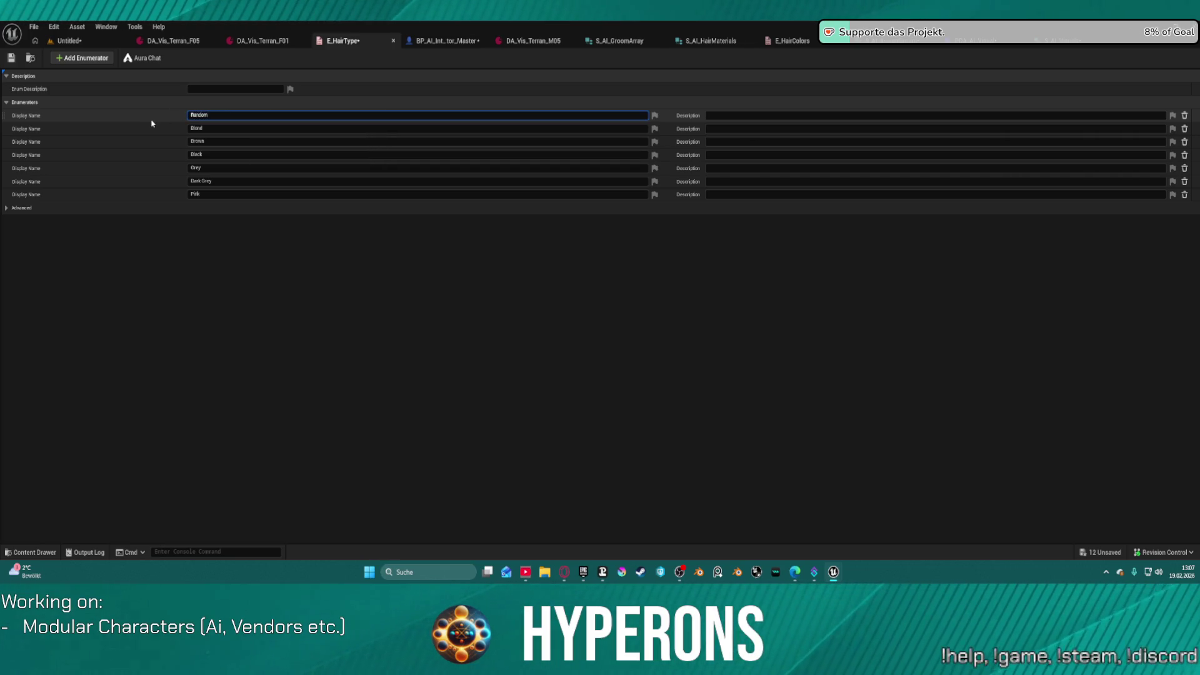
click(11, 57)
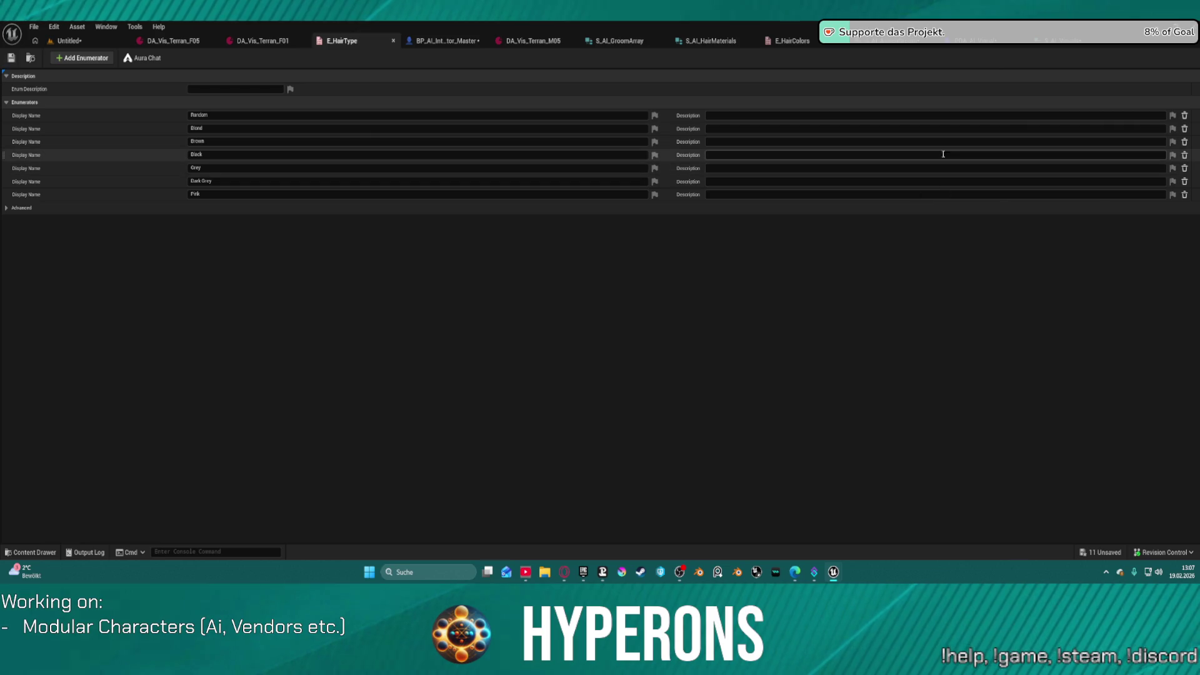
click(894, 40)
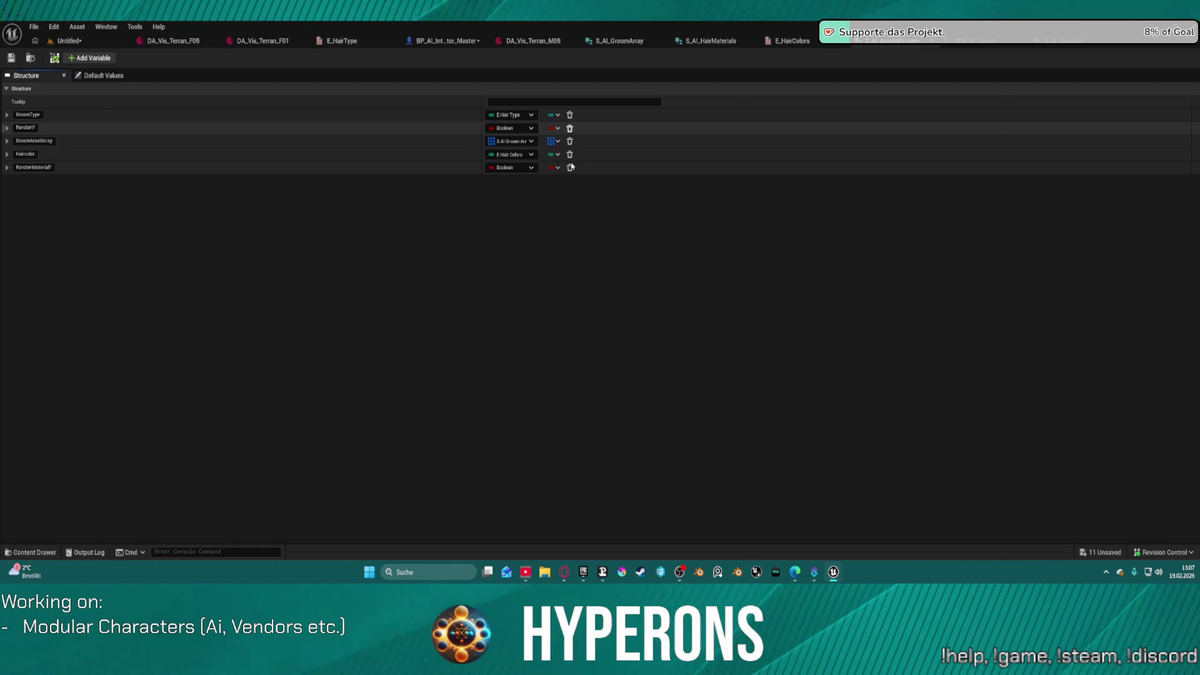
Step: Delete the Random?, GroomAssetArray and RandomMaterial? members, keeping GroomType and Haircolor, and save the struct
click(570, 129)
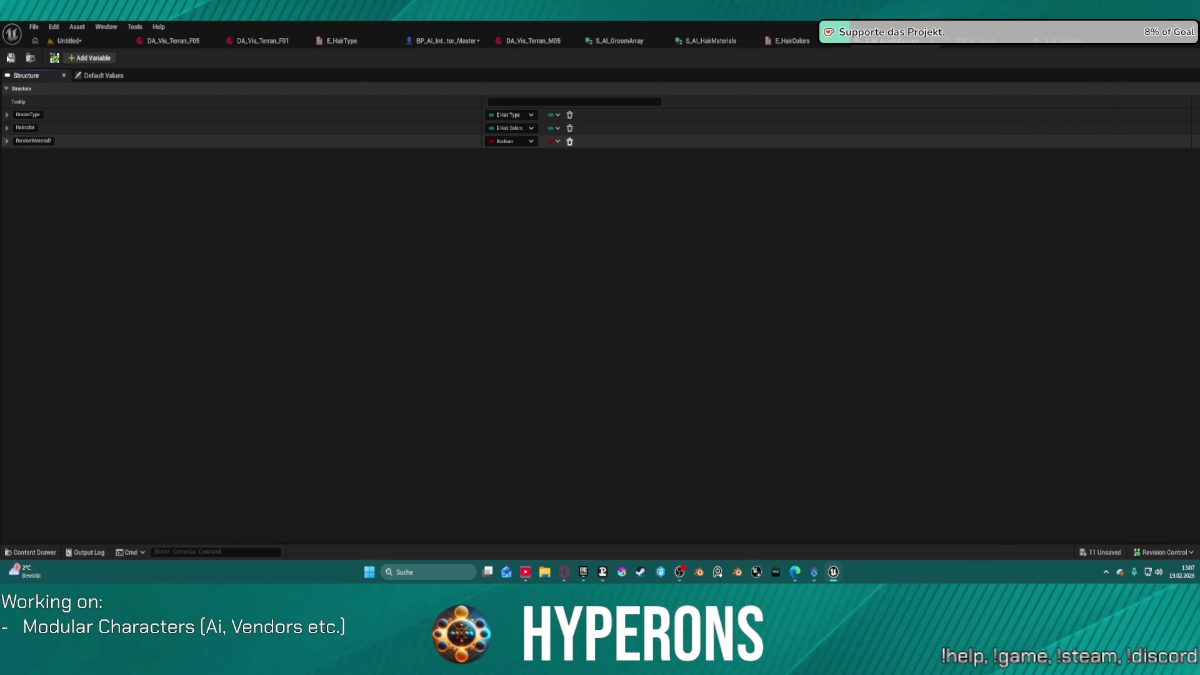
click(10, 58)
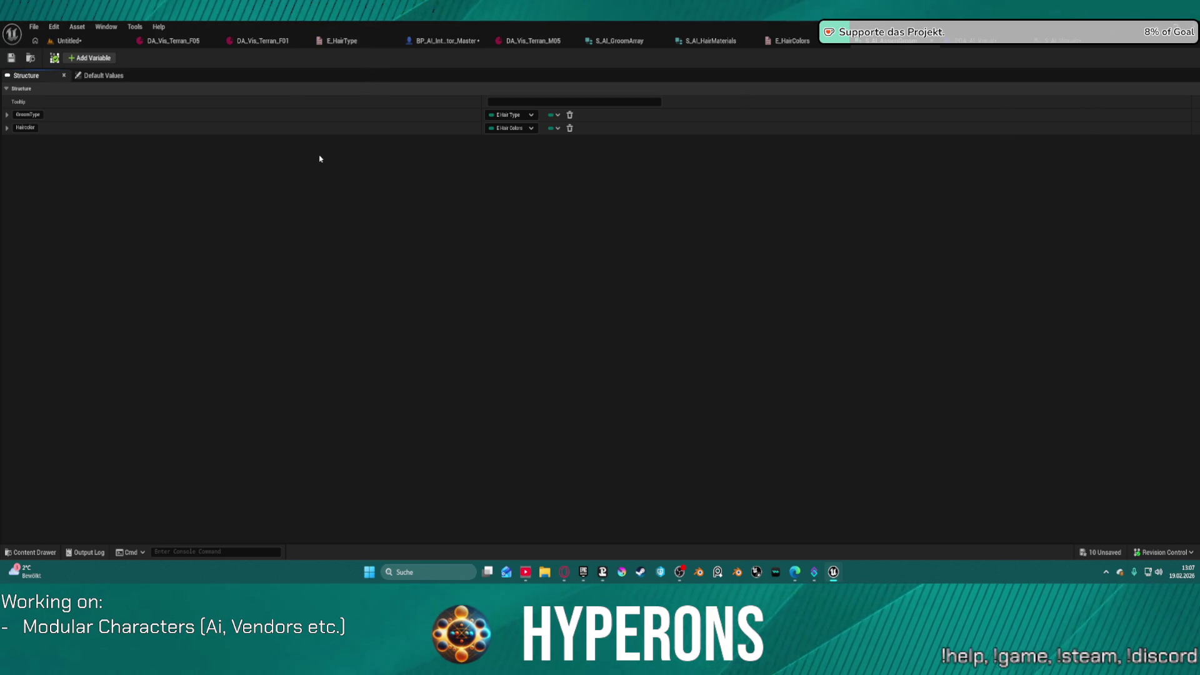
click(517, 115)
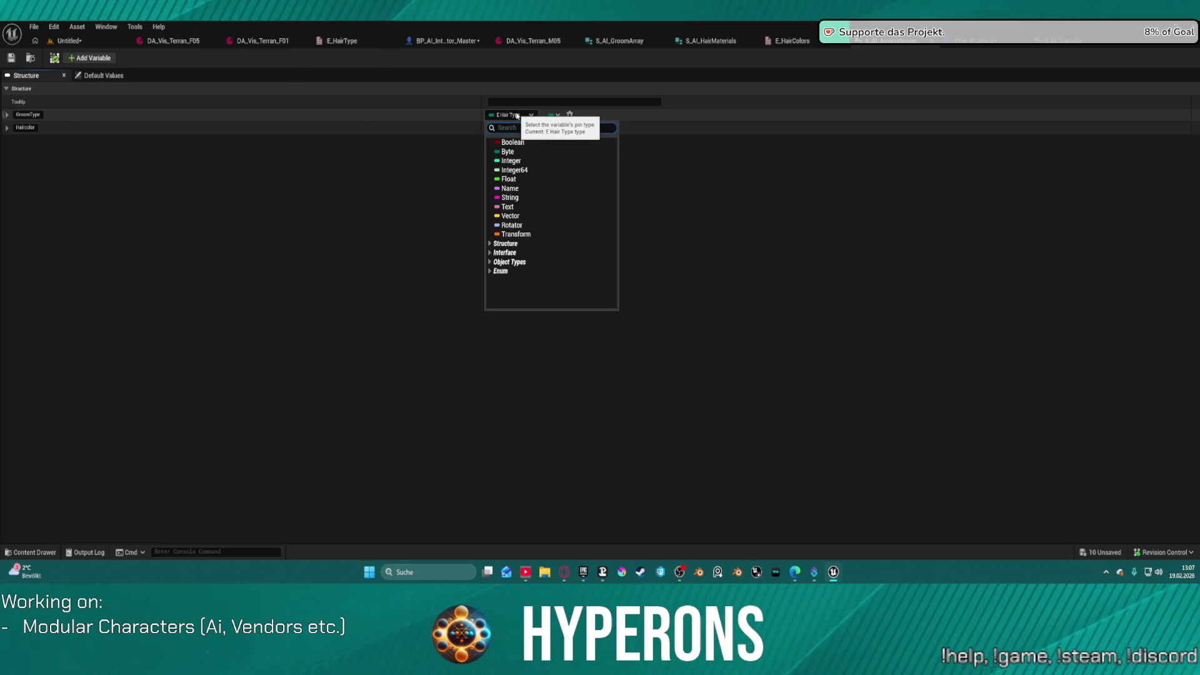
click(517, 116)
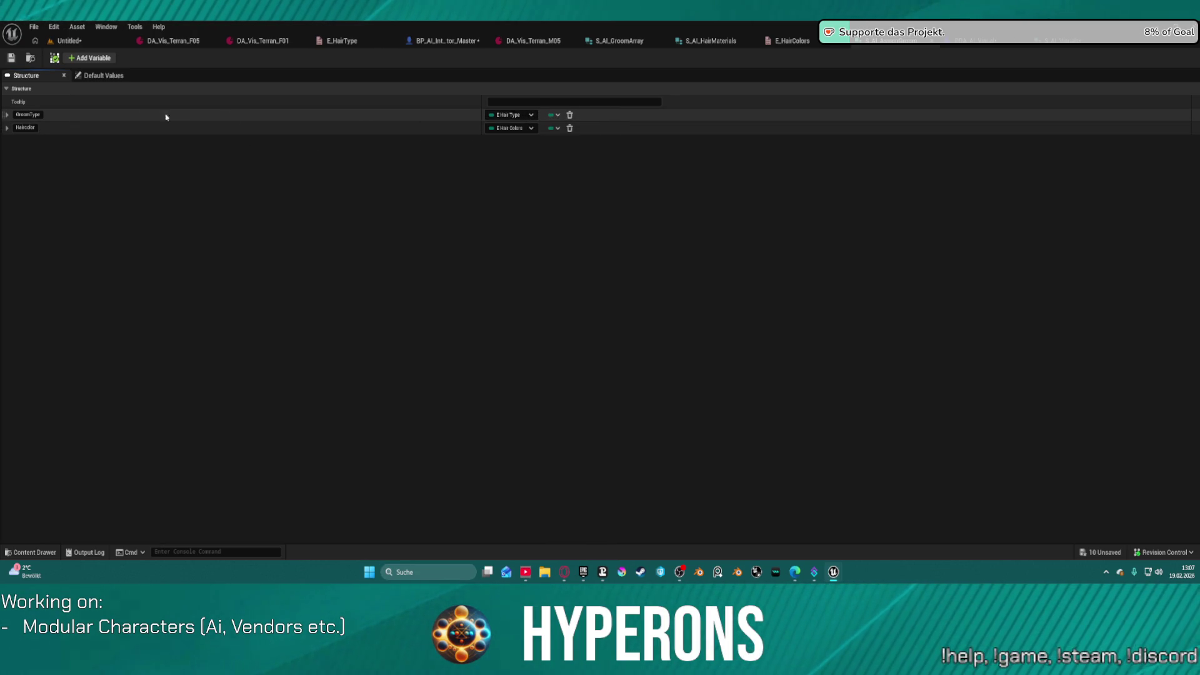
click(6, 115)
click(5, 115)
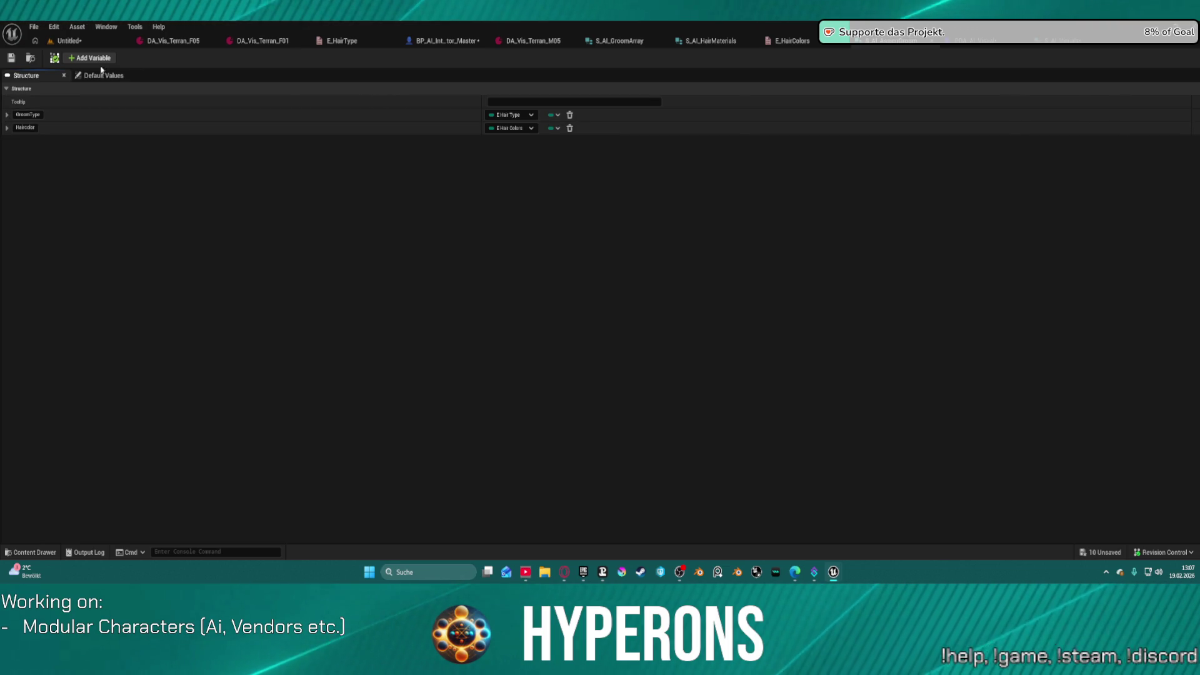
click(102, 75)
Step: Set GroomType's default value to Pink
click(533, 102)
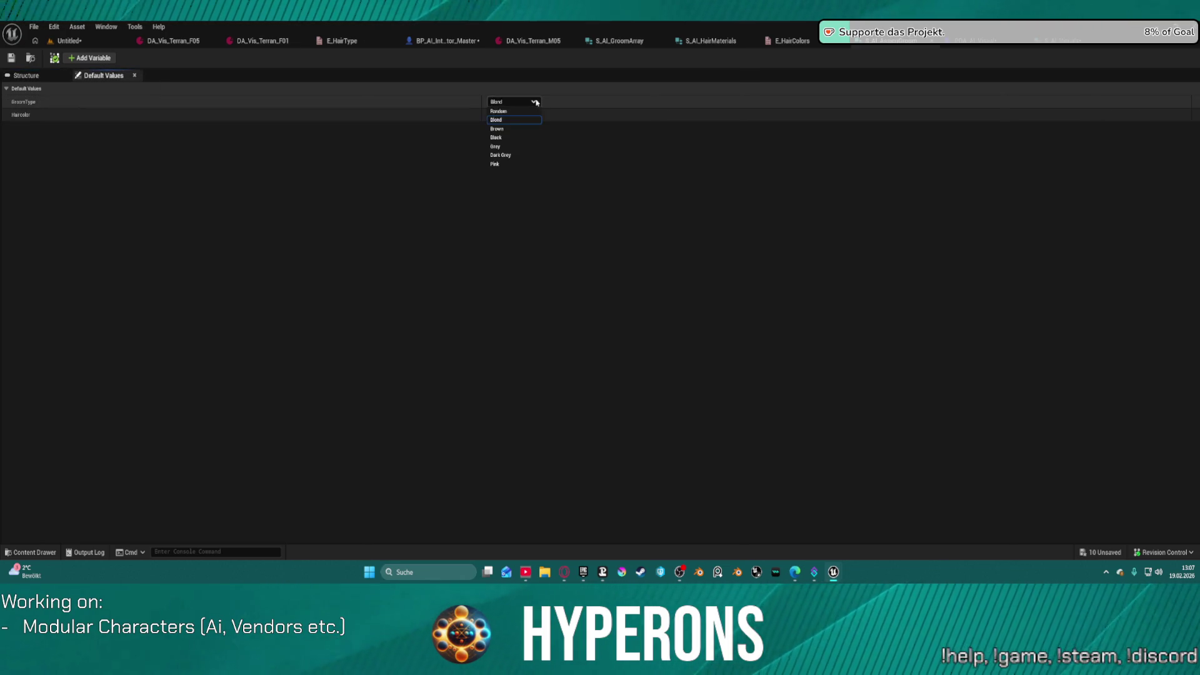
click(532, 111)
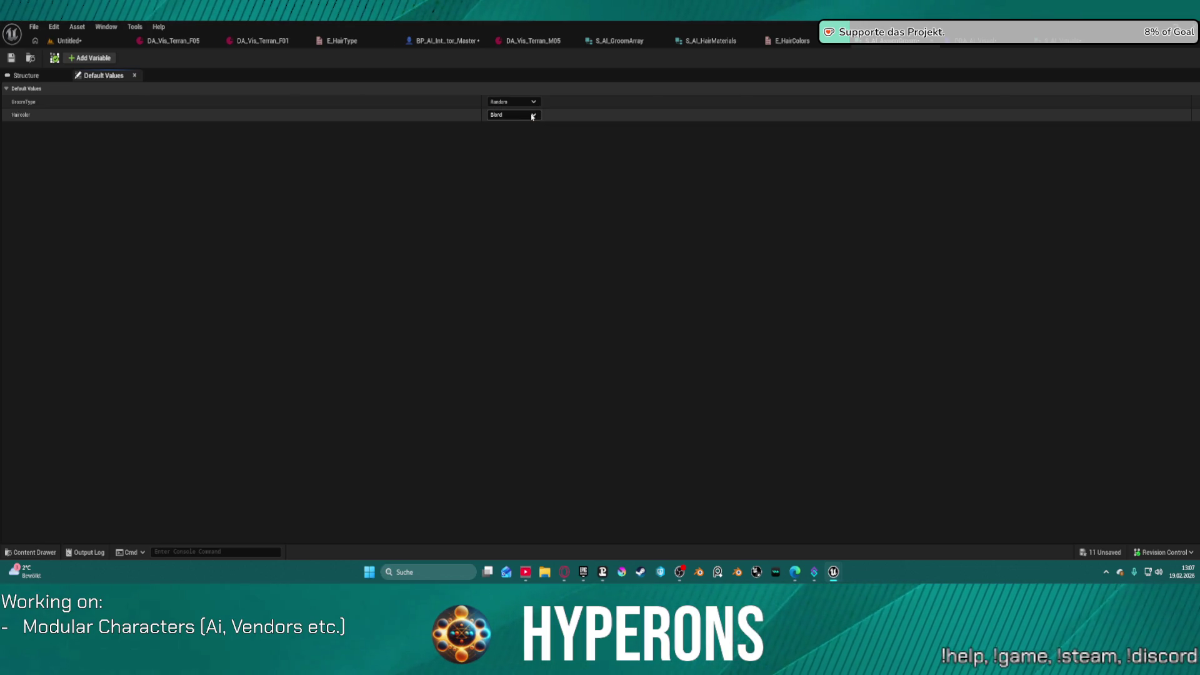
click(532, 103)
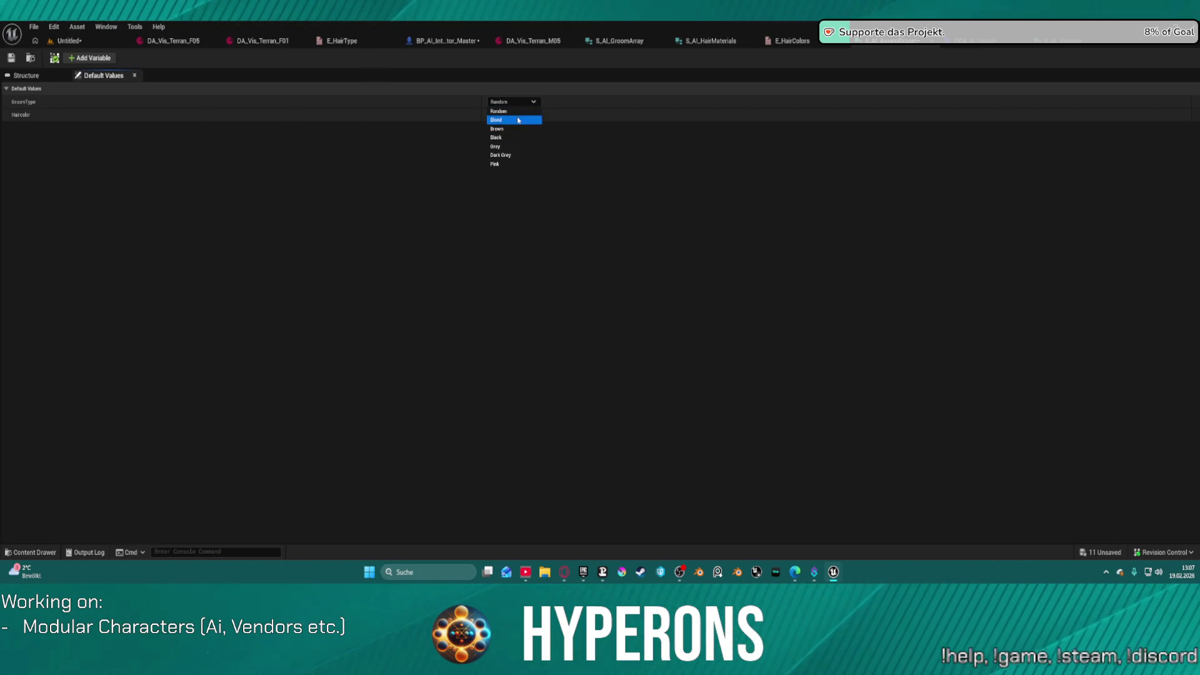
click(514, 120)
click(533, 104)
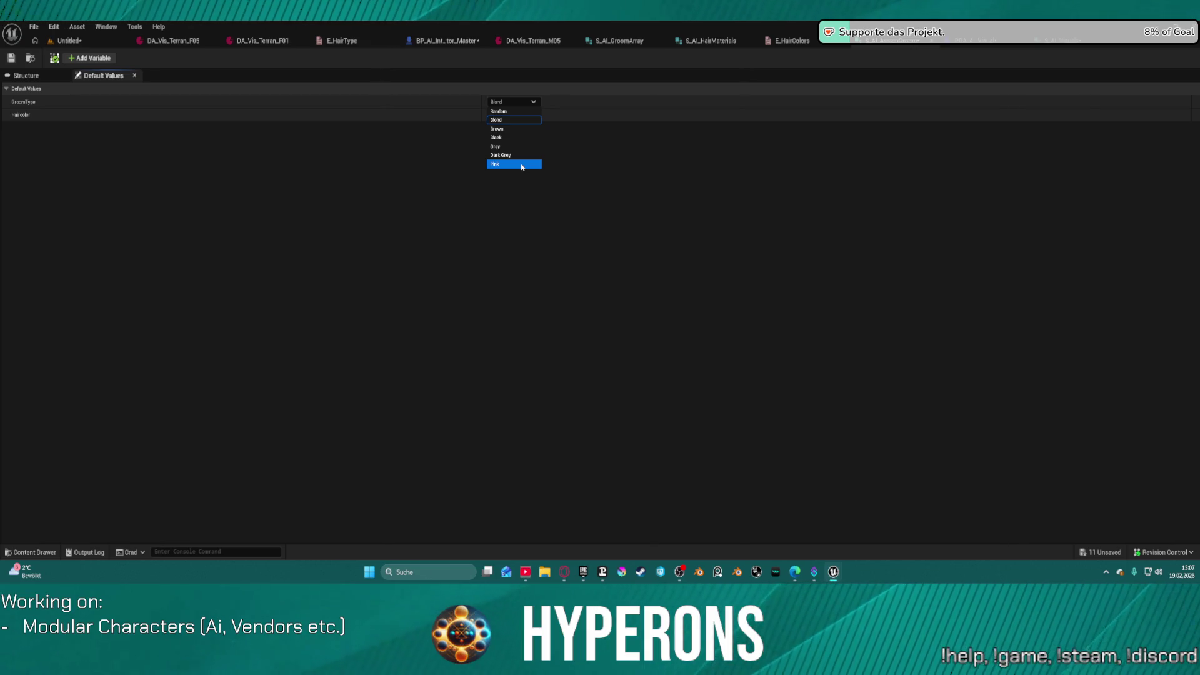
key(Return)
Step: Set Haircolor's default value to Pink and save the structure
click(532, 115)
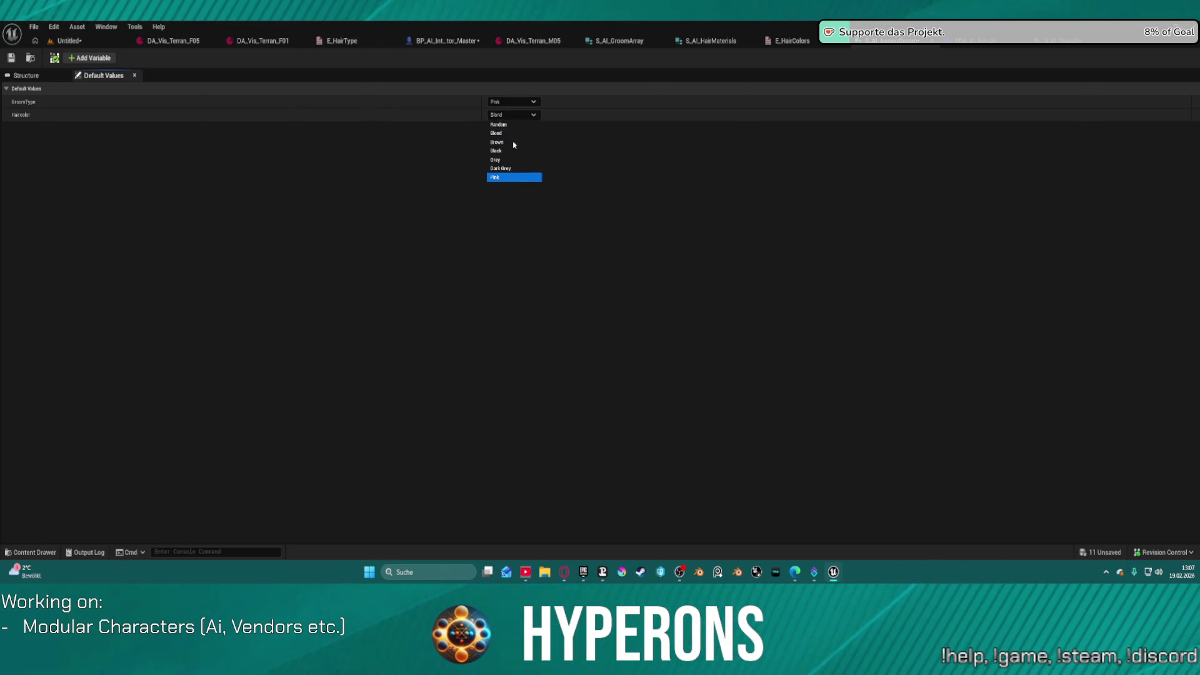
key(Return)
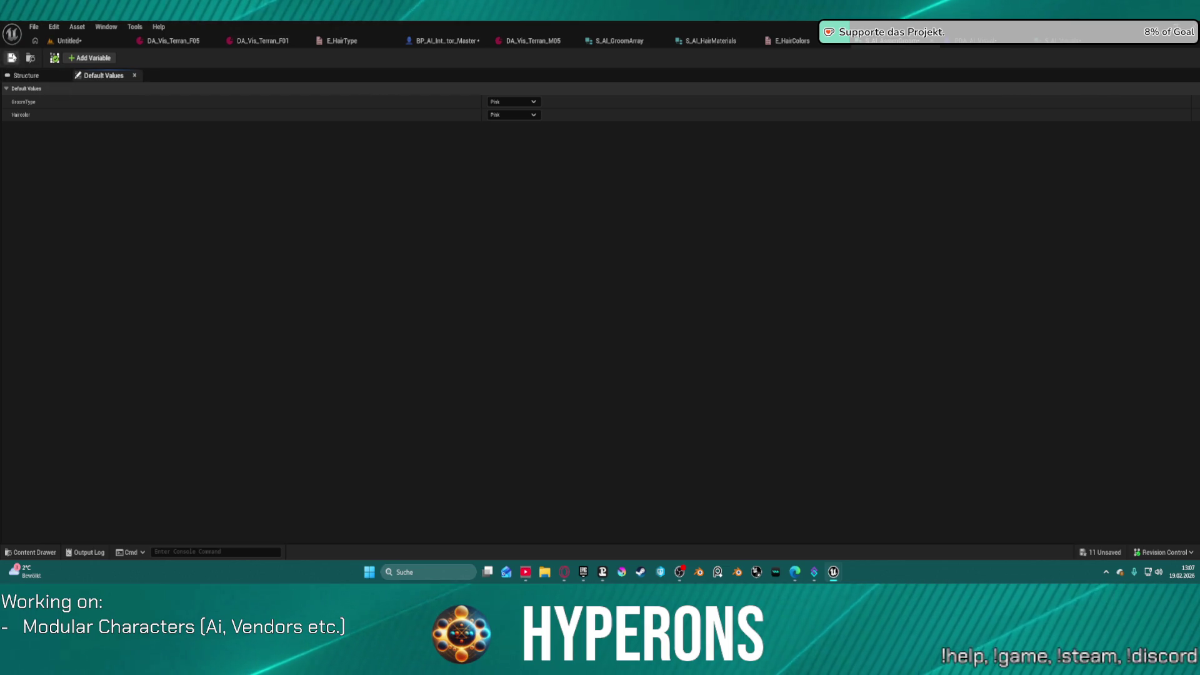
click(12, 58)
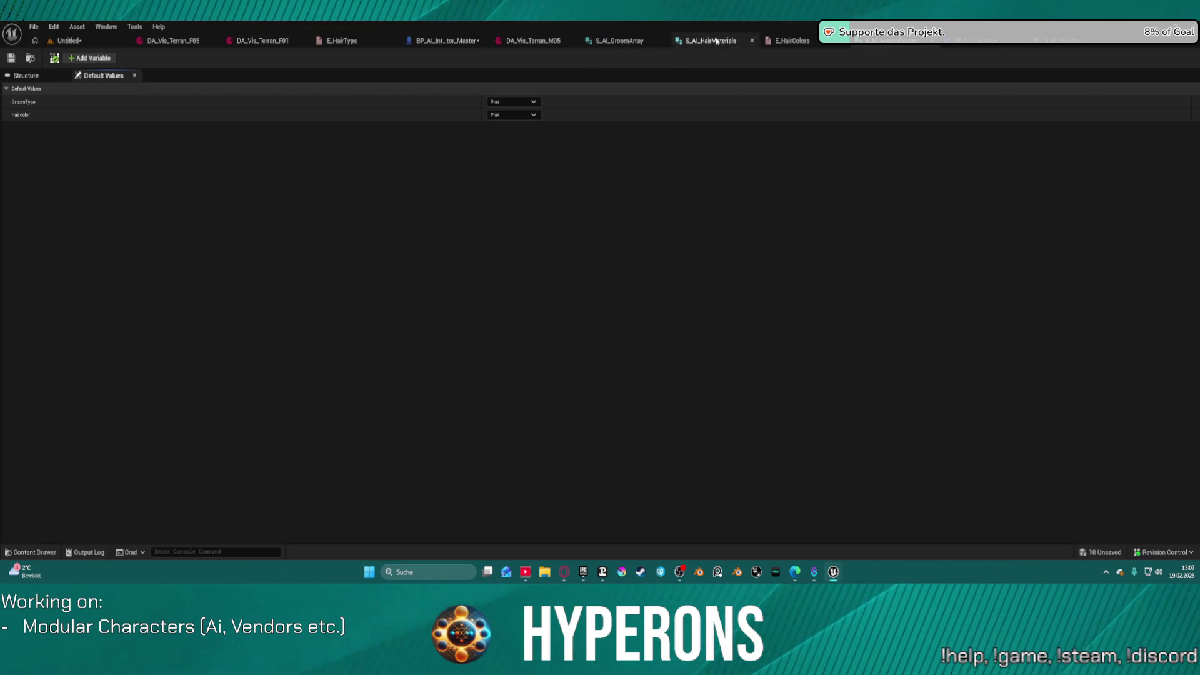
click(1061, 42)
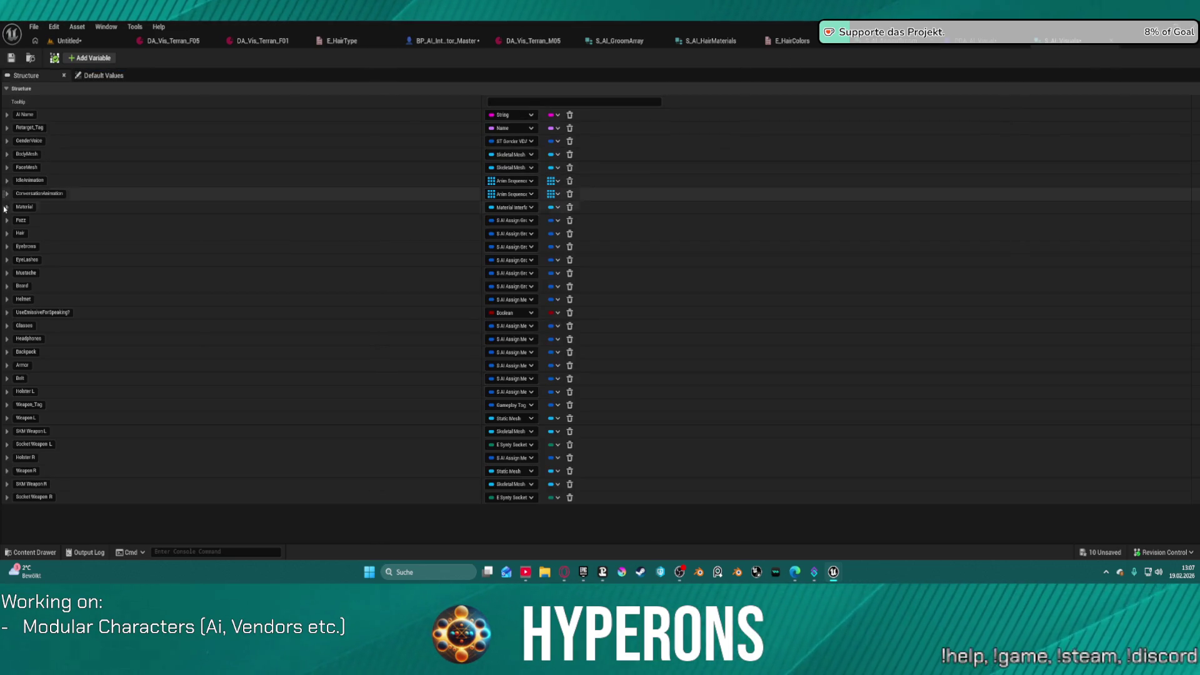
Step: Check the Fuzz and Hair defaults in S_AI_Visuals, then bring up the E_HairType enum
click(8, 220)
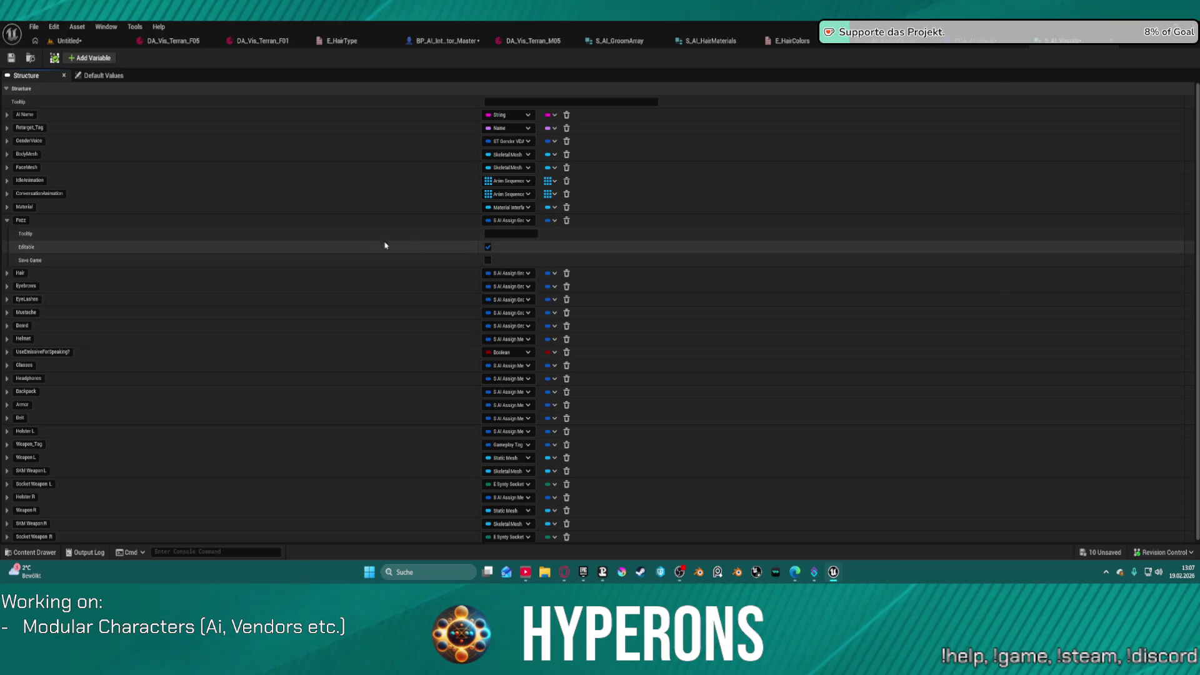
click(104, 75)
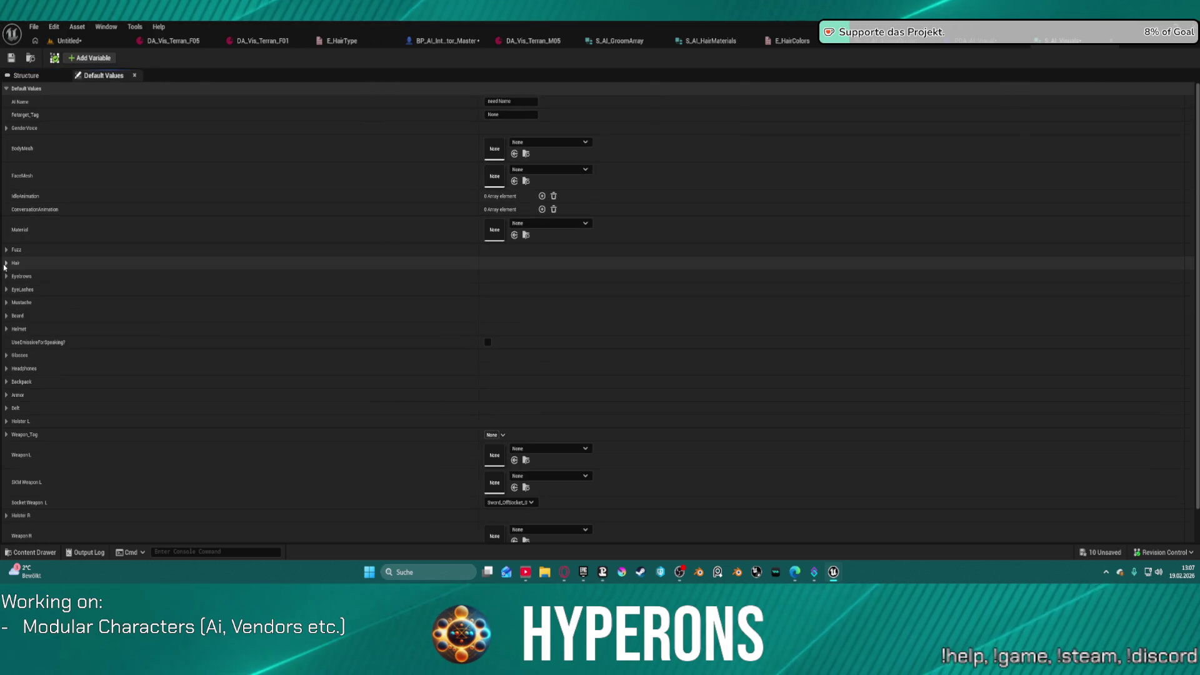
click(5, 263)
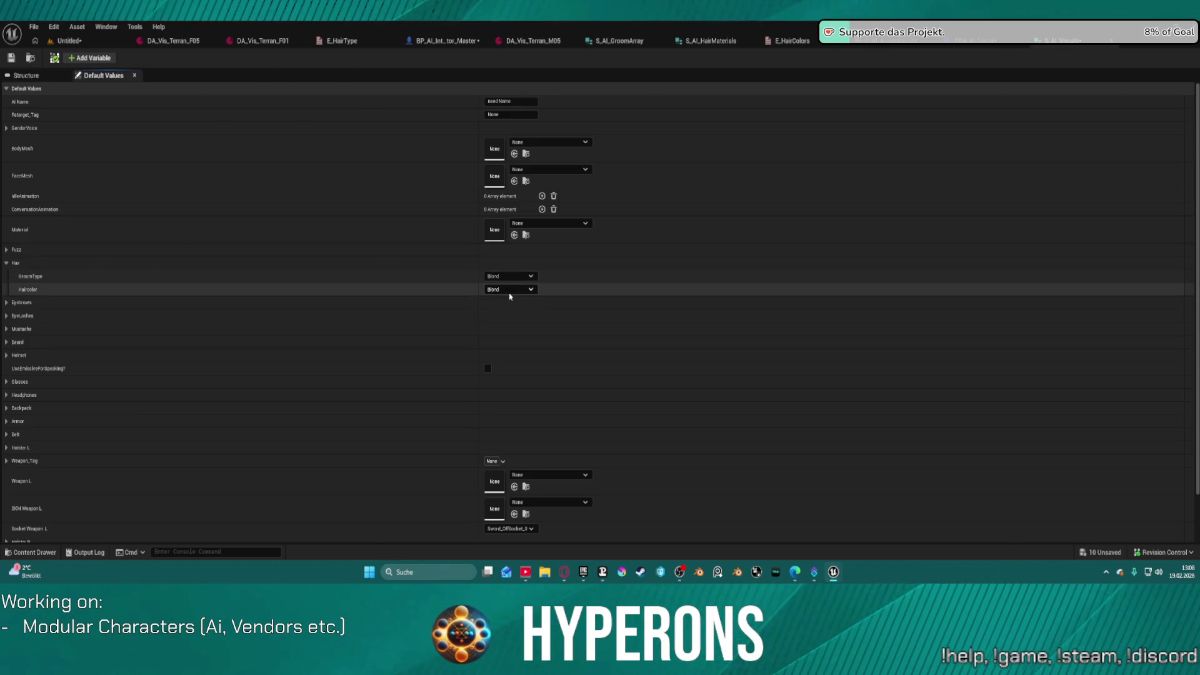
click(347, 42)
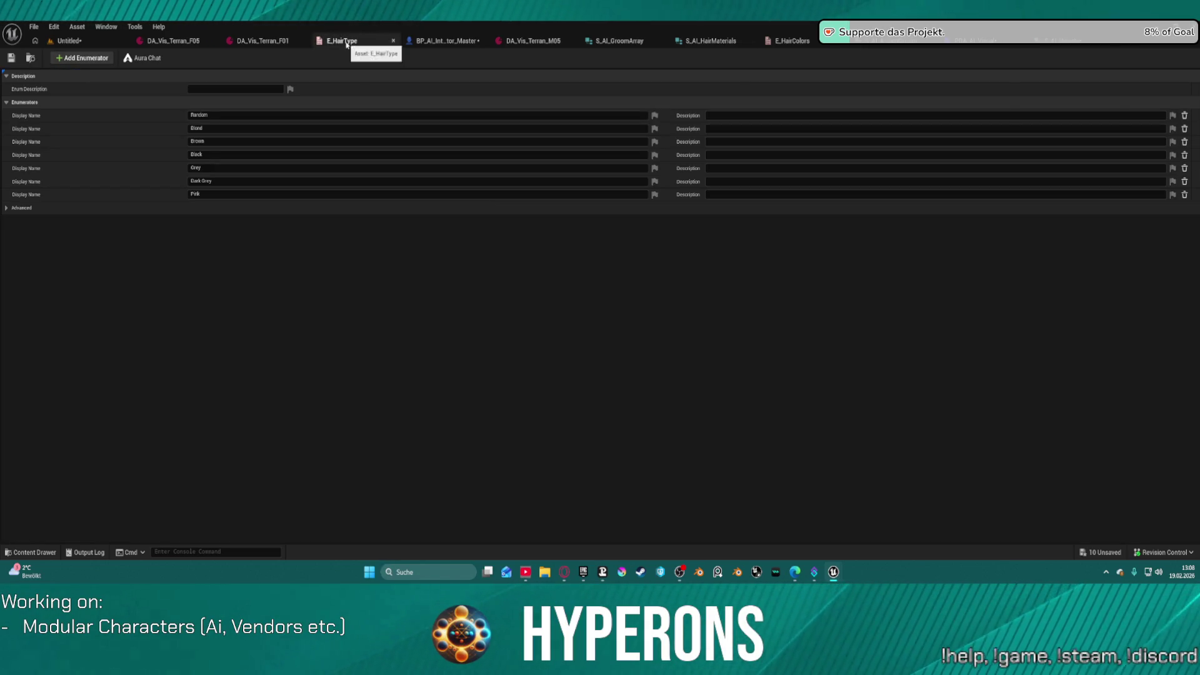
Step: Save all, then delete the Blond, Brown, Black and Grey enumerators from E_HairType
click(194, 129)
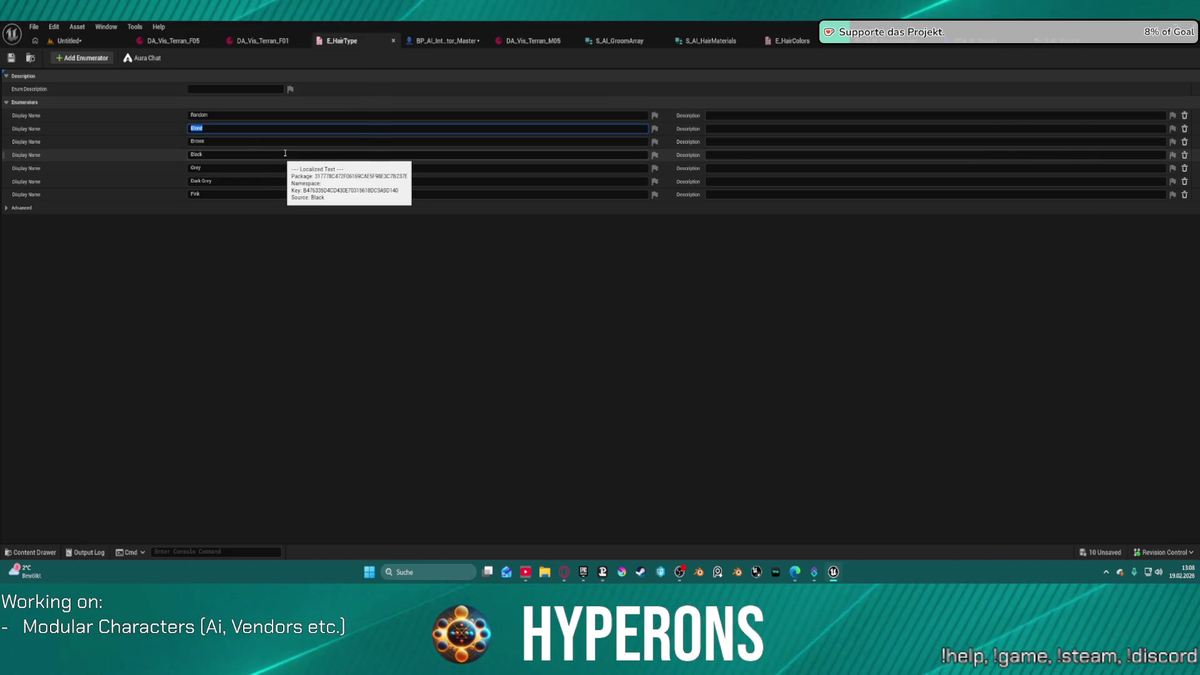
key(ctrl+s)
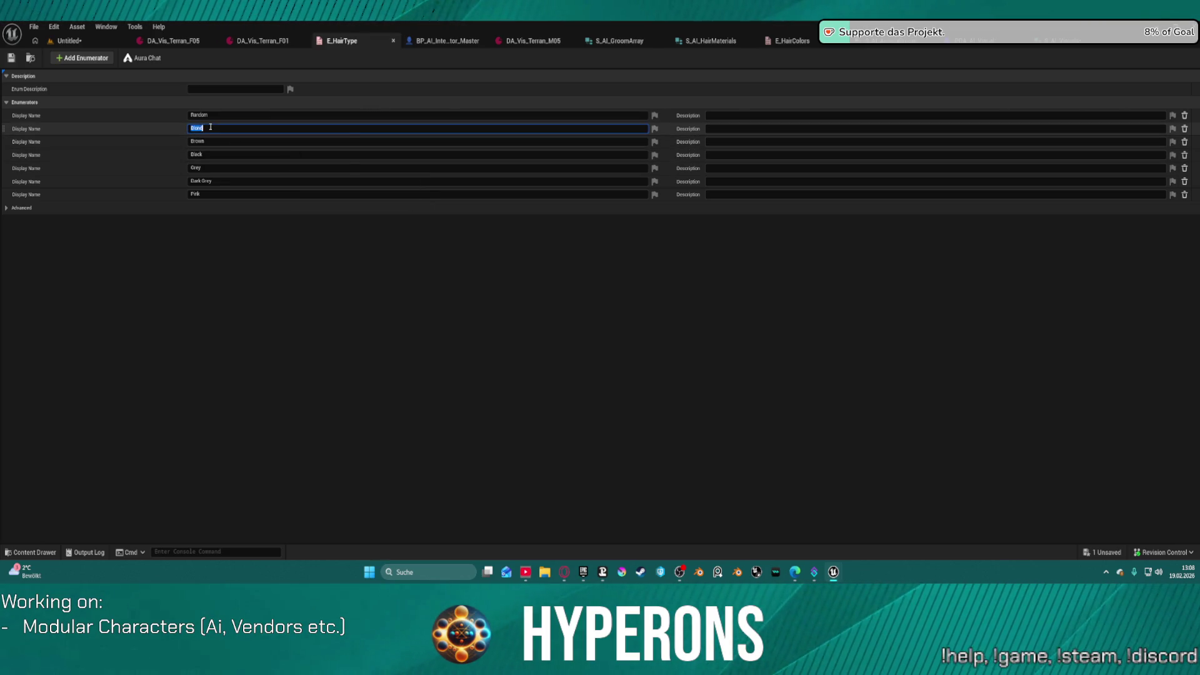
click(1184, 130)
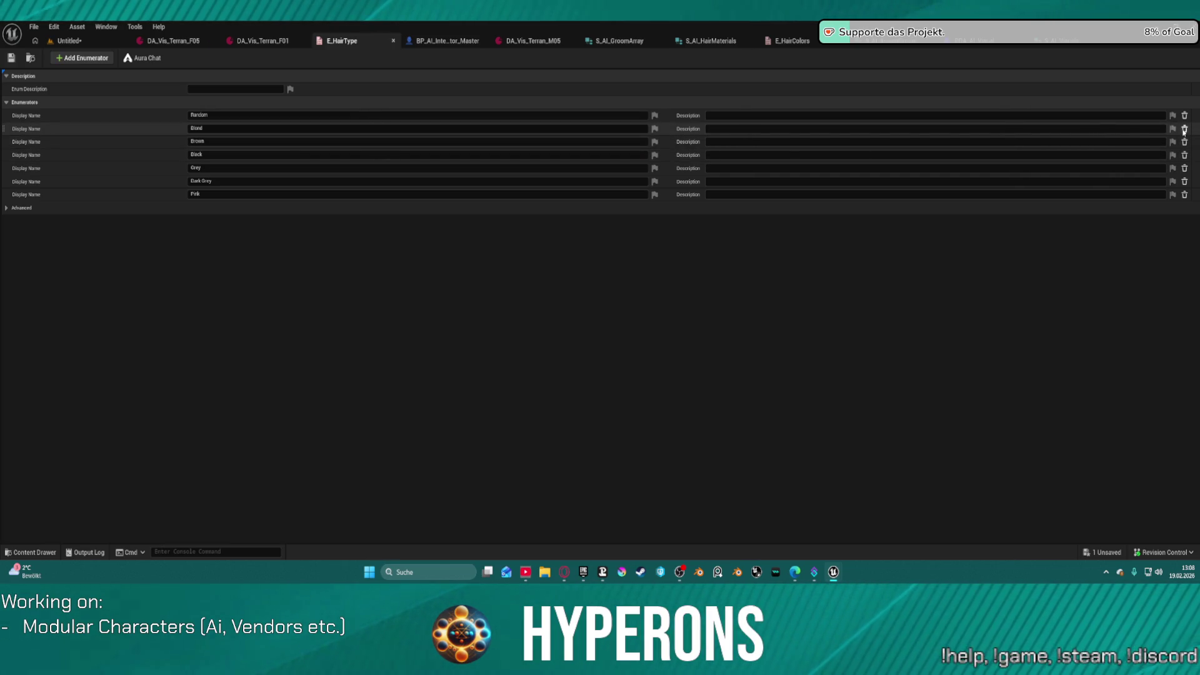
click(1184, 129)
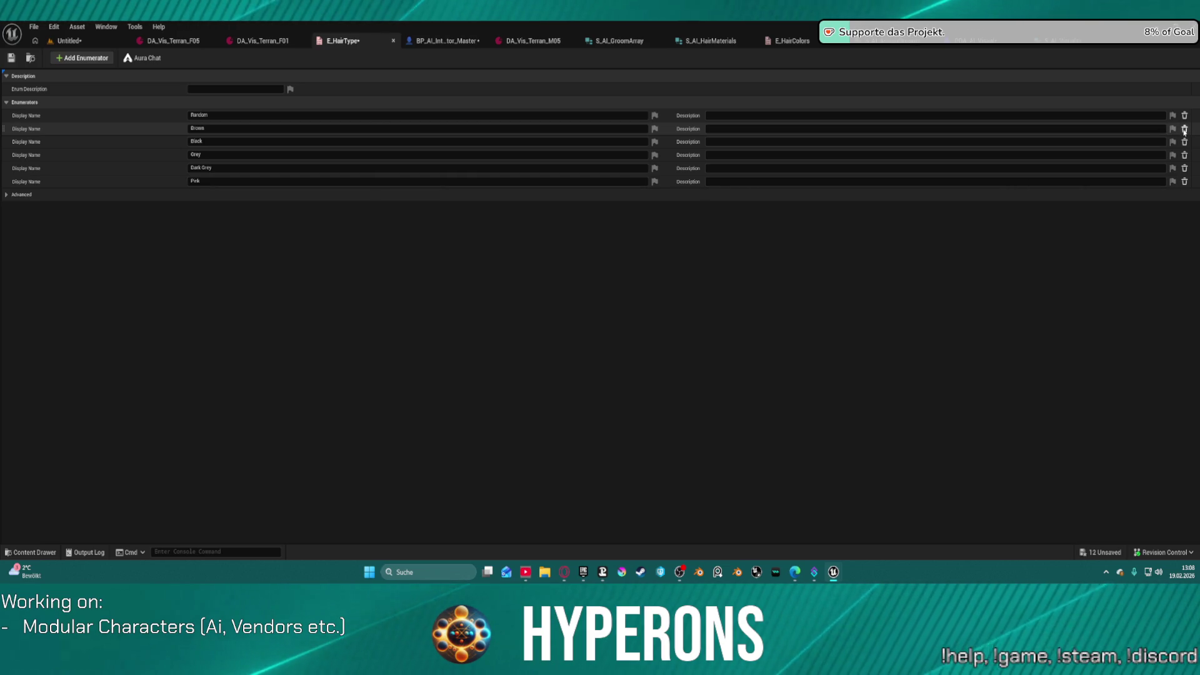
click(1185, 130)
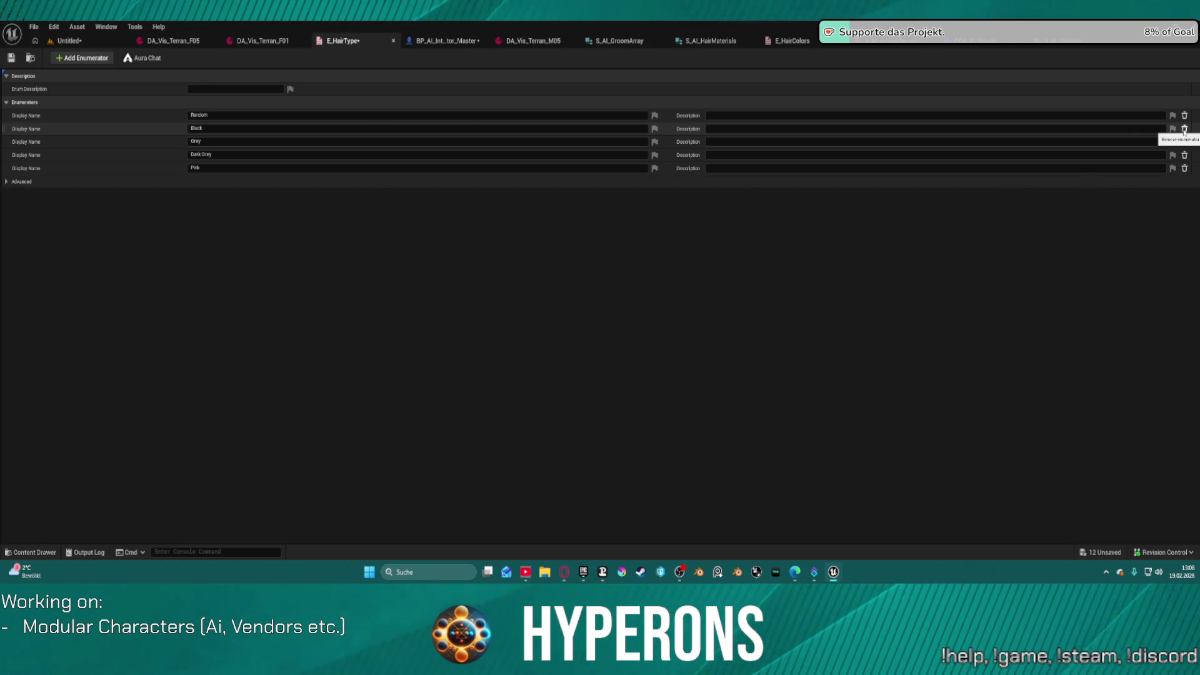
click(1185, 130)
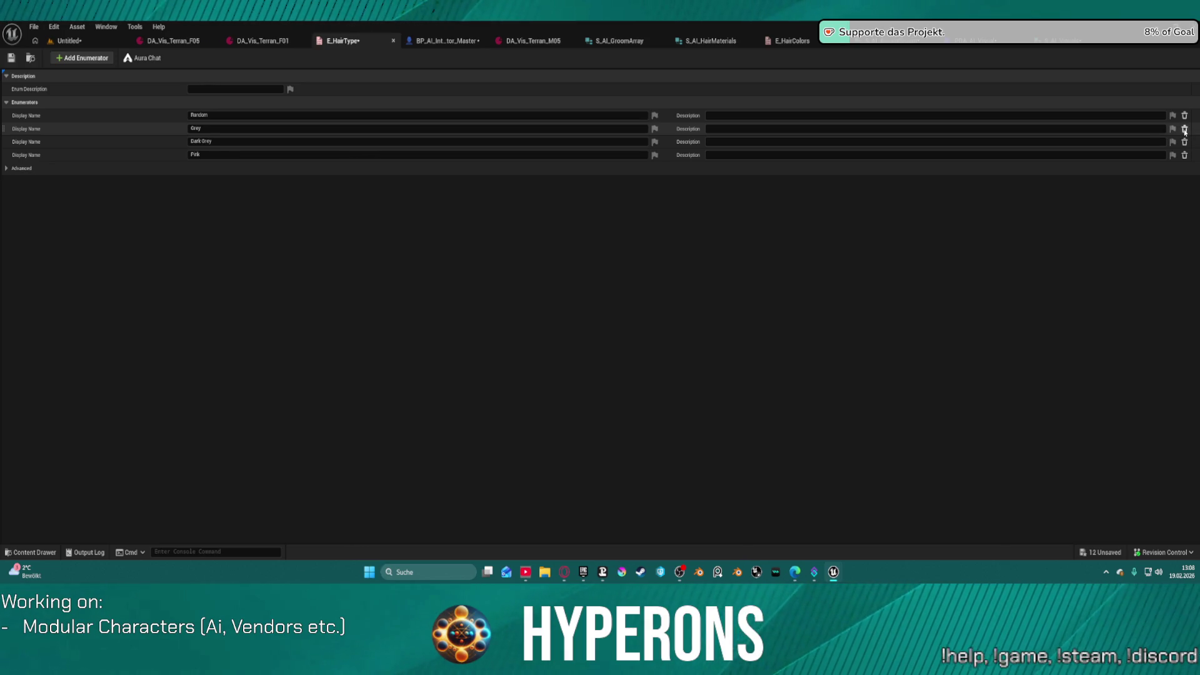
click(1184, 130)
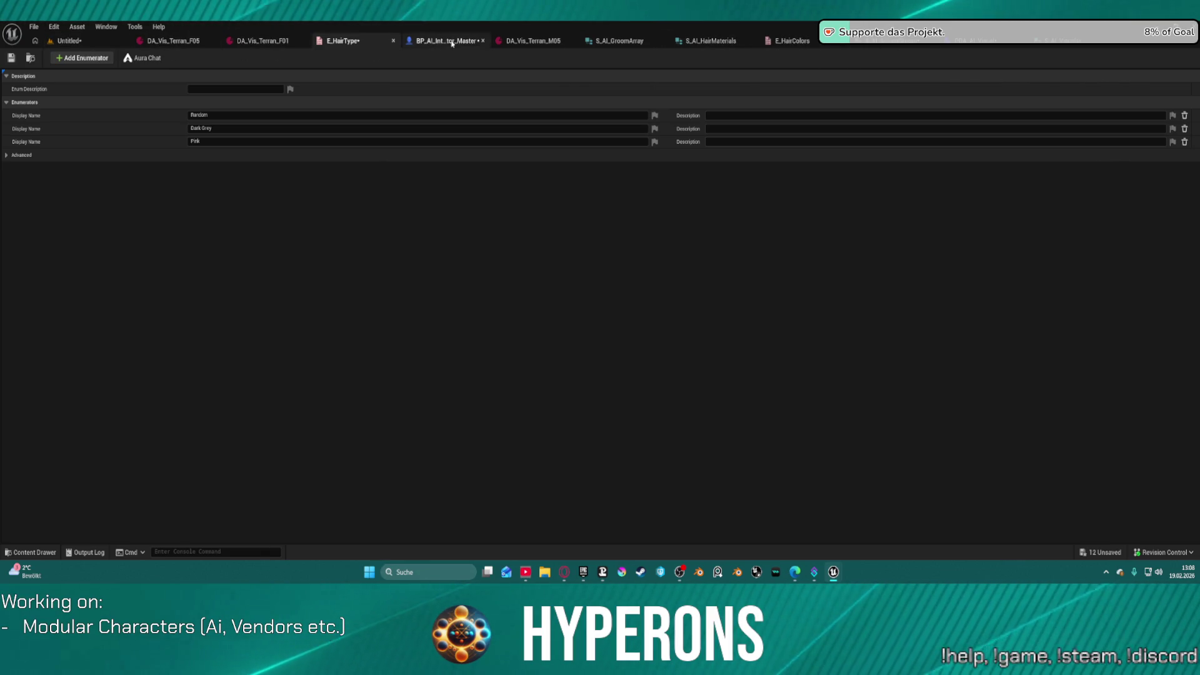
click(82, 43)
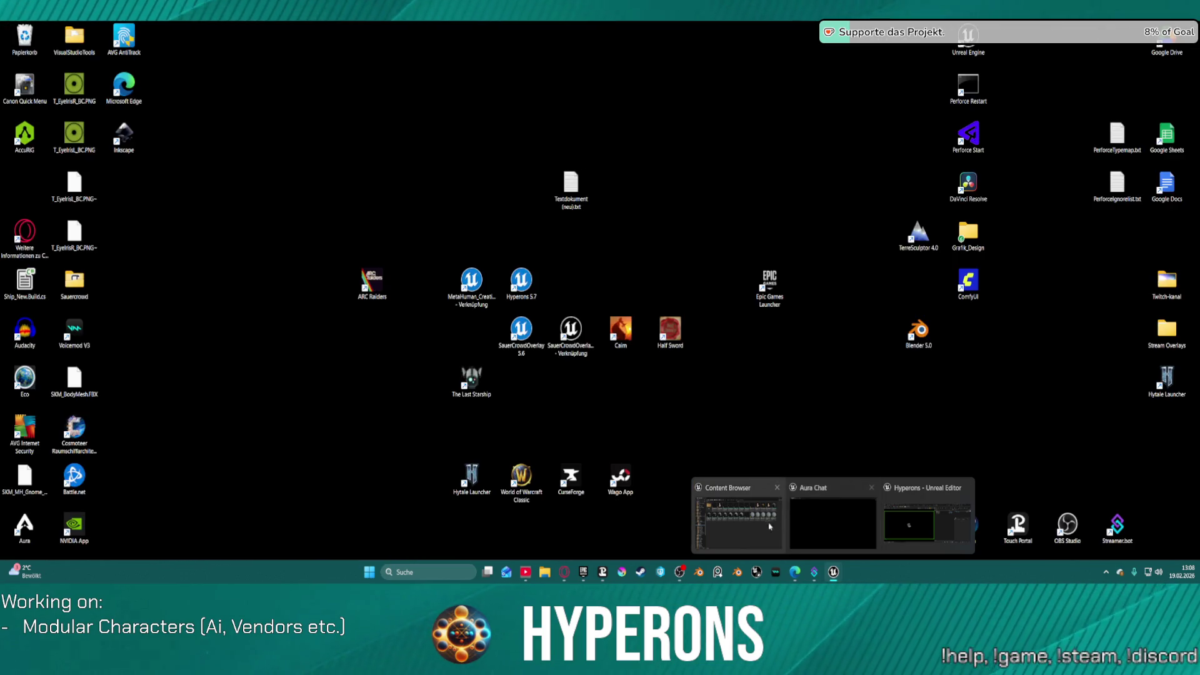
click(750, 523)
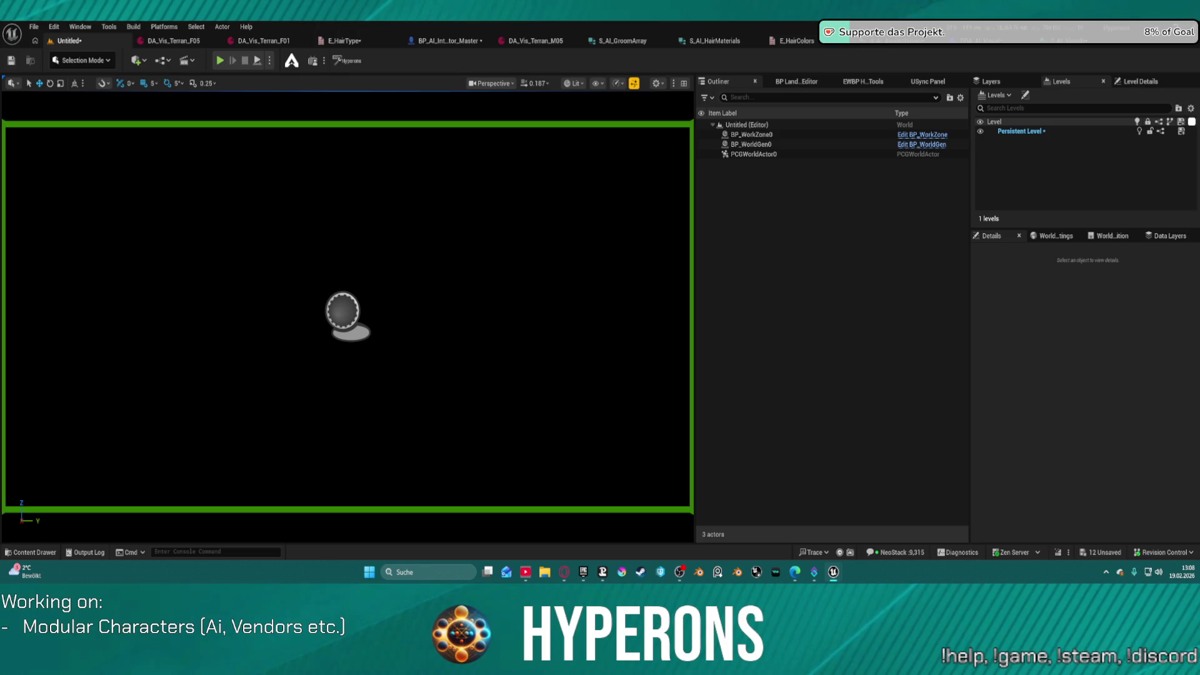
click(343, 41)
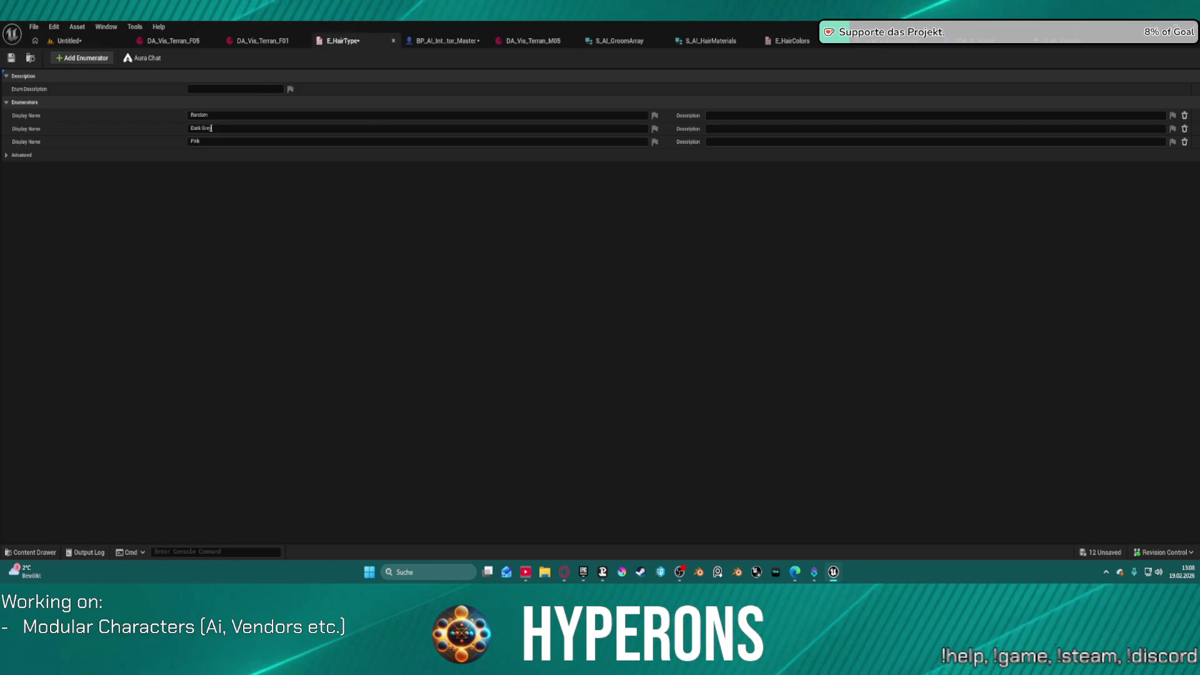
Step: Rename the Dark Grey enumerator to BobLayered and save the enum
click(217, 128)
text(BobLayered)
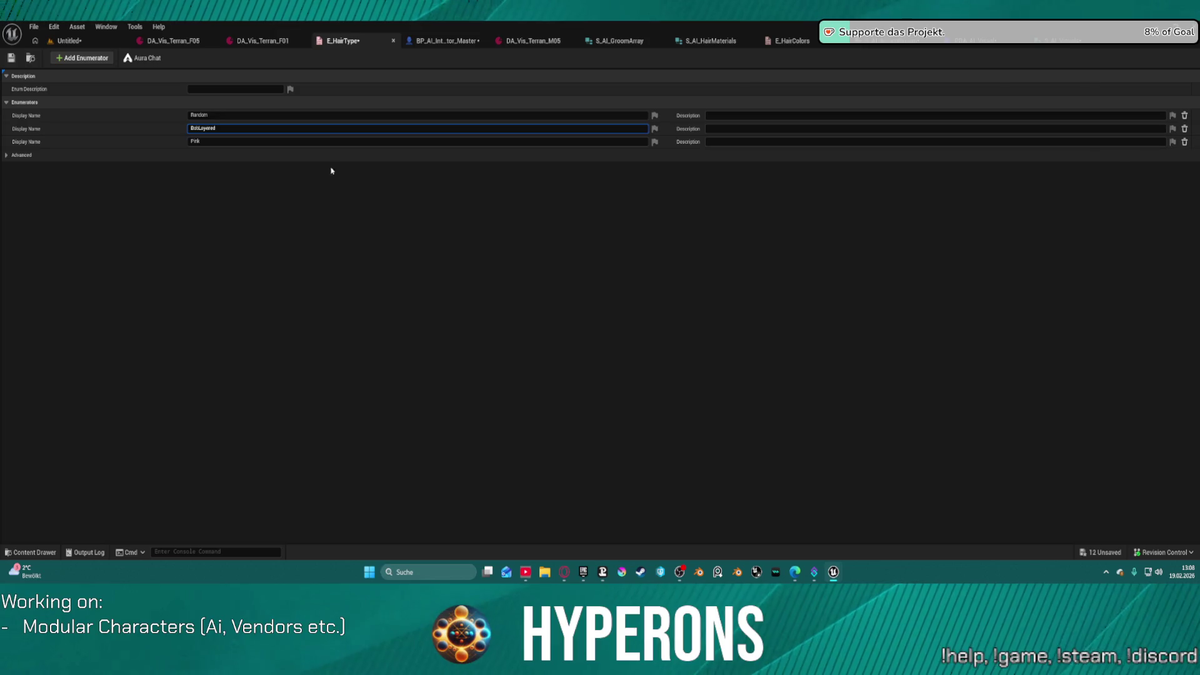
key(Return)
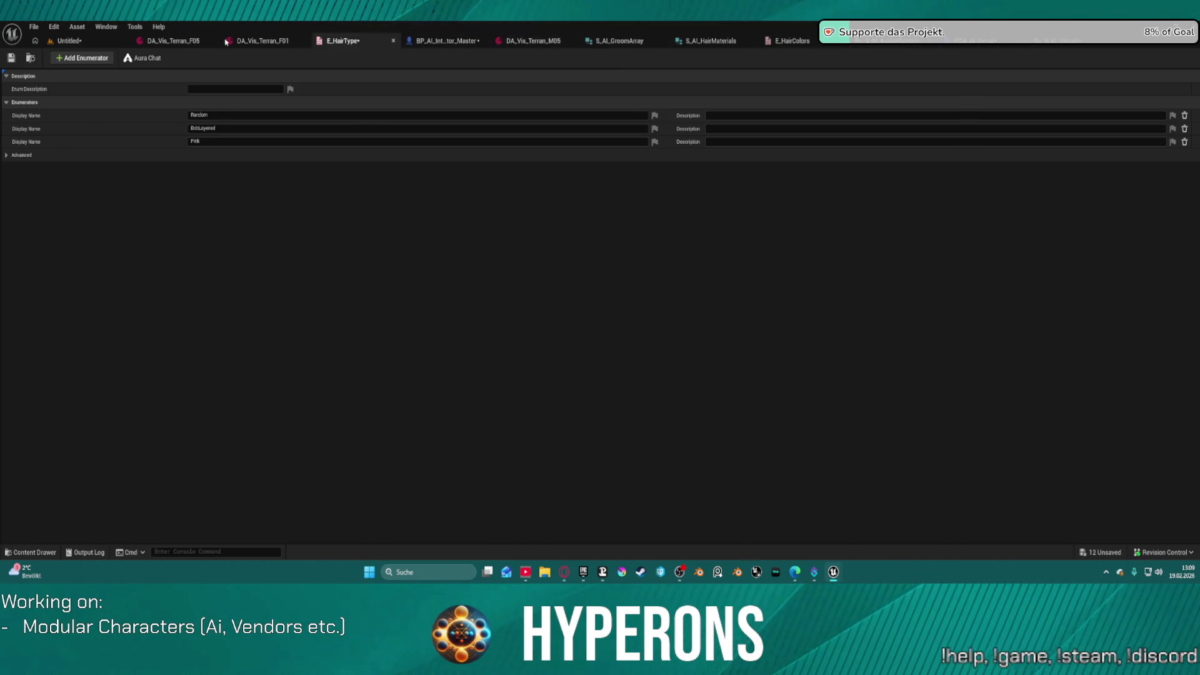
click(10, 58)
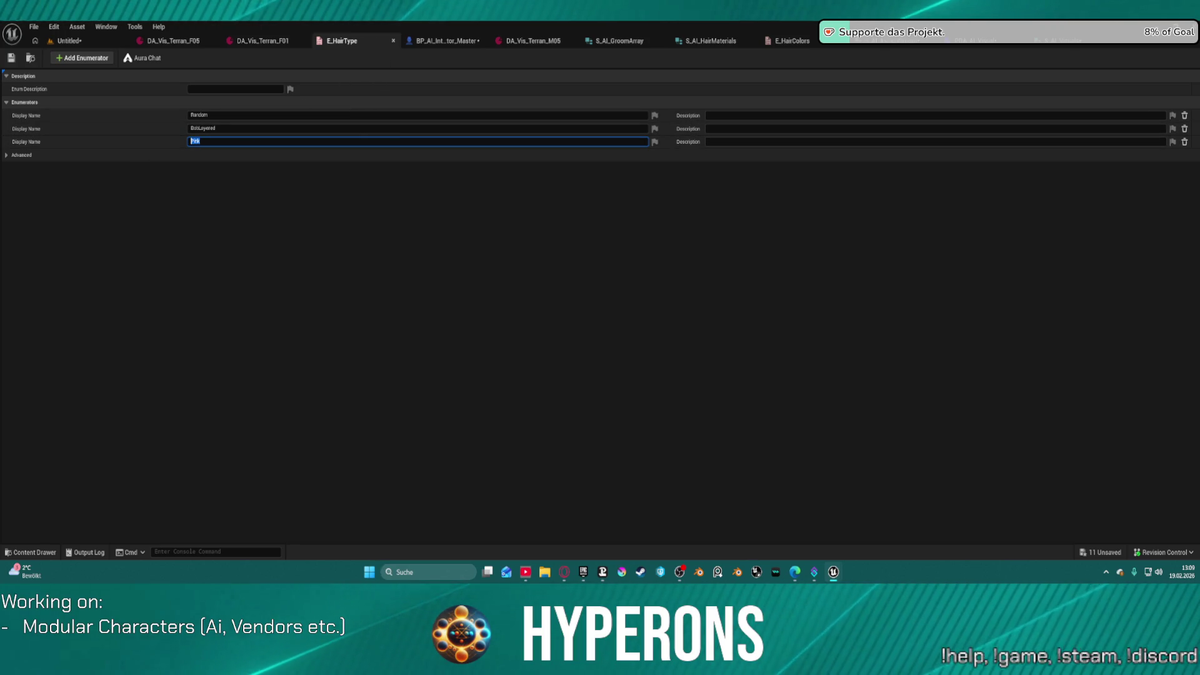
Step: Rename Pink to LowPonytail, move BobLayered below it, and save
key(Return)
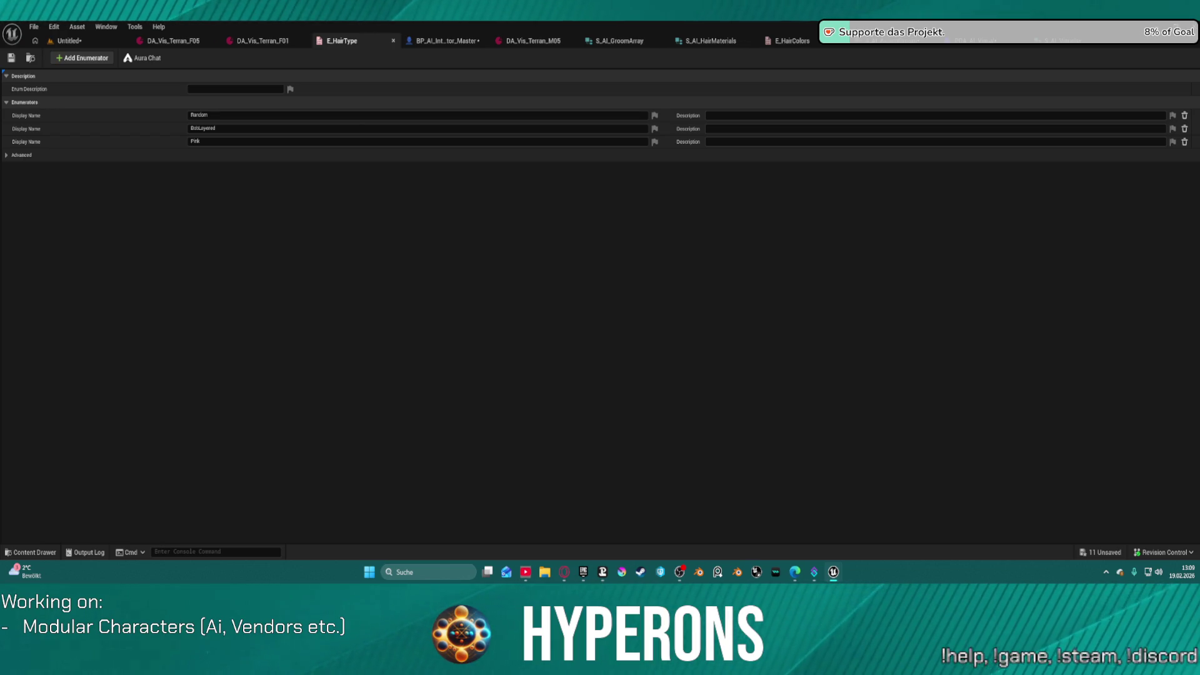
click(201, 141)
text(LowPonytail)
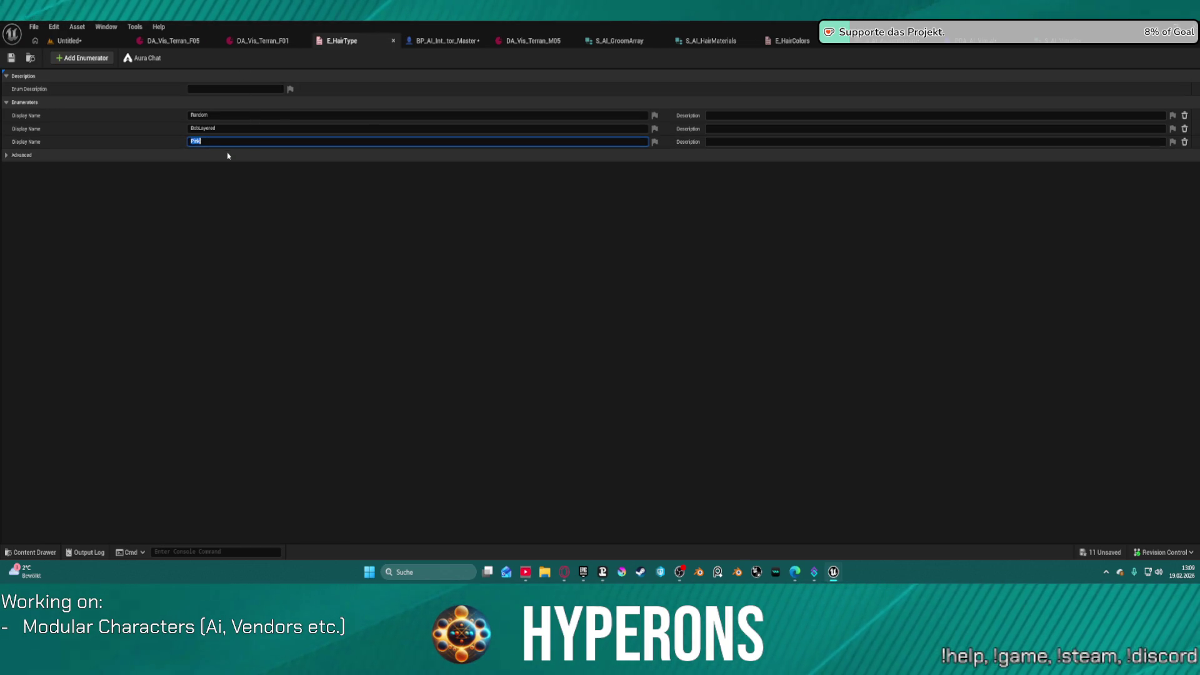
key(Return)
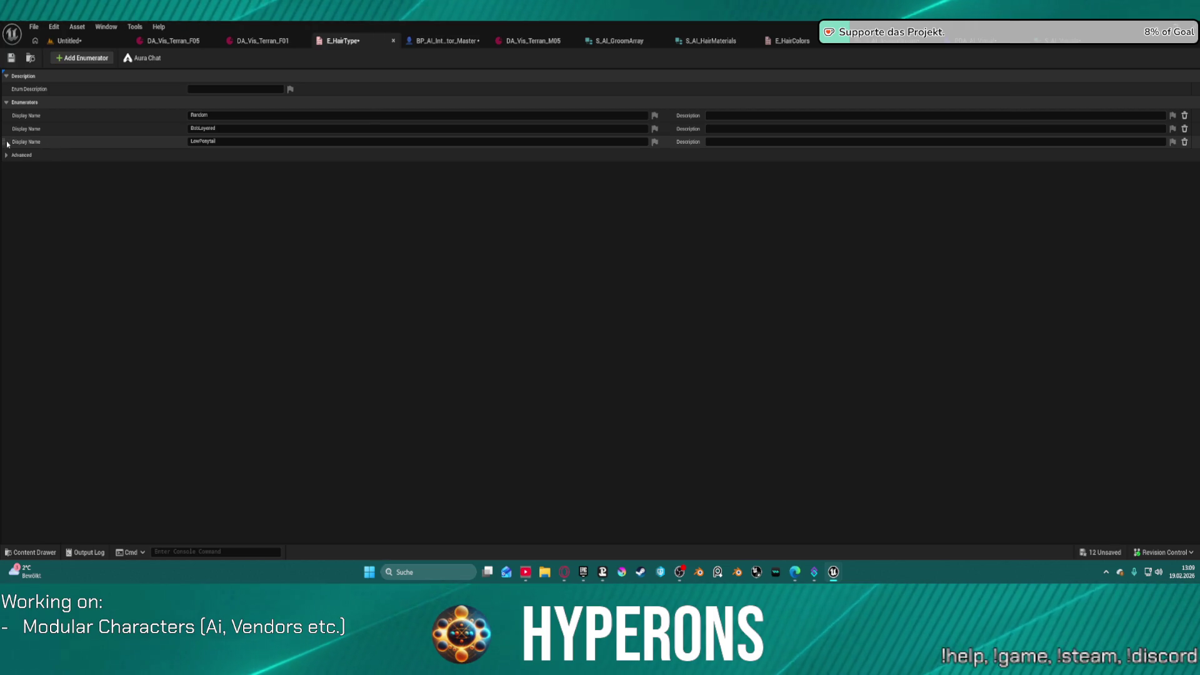
mouse_move(2, 132)
mouse_down()
mouse_move(196, 140)
mouse_move(235, 156)
mouse_up()
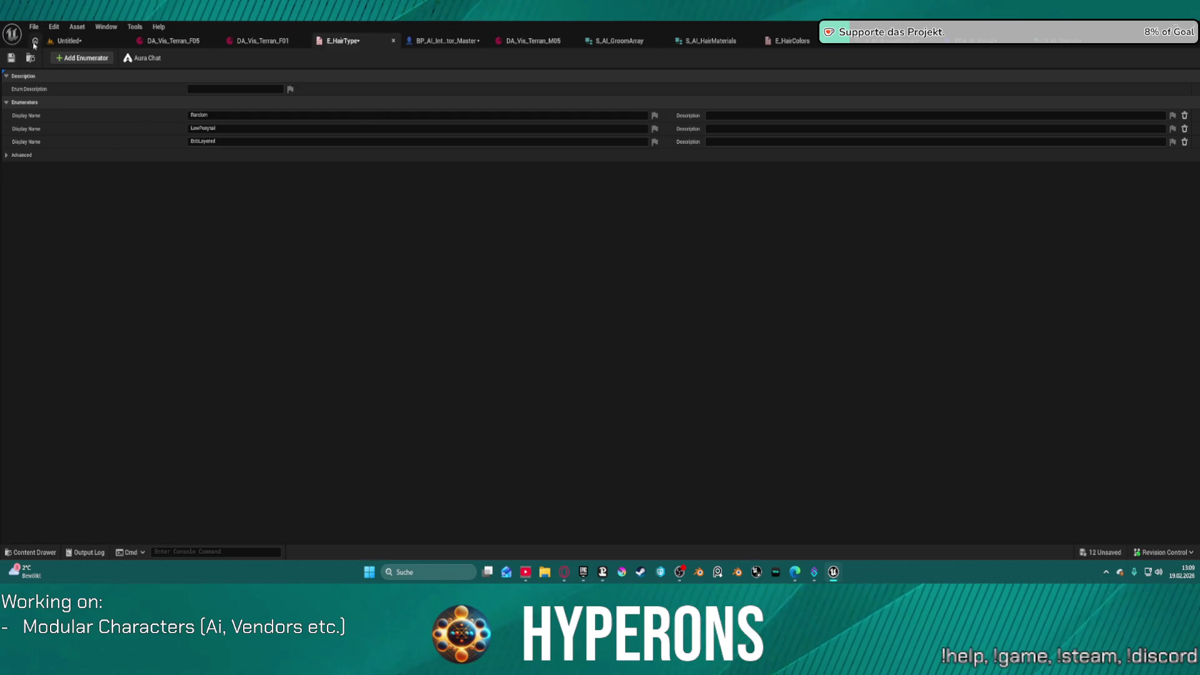
click(11, 60)
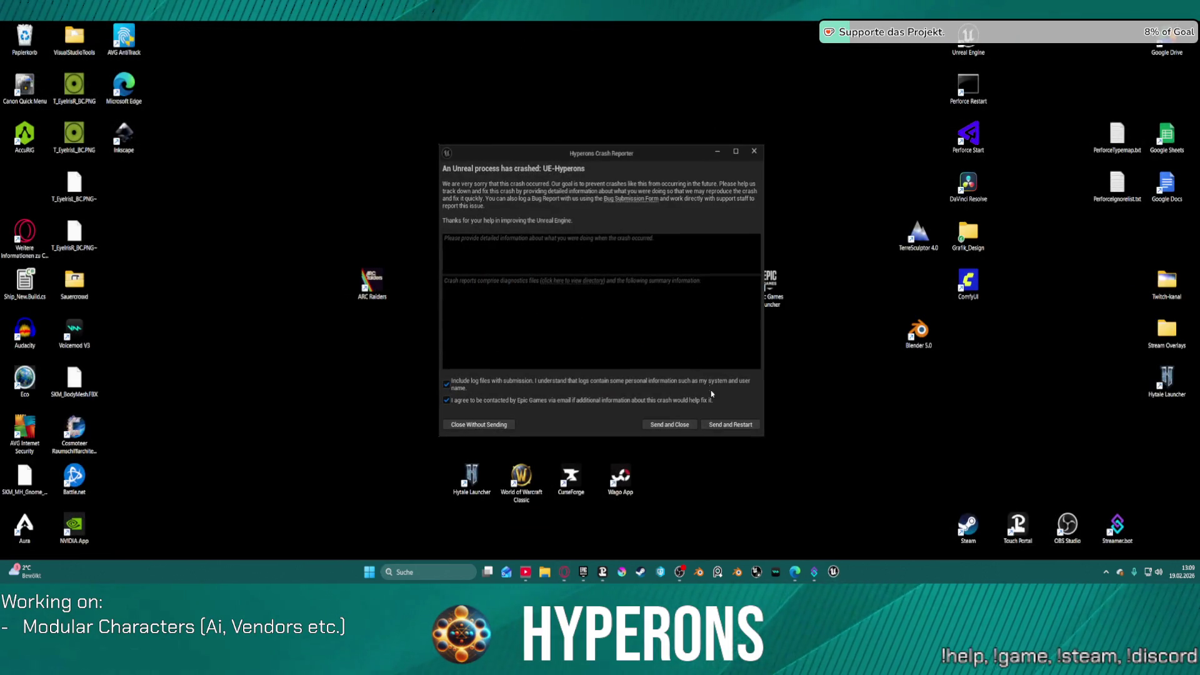
Step: Send the crash report and restart the Unreal Editor
click(740, 427)
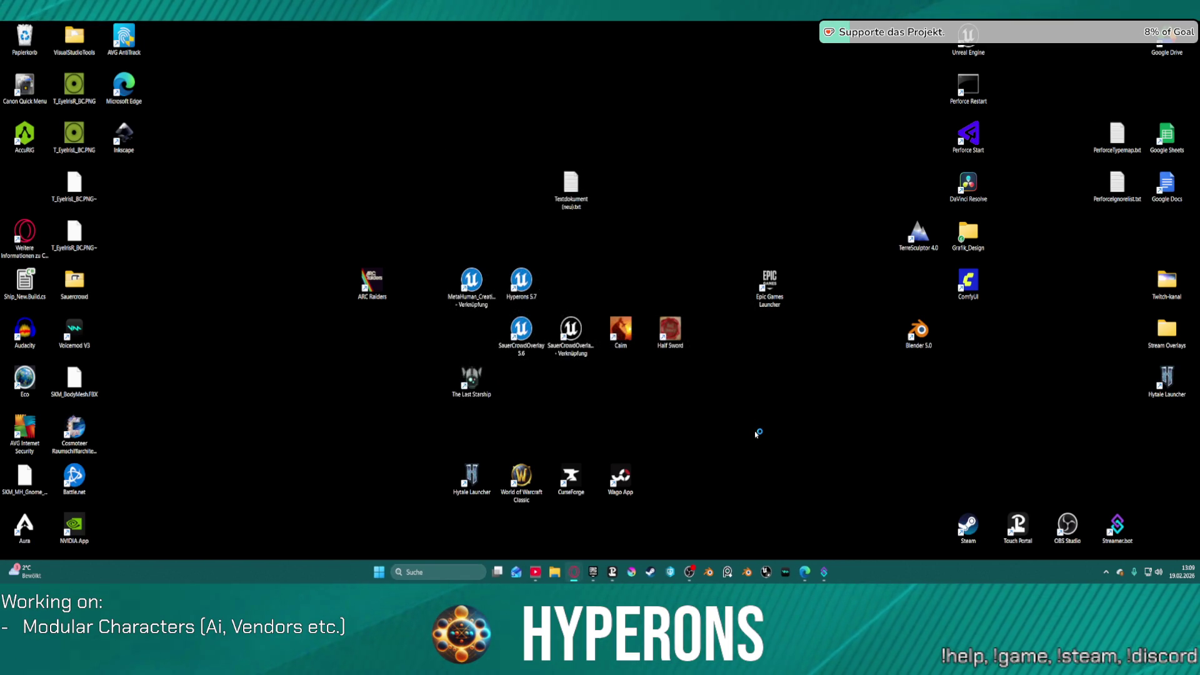
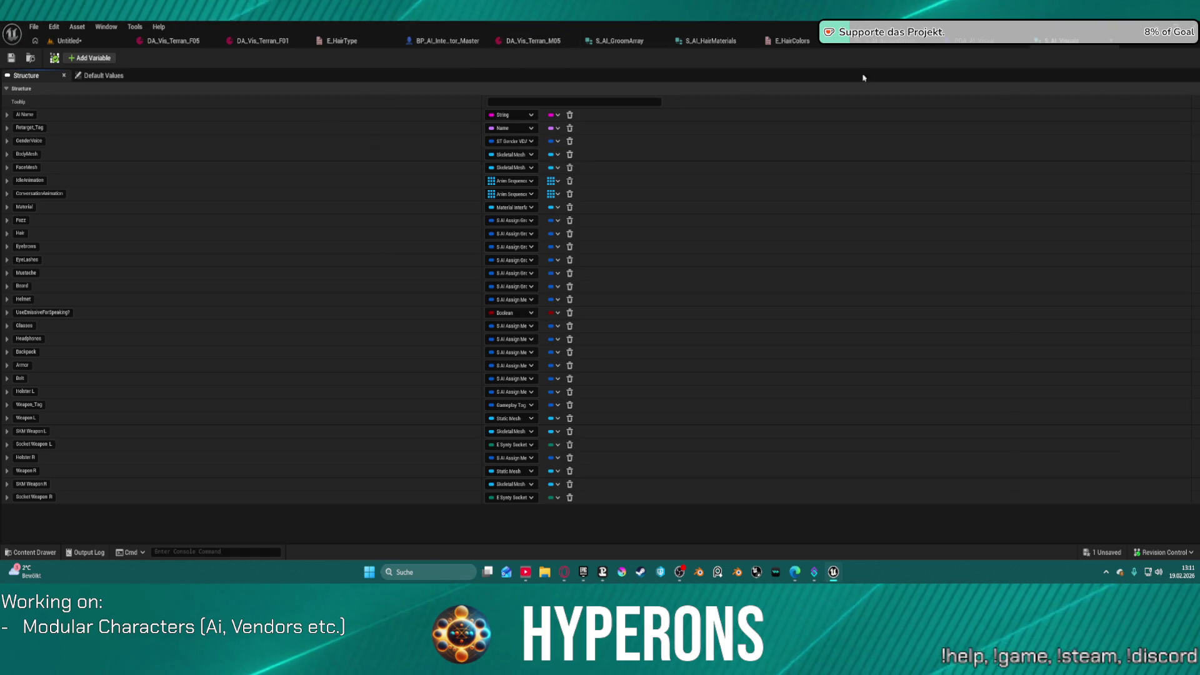
Step: Bring up the E_HairType enum editor to work on its enumerators
click(342, 40)
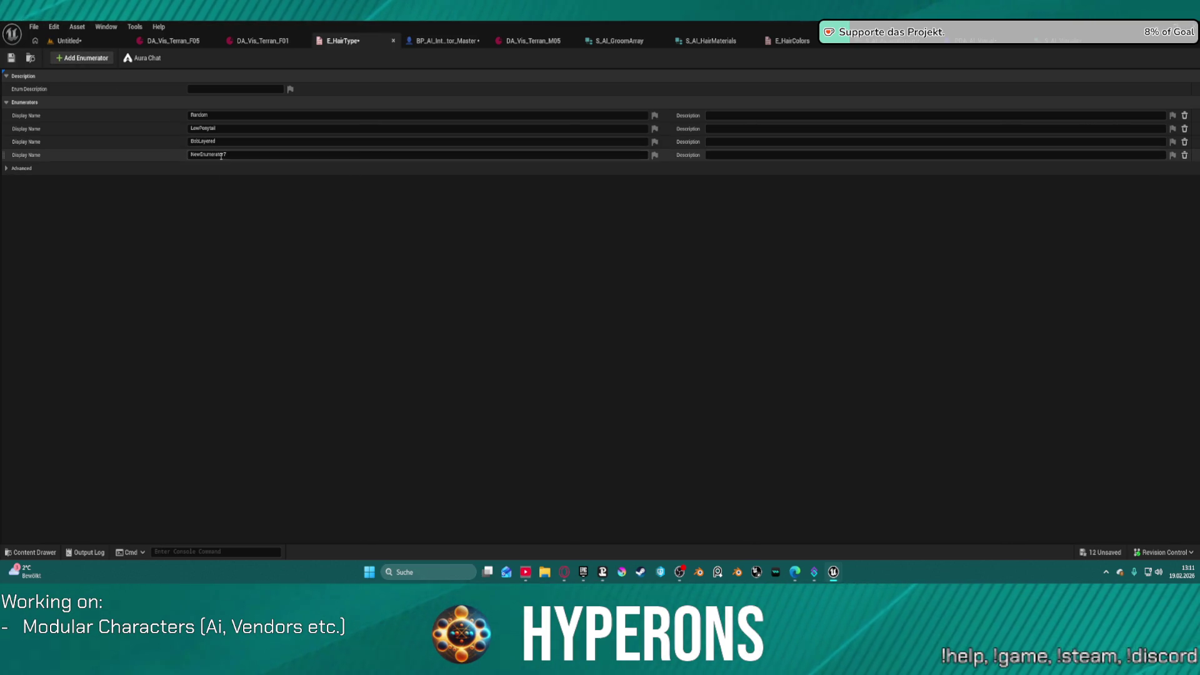
Step: Rename the fourth enumerator to None, move it to second place, then delete it
click(237, 153)
text(N)
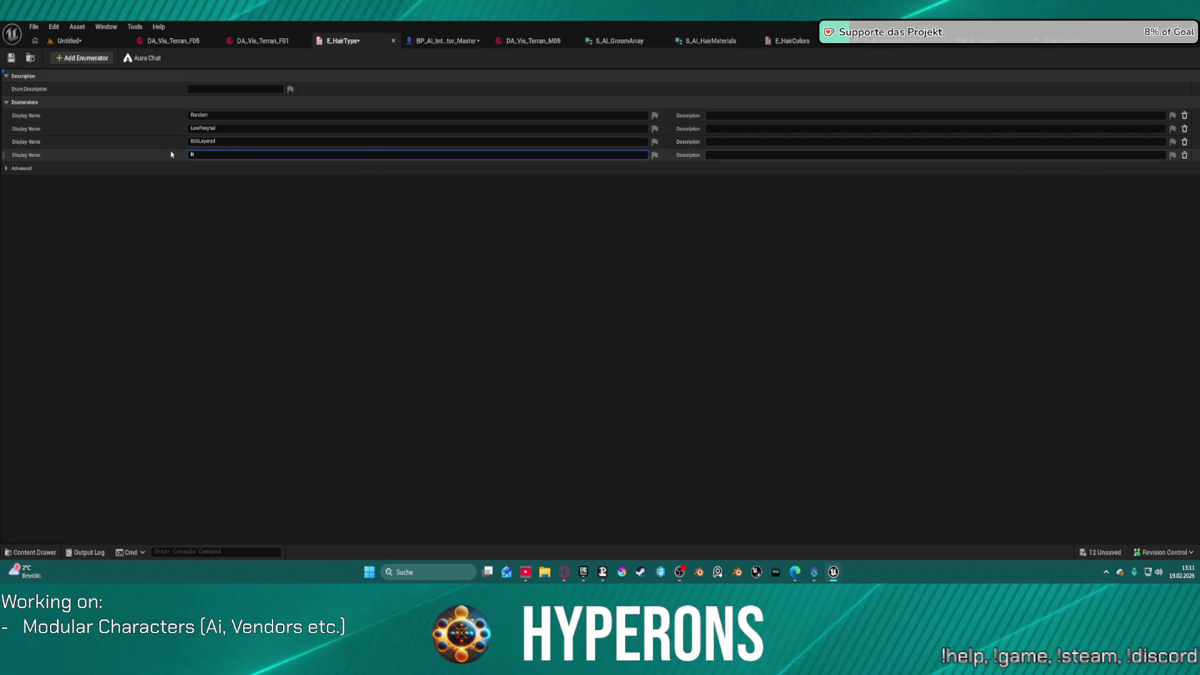
text(one)
key(Return)
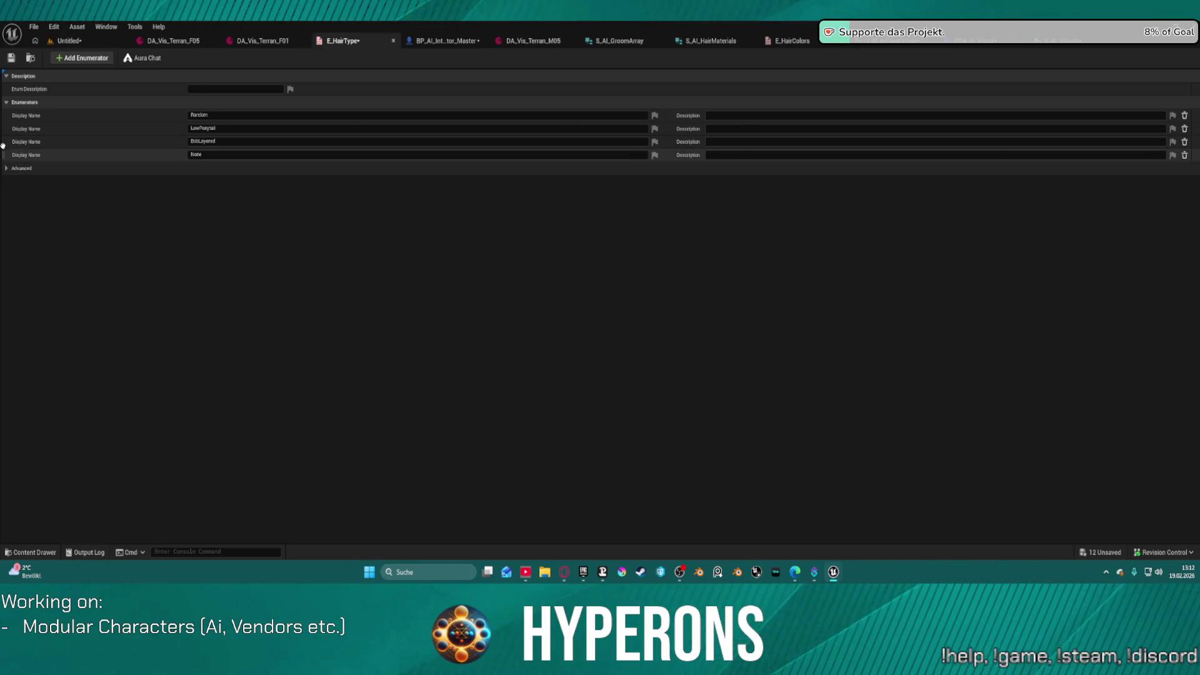
mouse_move(4, 154)
mouse_down()
mouse_move(10, 122)
mouse_move(40, 129)
mouse_up()
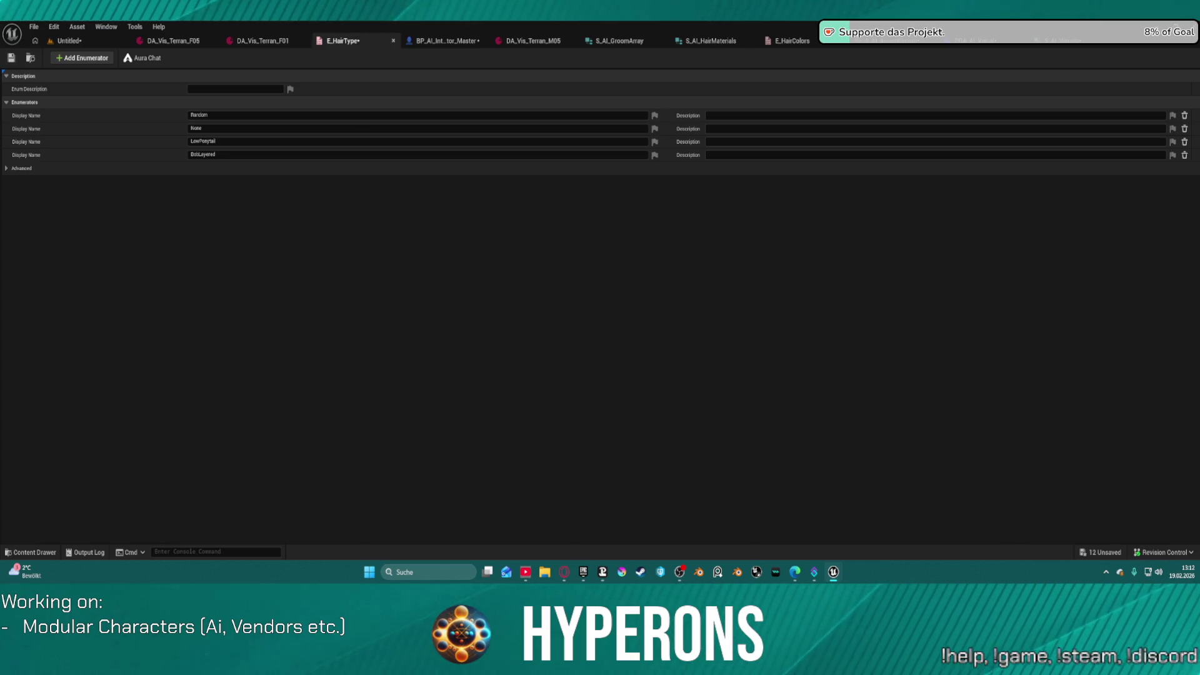
click(1184, 128)
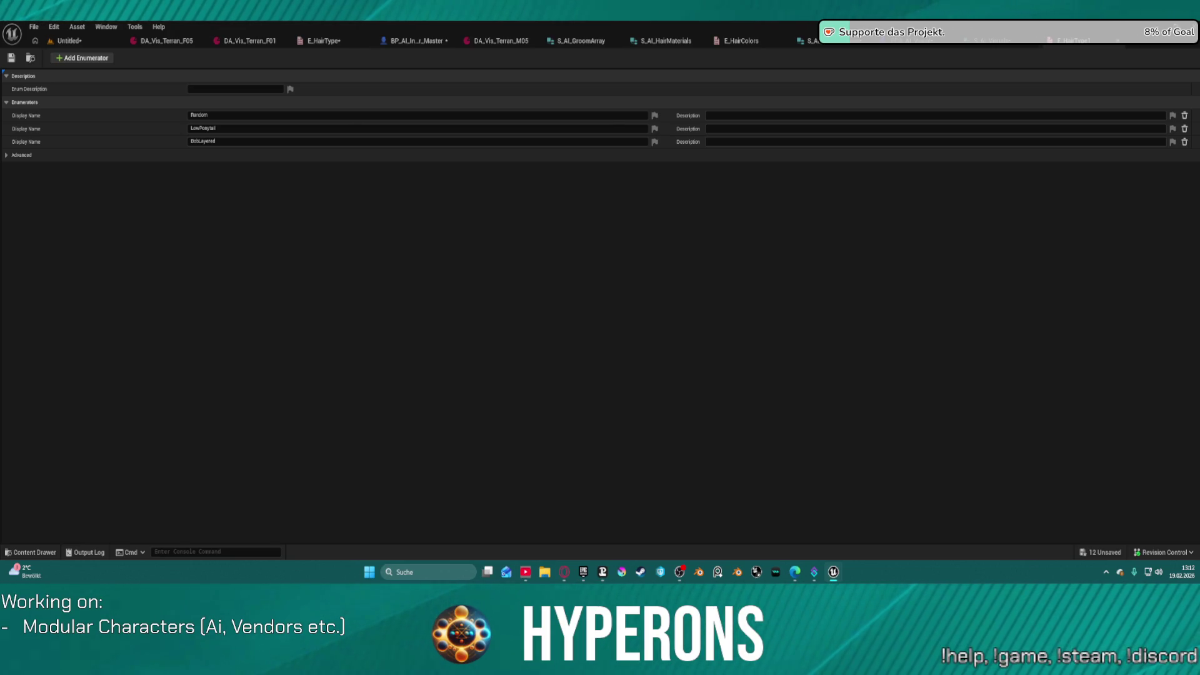
Step: Rename the LowPonytail enumerator to None and begin renaming the BobLayered entry
click(221, 130)
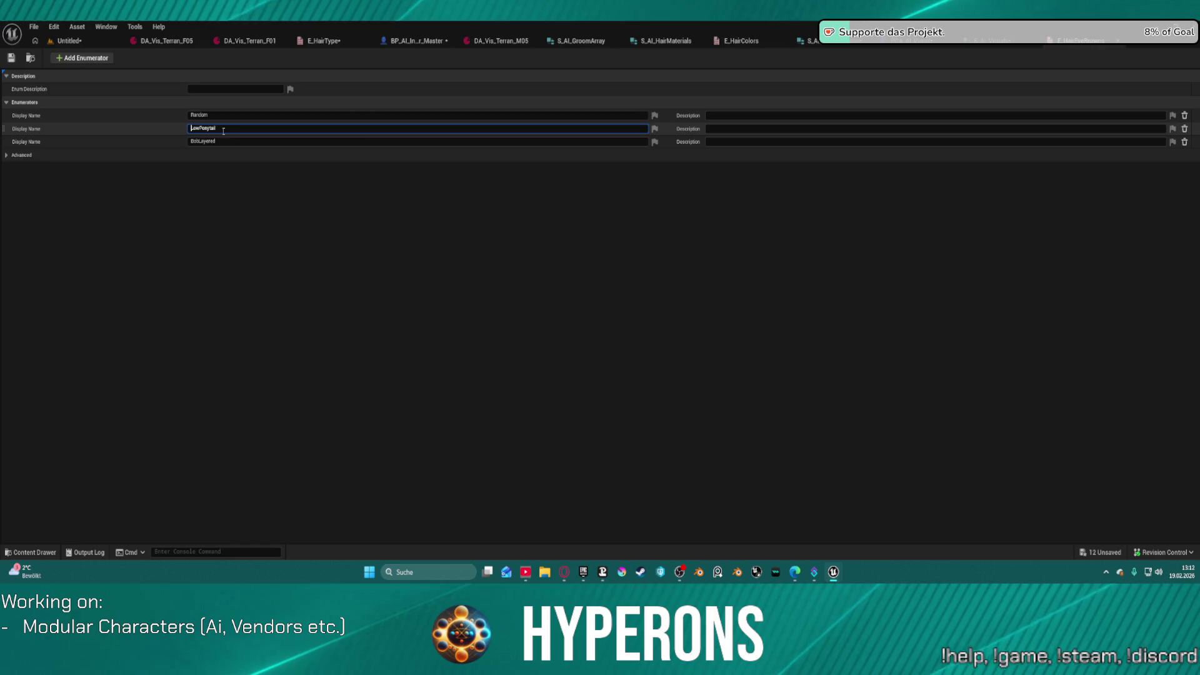
text(None)
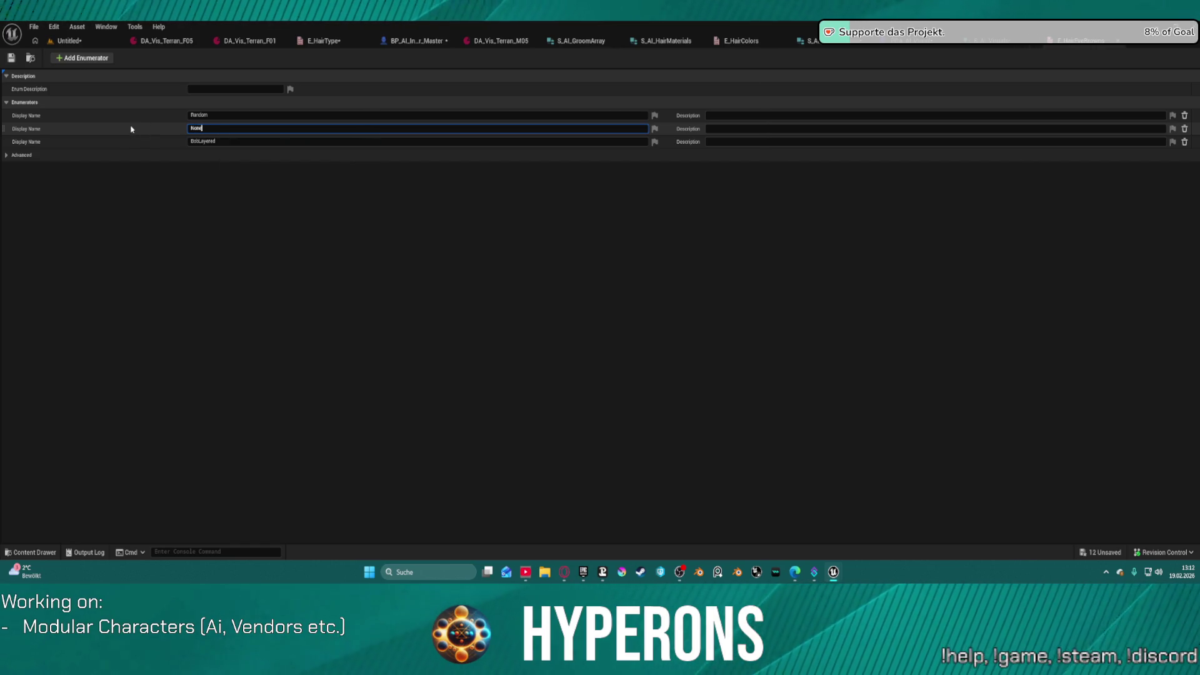
key(Return)
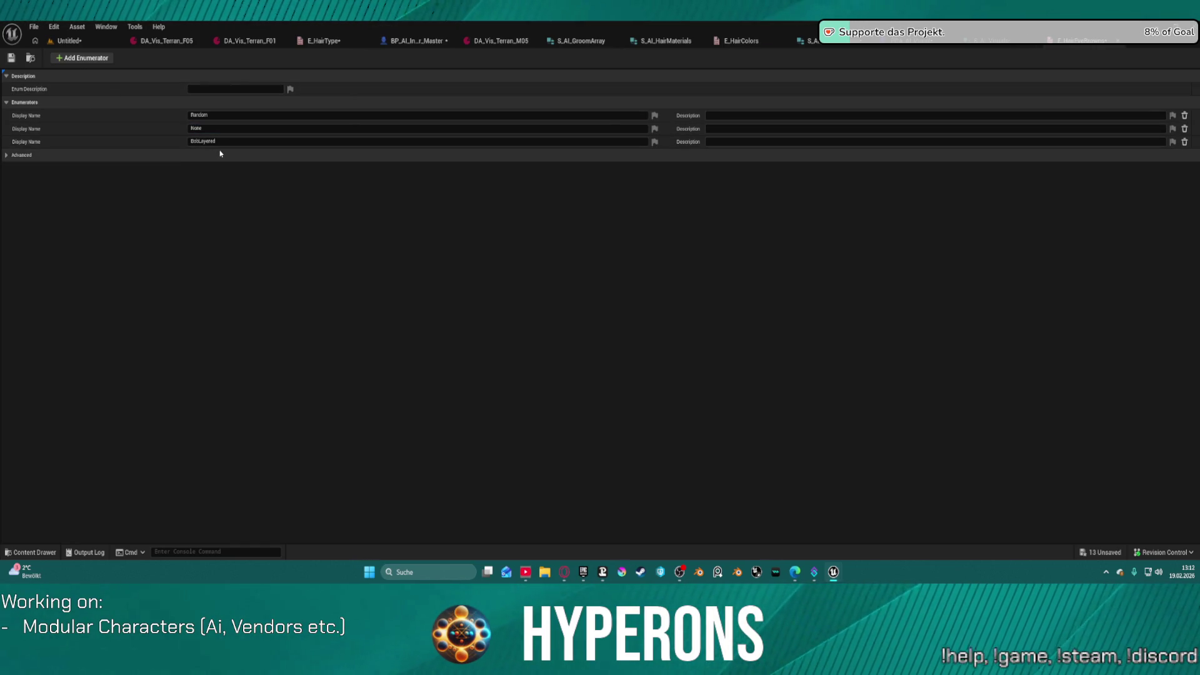
click(214, 142)
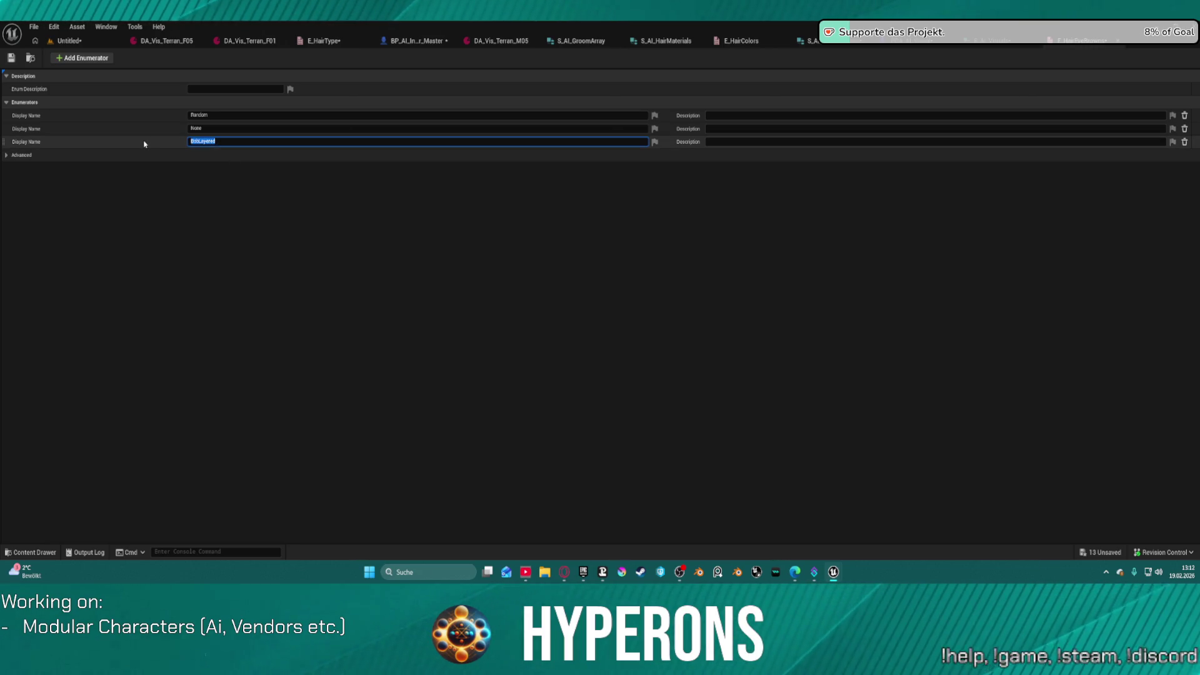
text(Type1)
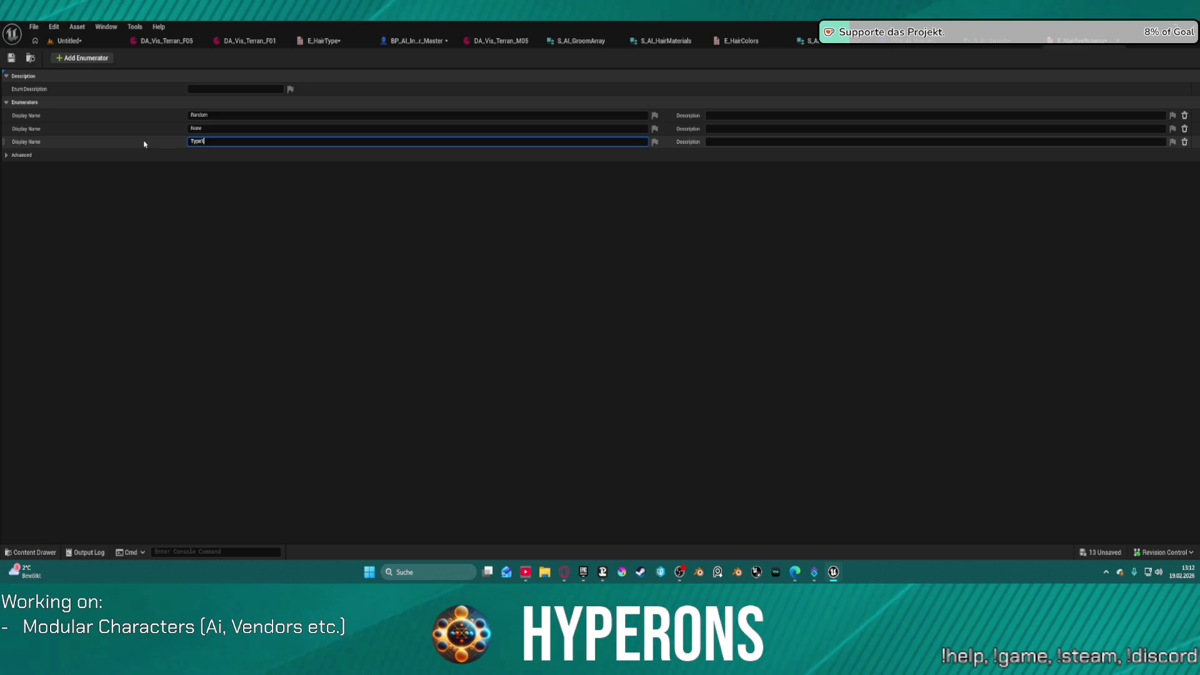
key(Return)
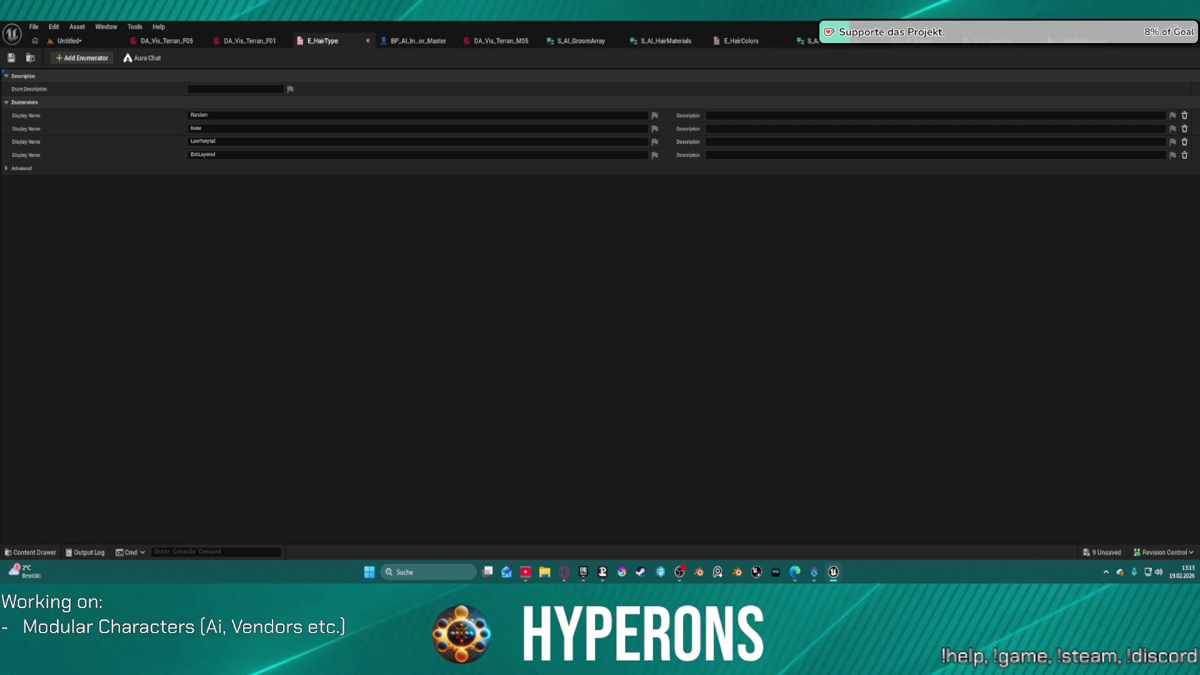
Step: Correct the second enumerator's display name to None
click(216, 130)
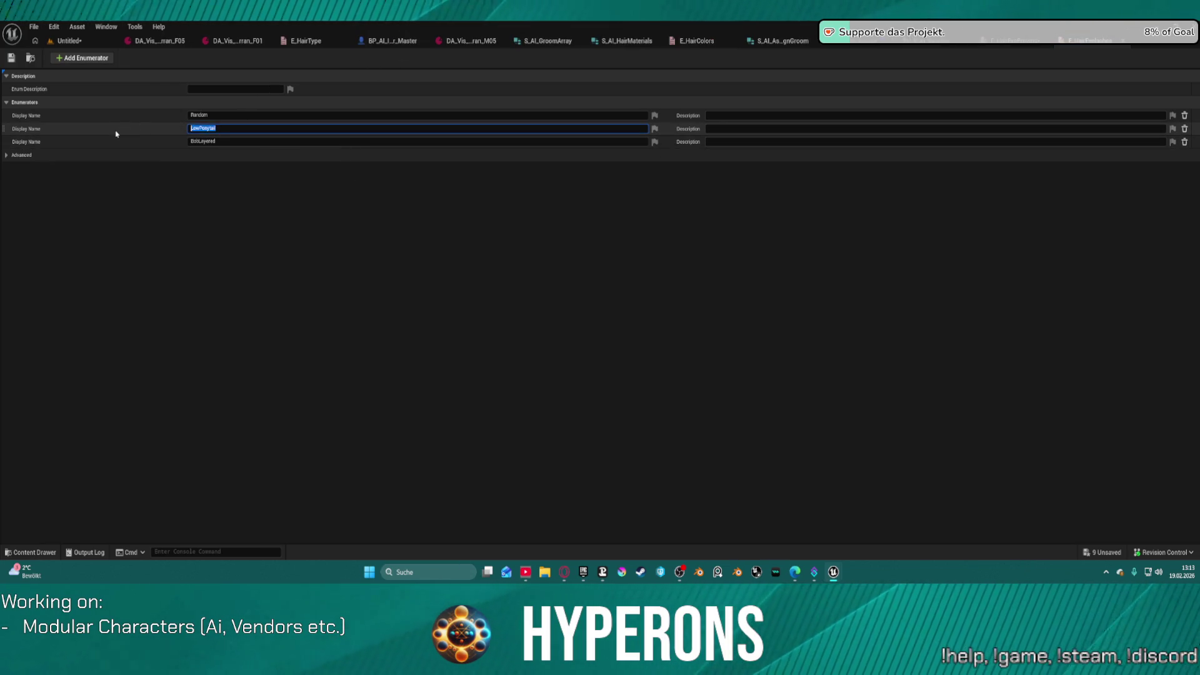
text(NOne)
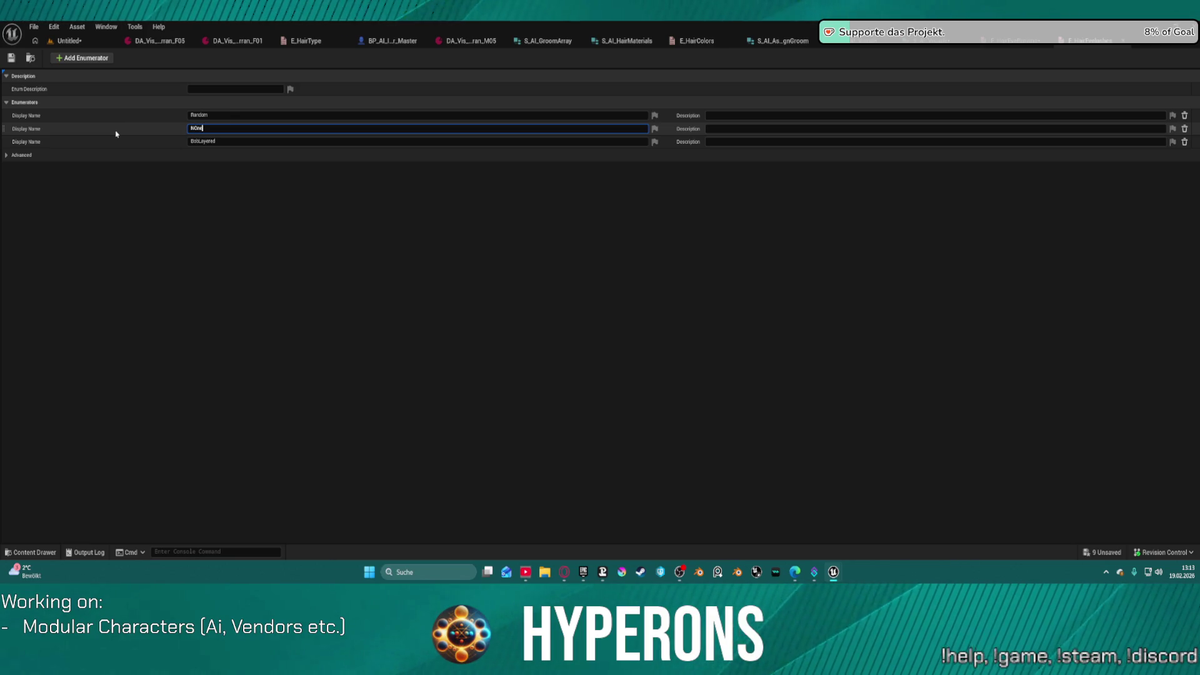
key(Return)
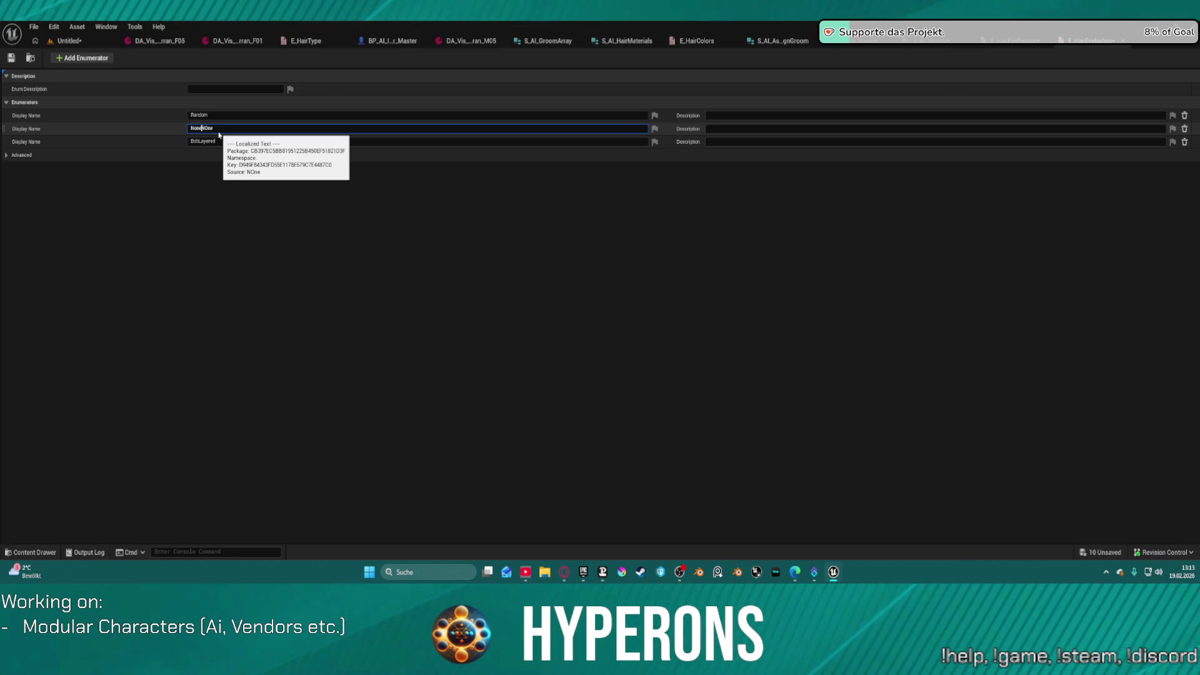
key(Return)
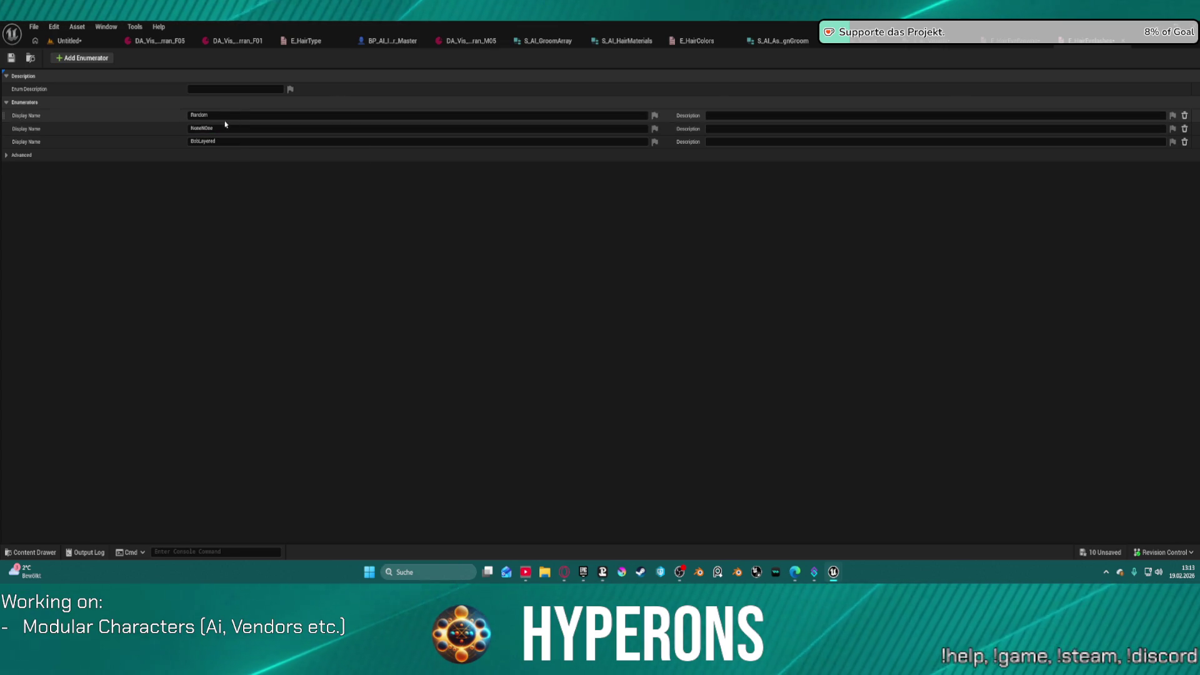
click(225, 125)
text(None)
key(Return)
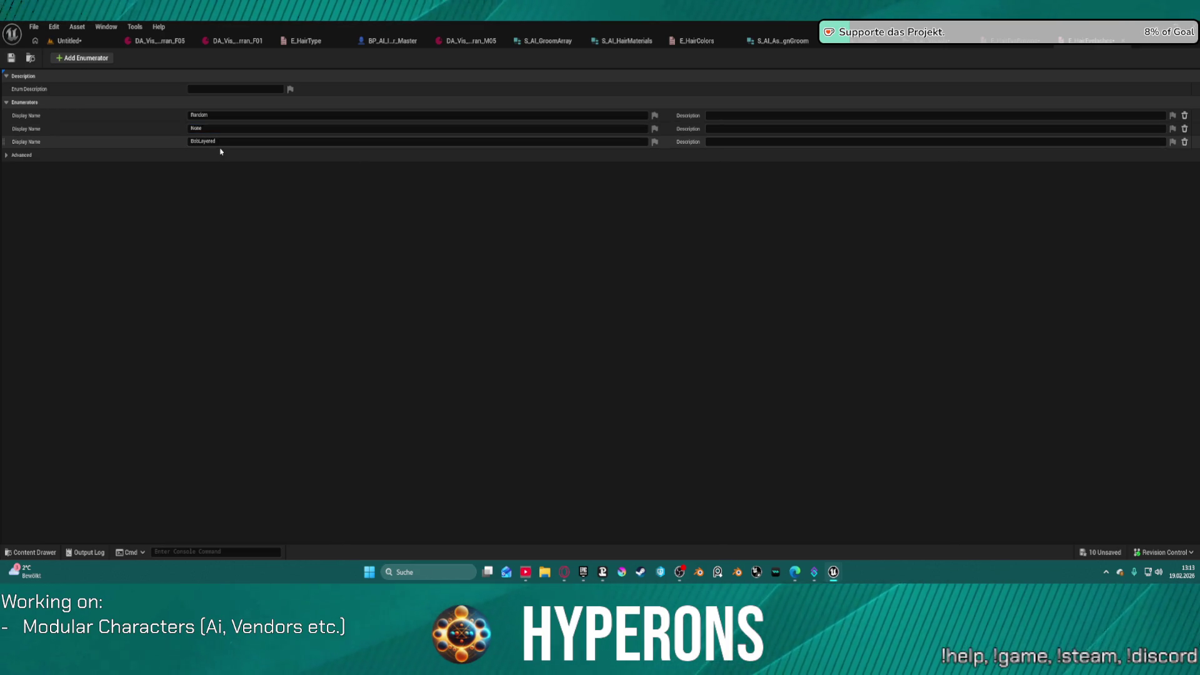
Step: Rename the third enumerator from BobLayered to Type1 and save
click(218, 143)
key(ctrl+s)
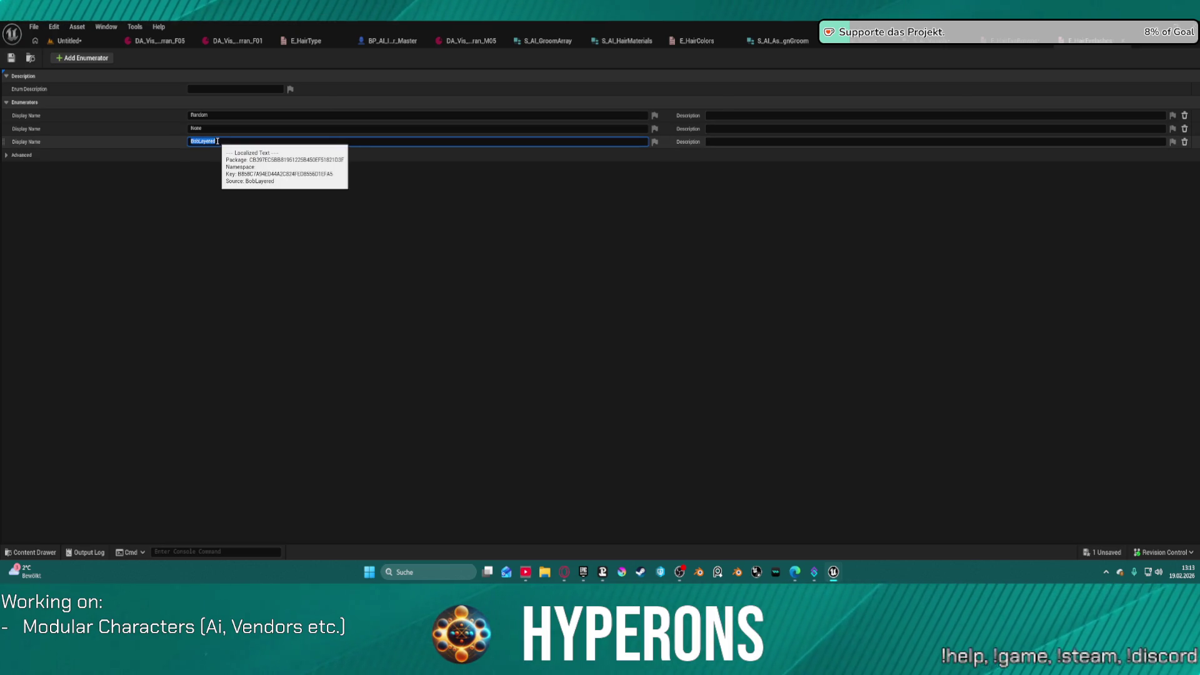
text(t)
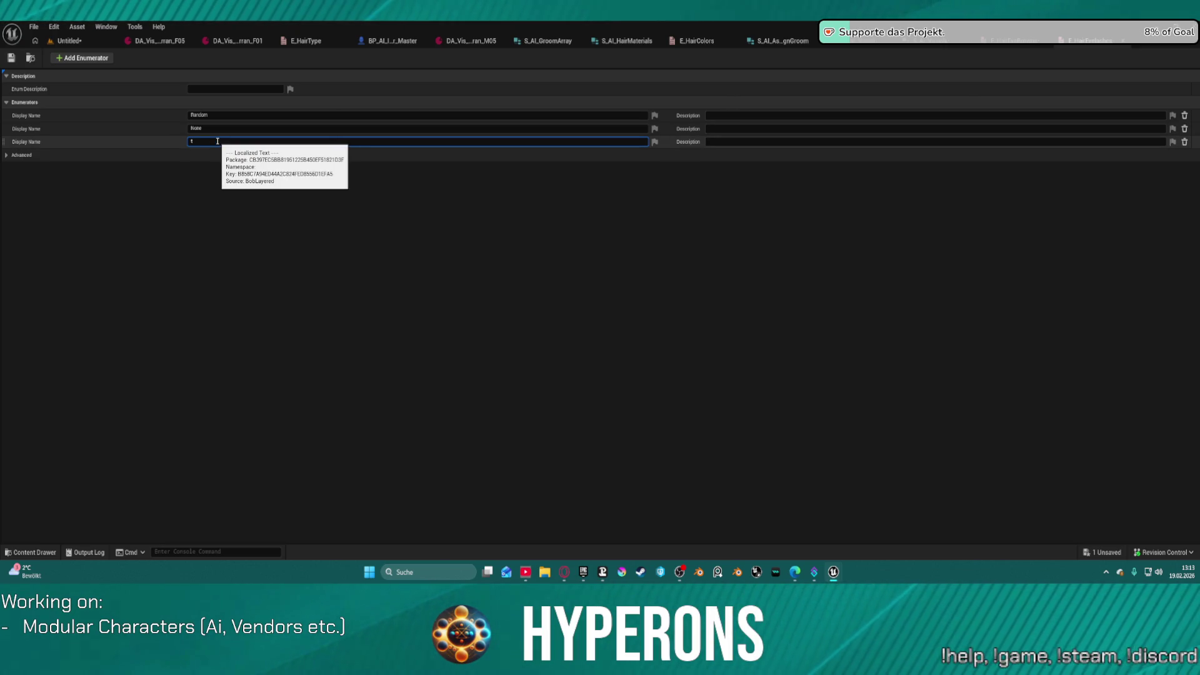
key(BackSpace)
key(BackSpace)
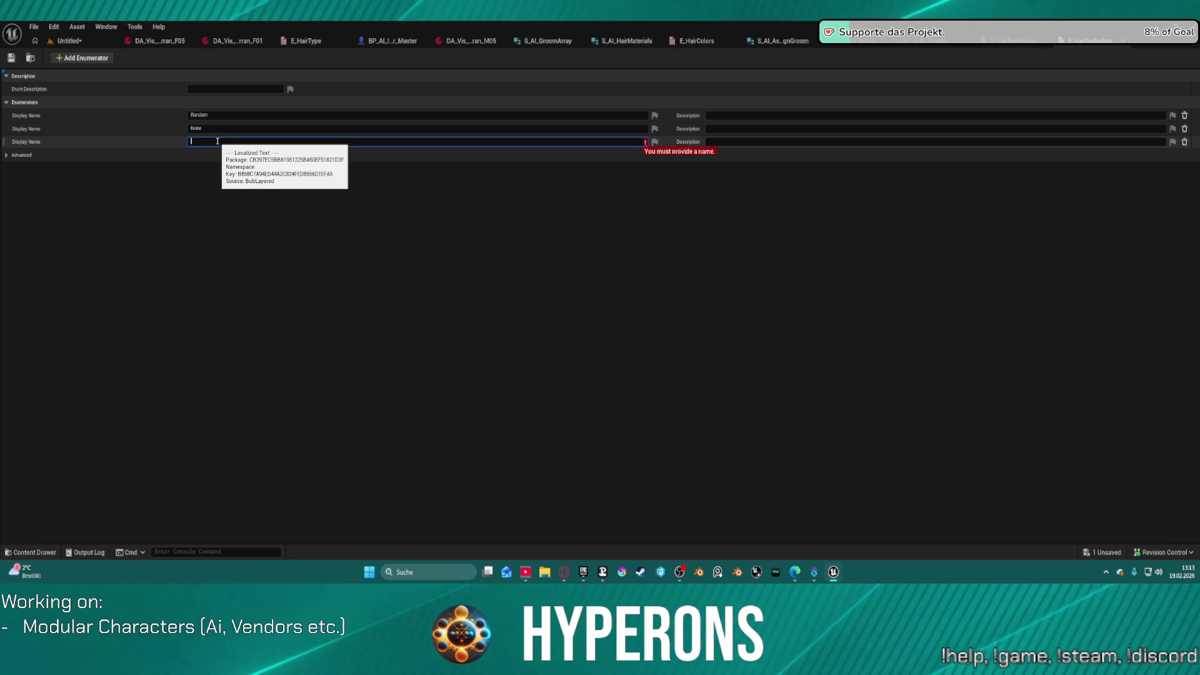
text(Type)
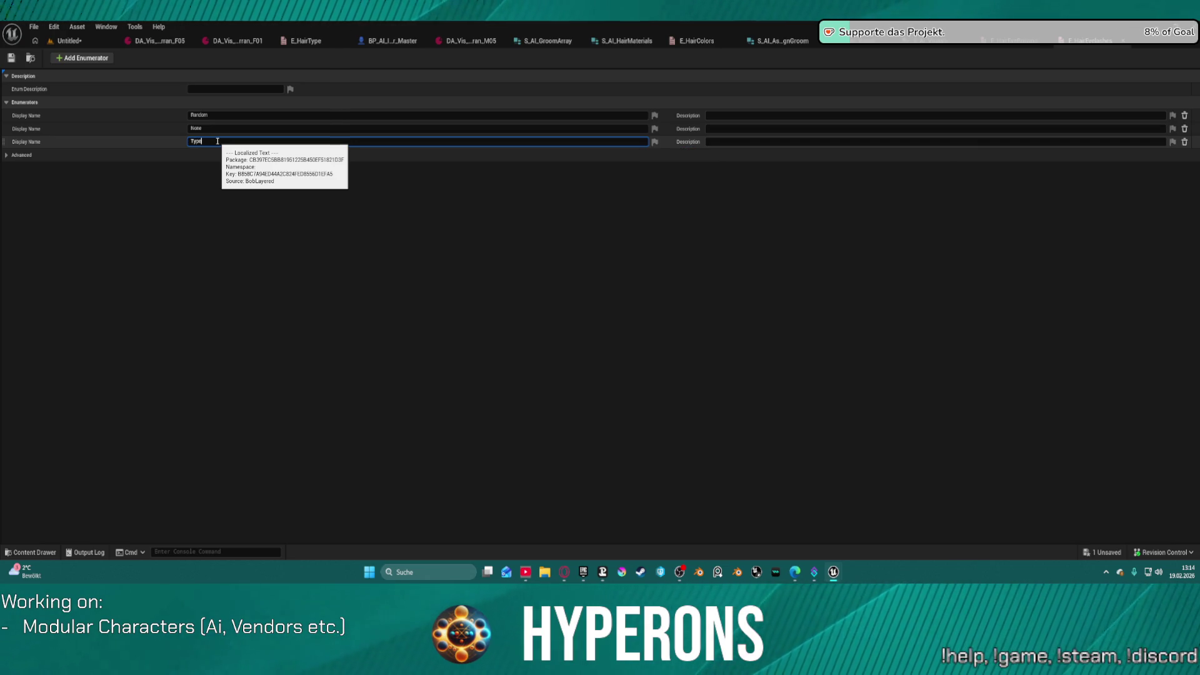
text(1)
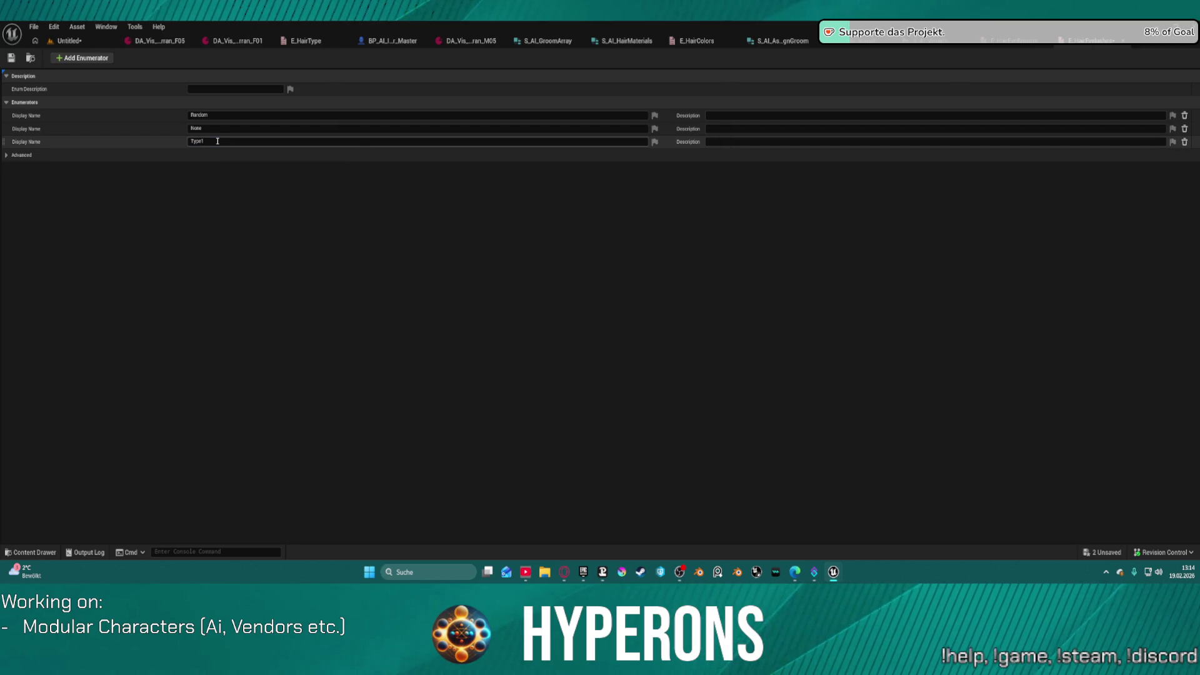
key(Return)
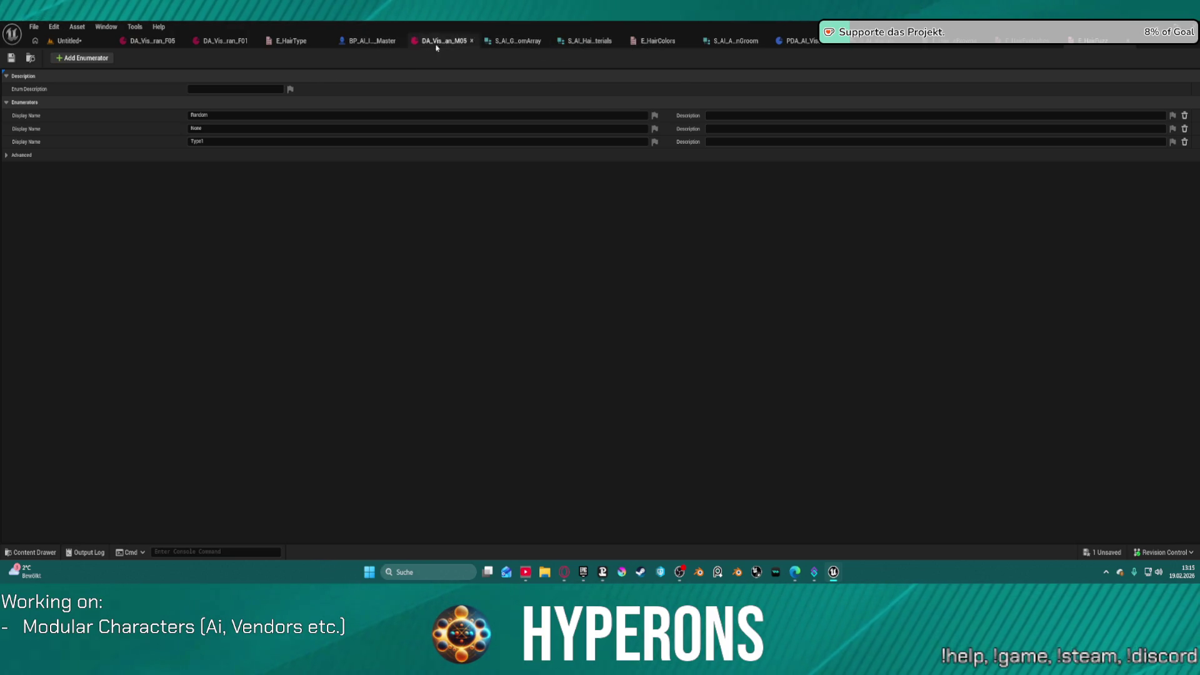
Step: Look through S_AI_Visuals, S_AI_GroomArray and PDA_AI_Visual, then open S_AI_AssignGroom
click(878, 45)
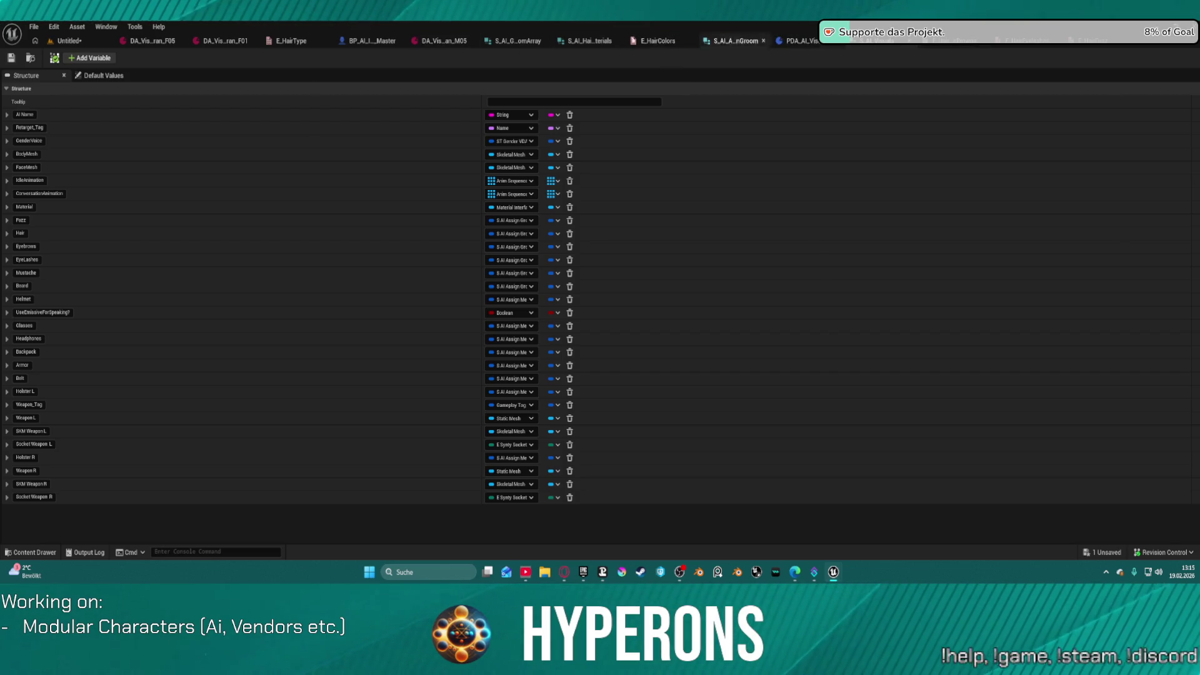
click(587, 40)
click(514, 40)
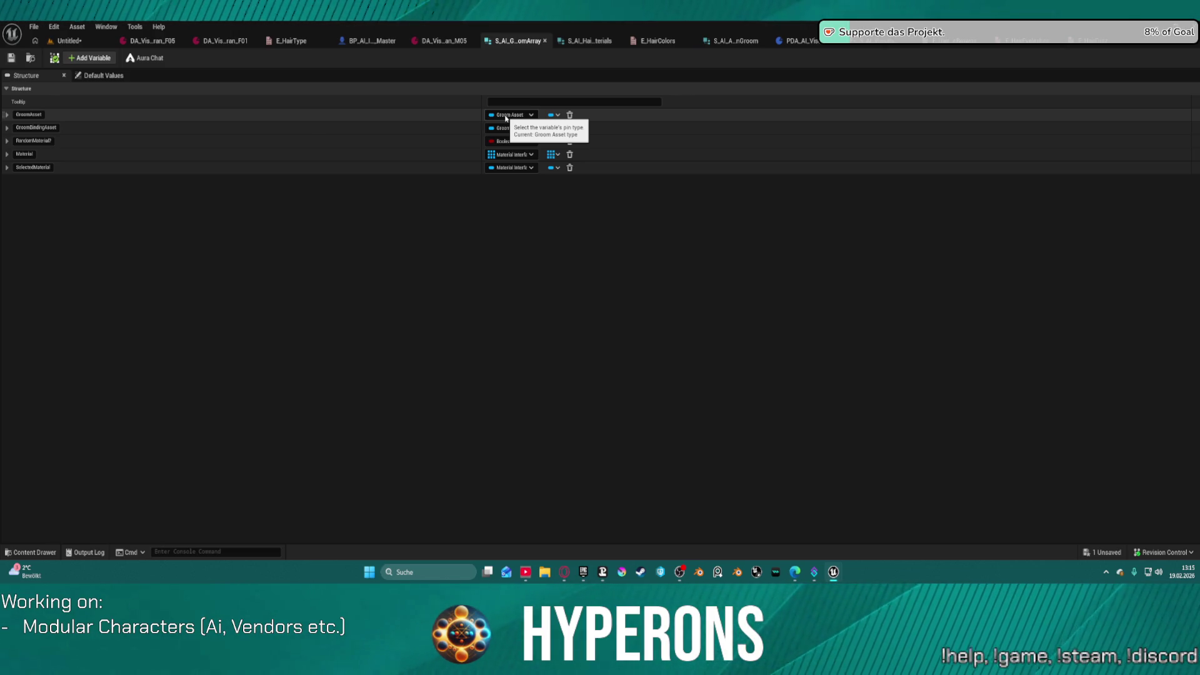
click(812, 41)
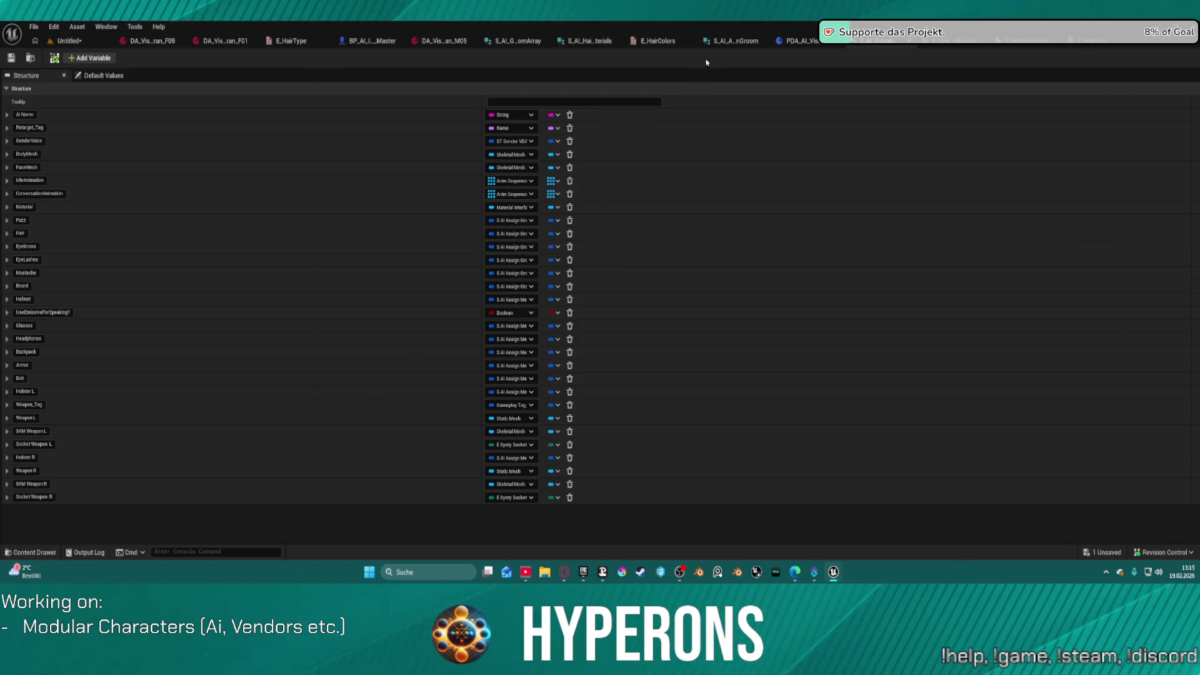
click(731, 41)
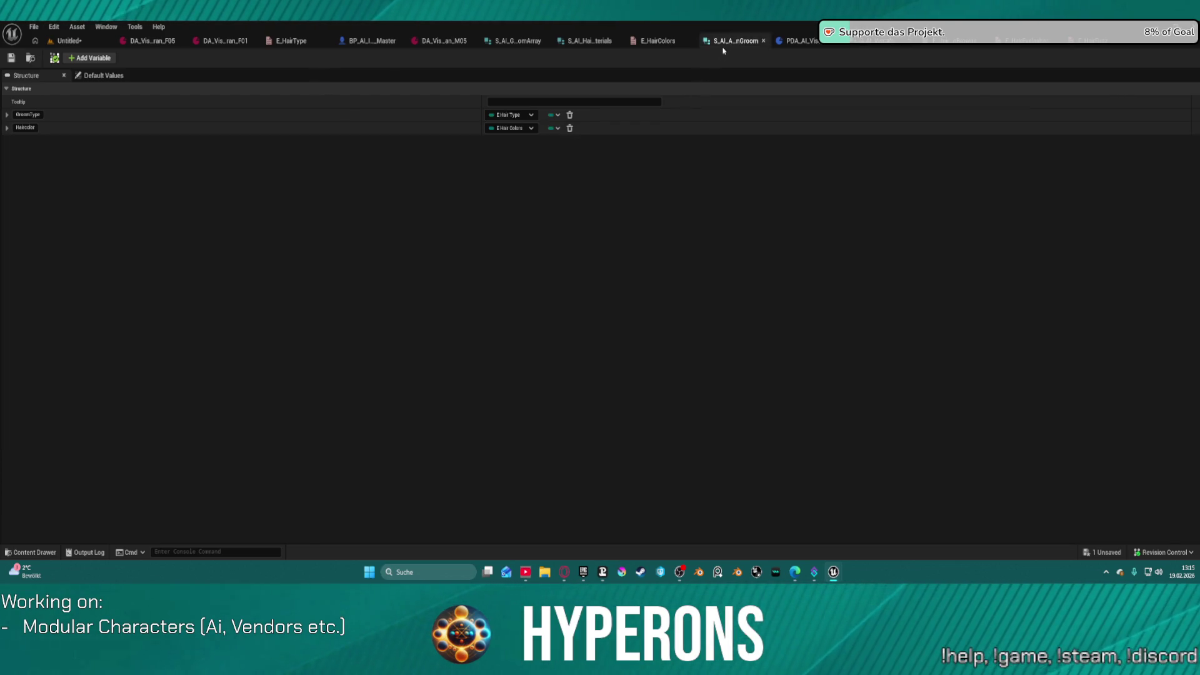
Step: Rename the GroomType member of the groom structure to Hair
click(28, 114)
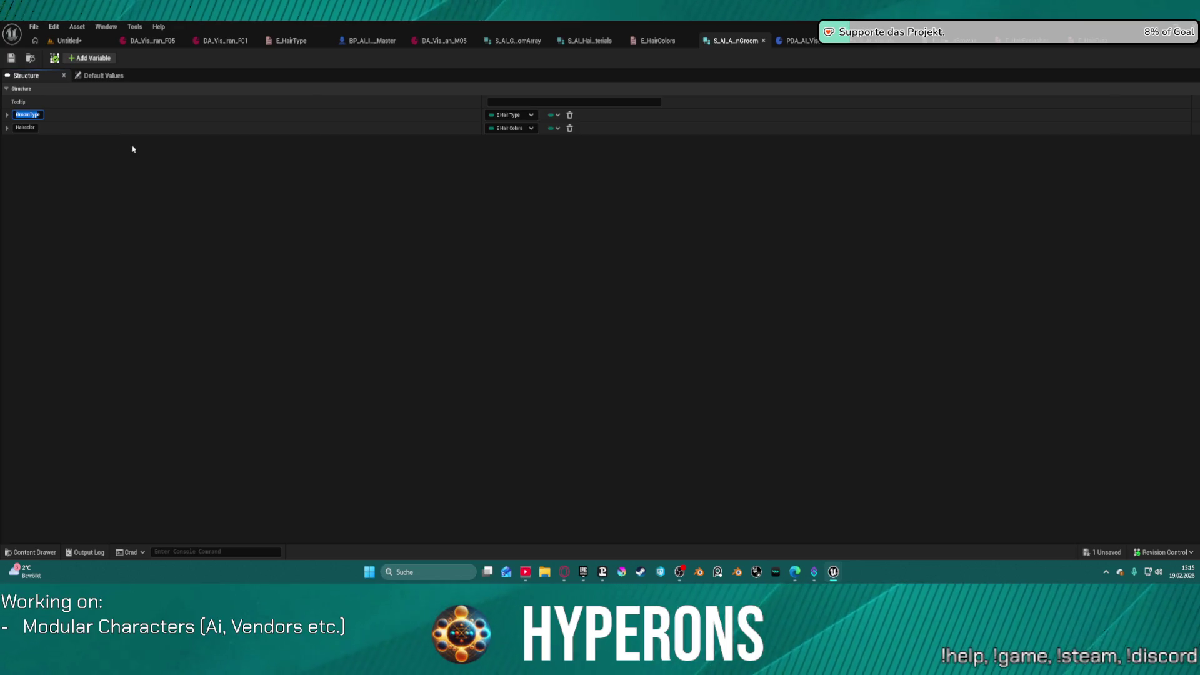
key(BackSpace)
text(HairTyp)
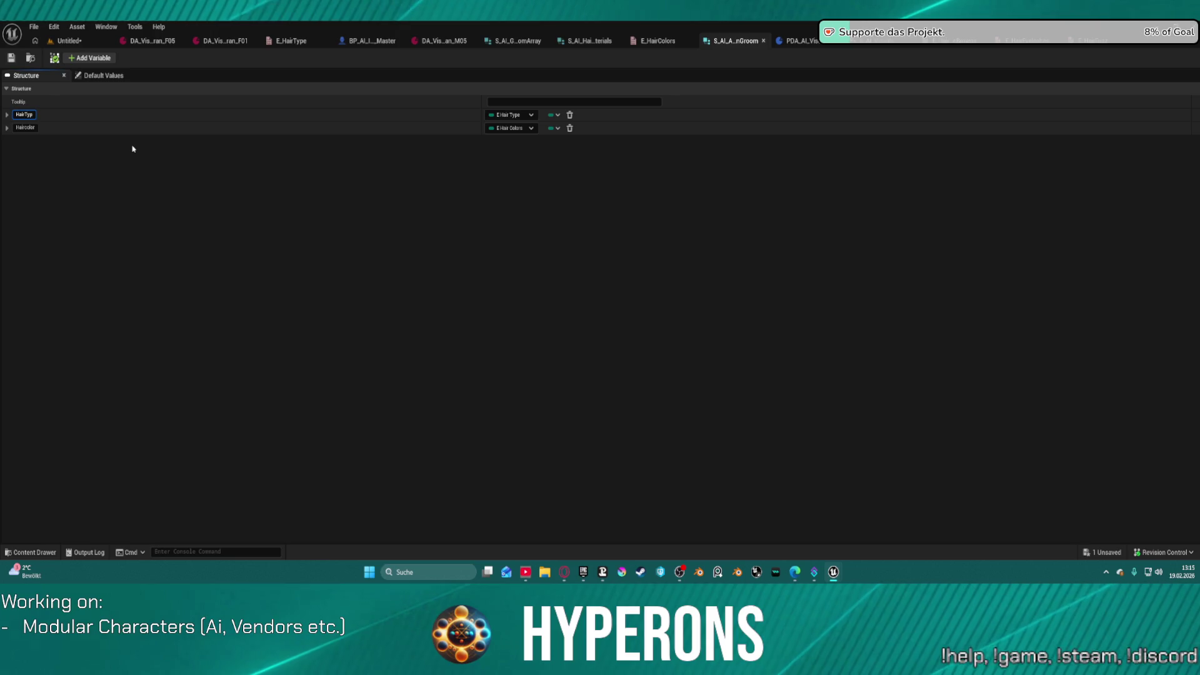
text(e)
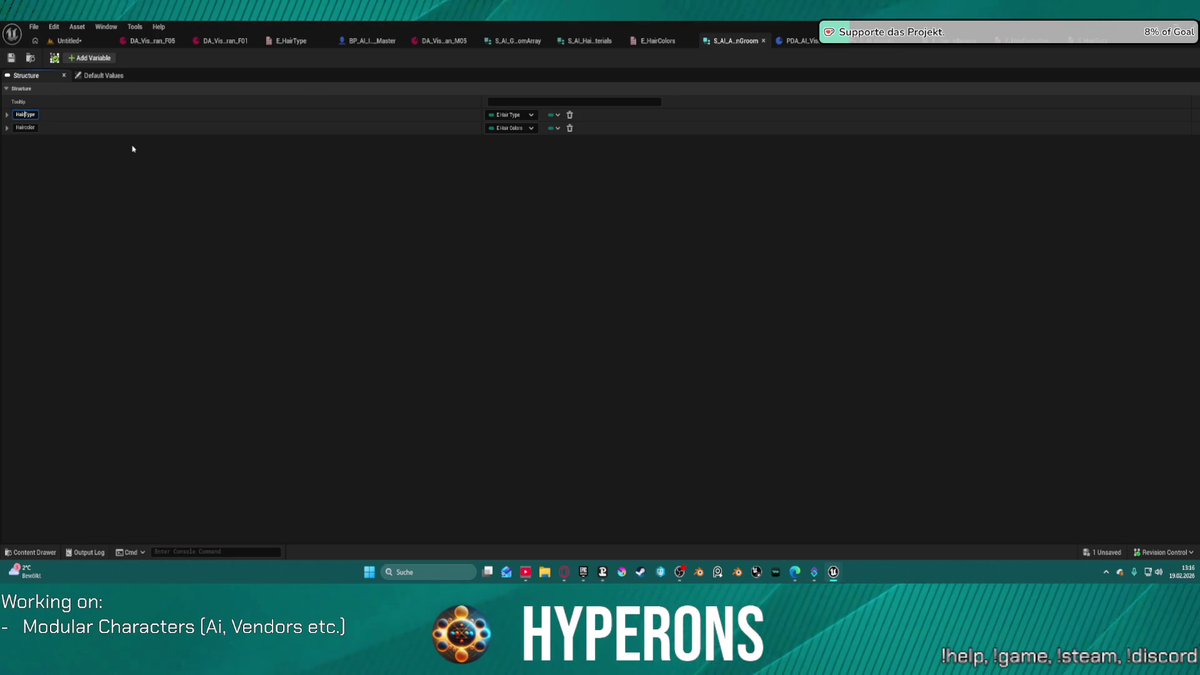
key(Left)
key(Left)
key(Left)
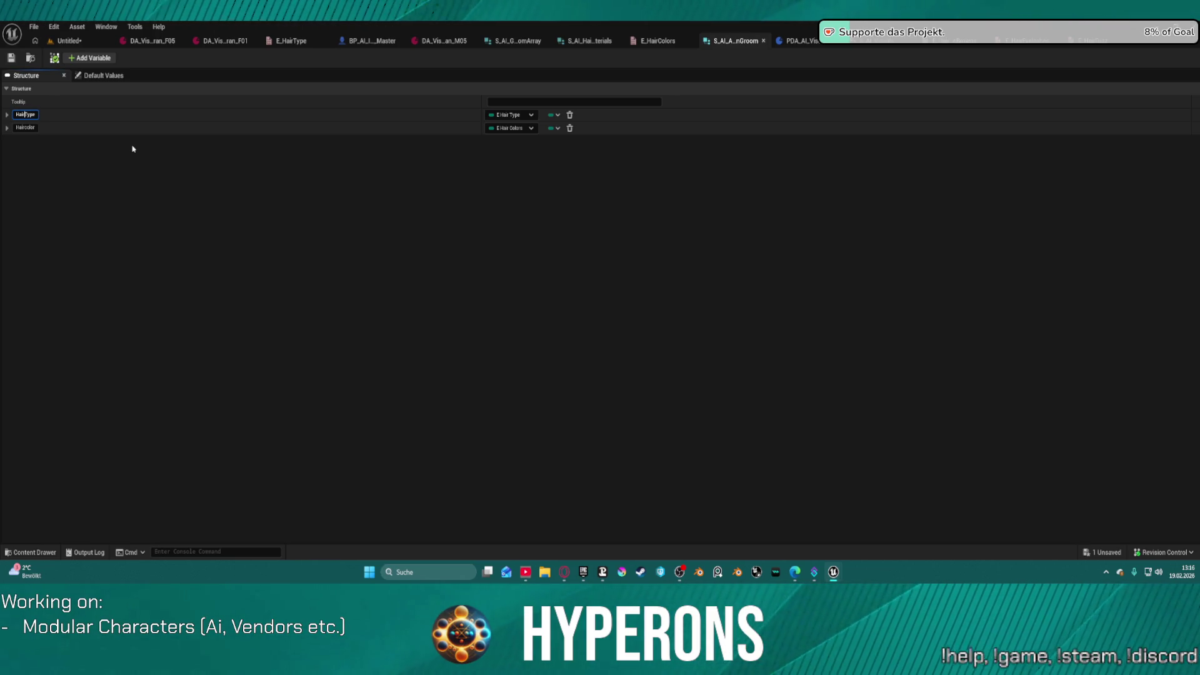
key(Return)
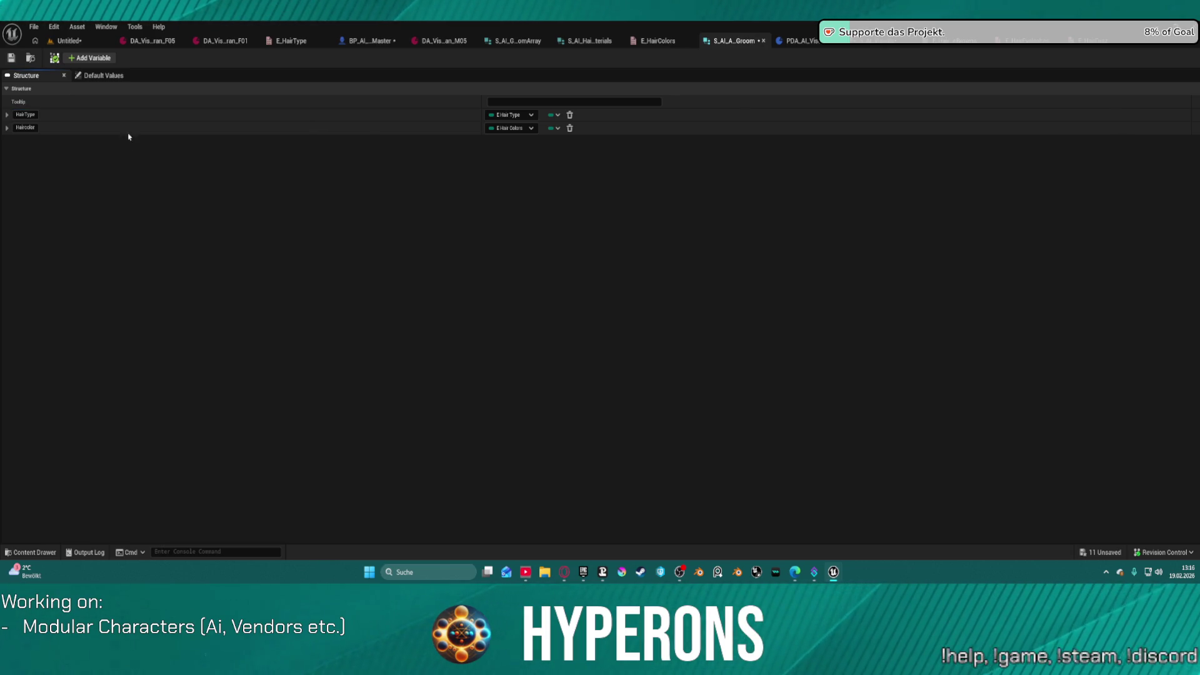
Step: Add Boolean members named Eyebrows, Eyelashes and Fuzz
click(107, 59)
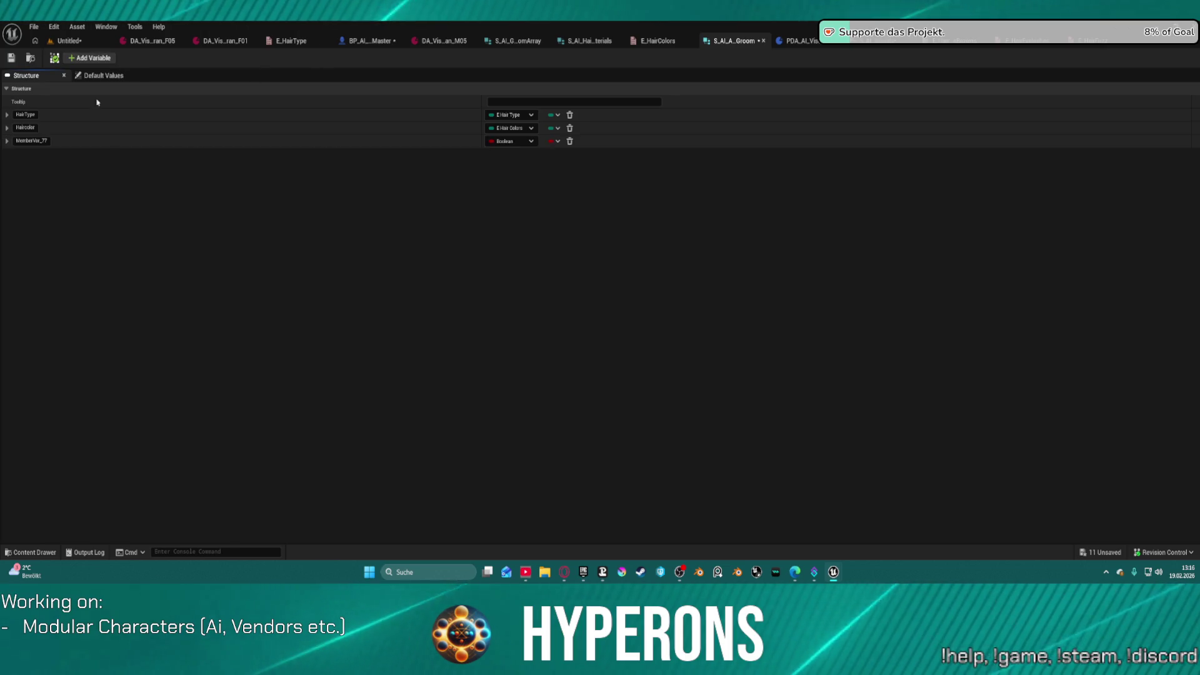
double_click(47, 140)
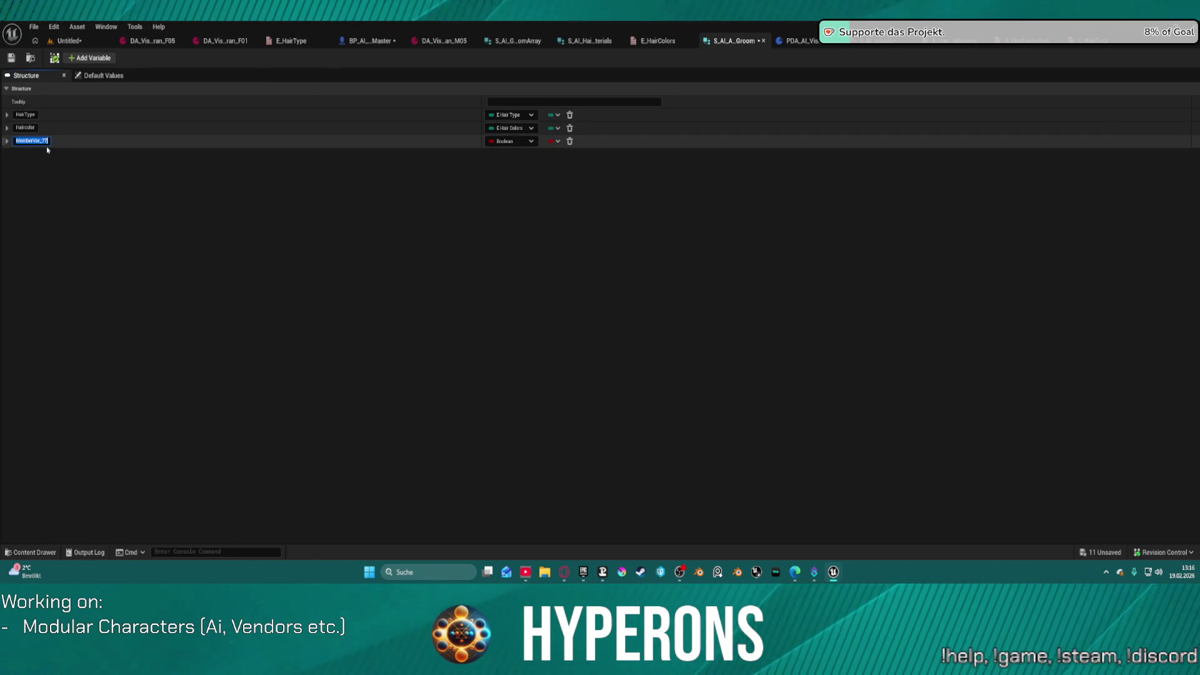
text(Eyebrows)
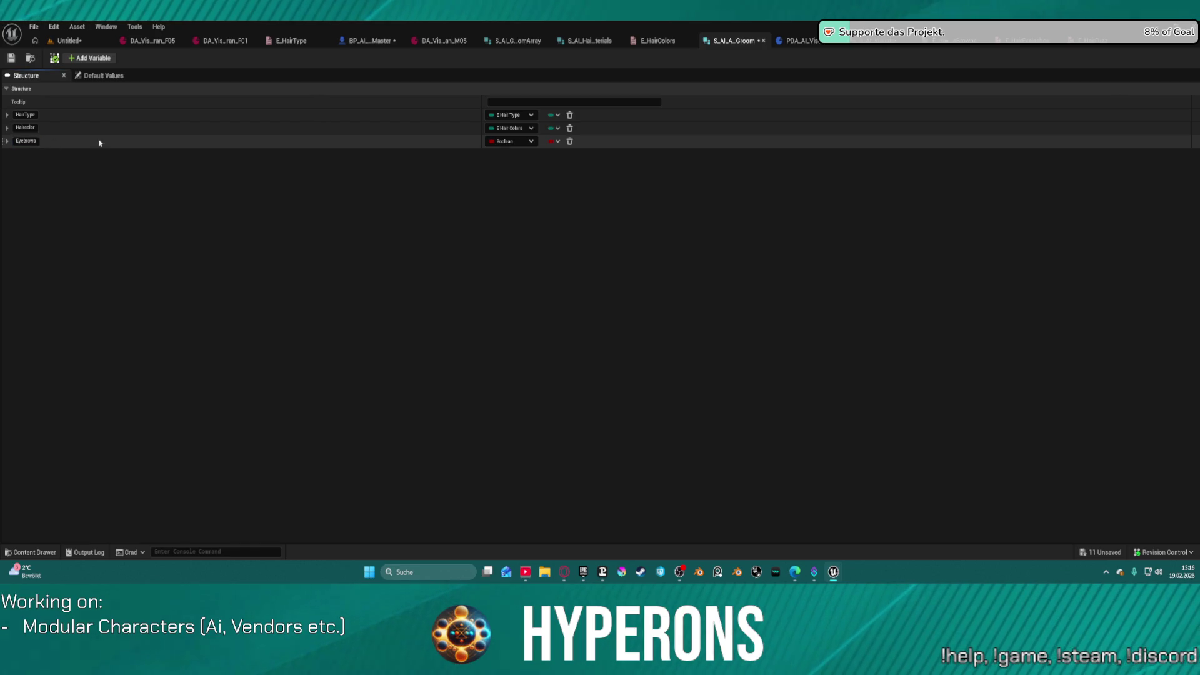
click(72, 60)
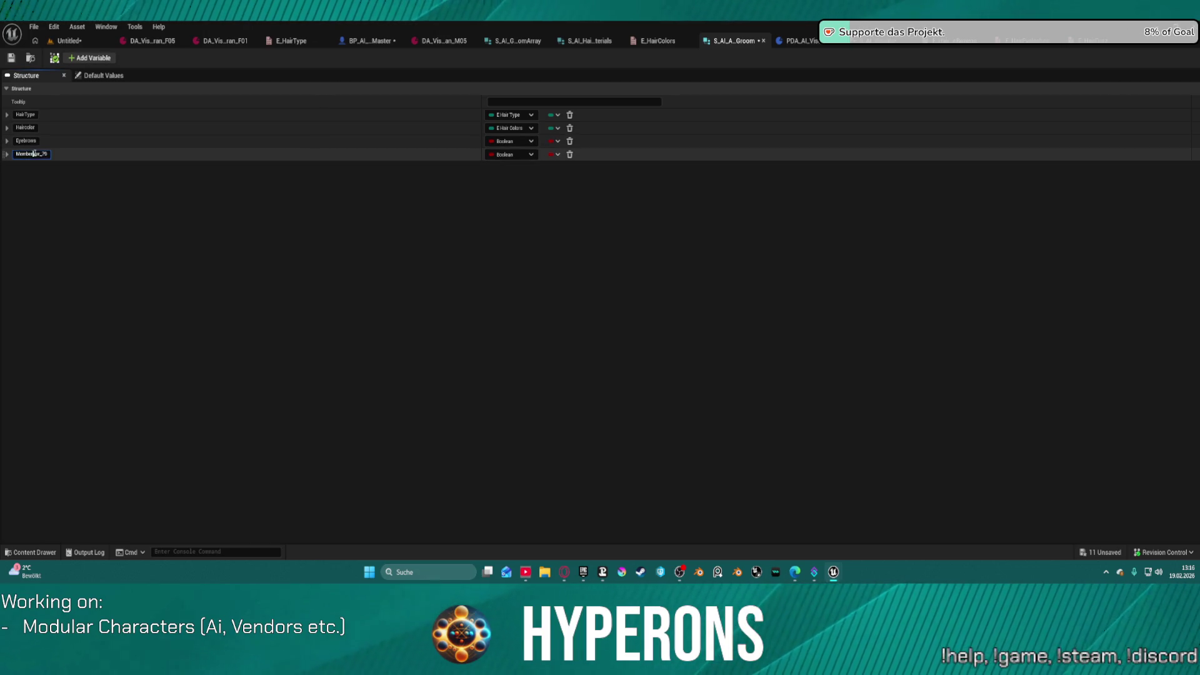
text(Eyelashes)
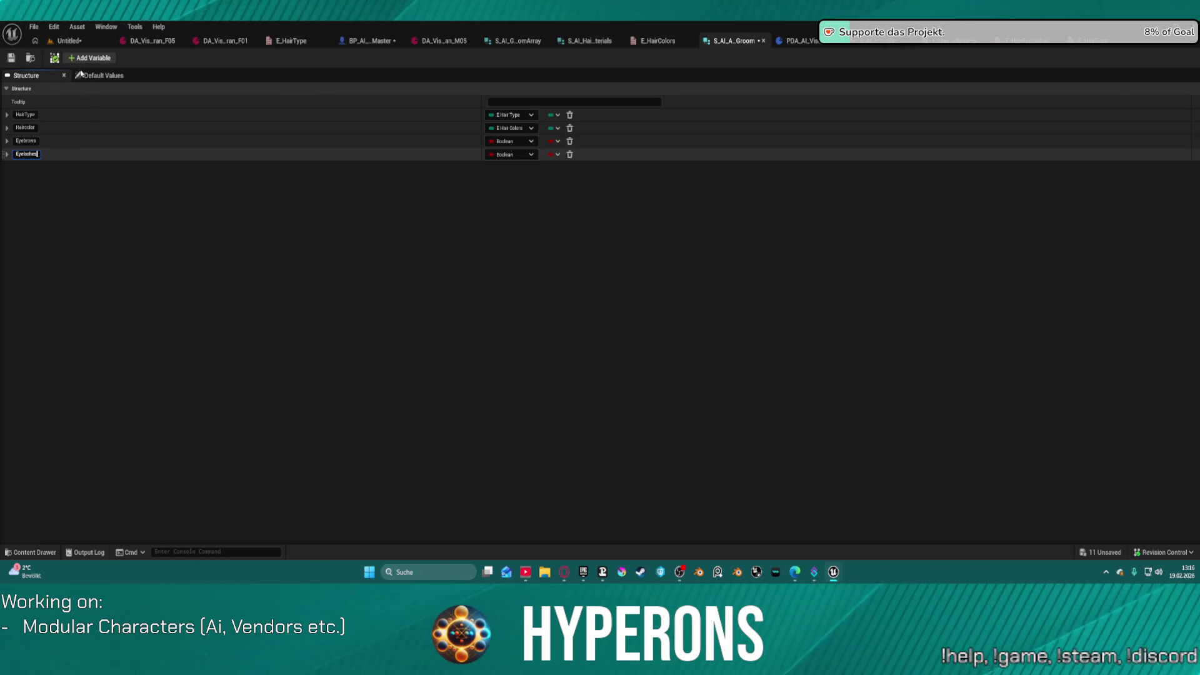
key(Return)
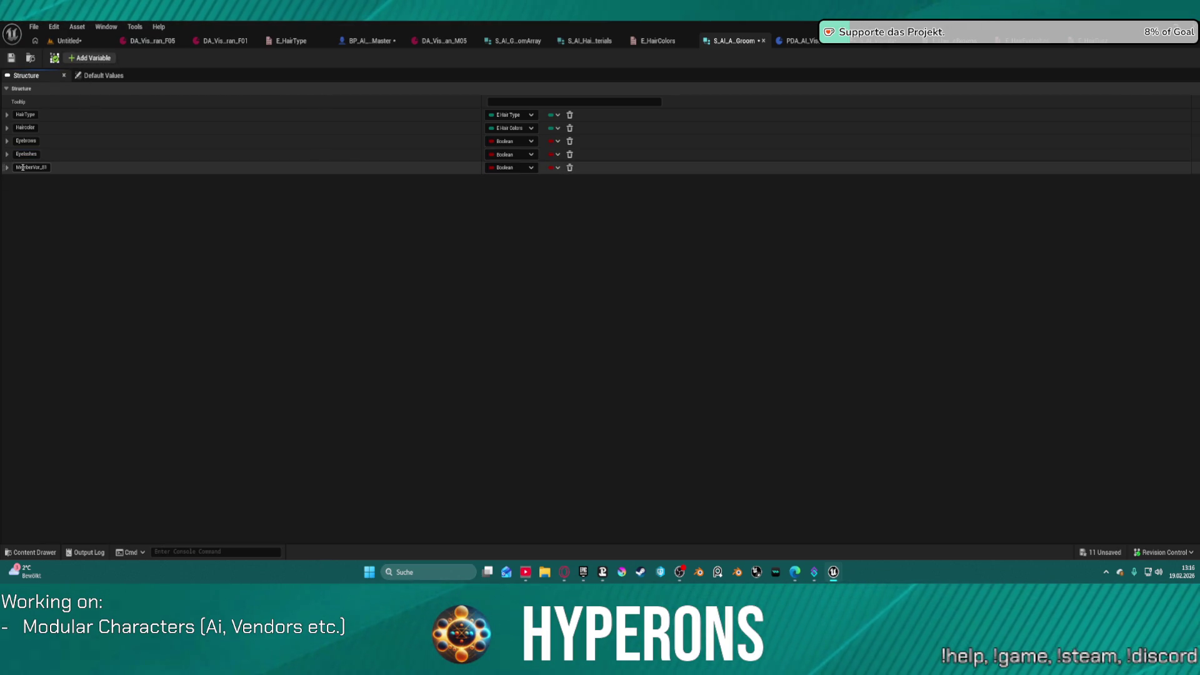
click(25, 169)
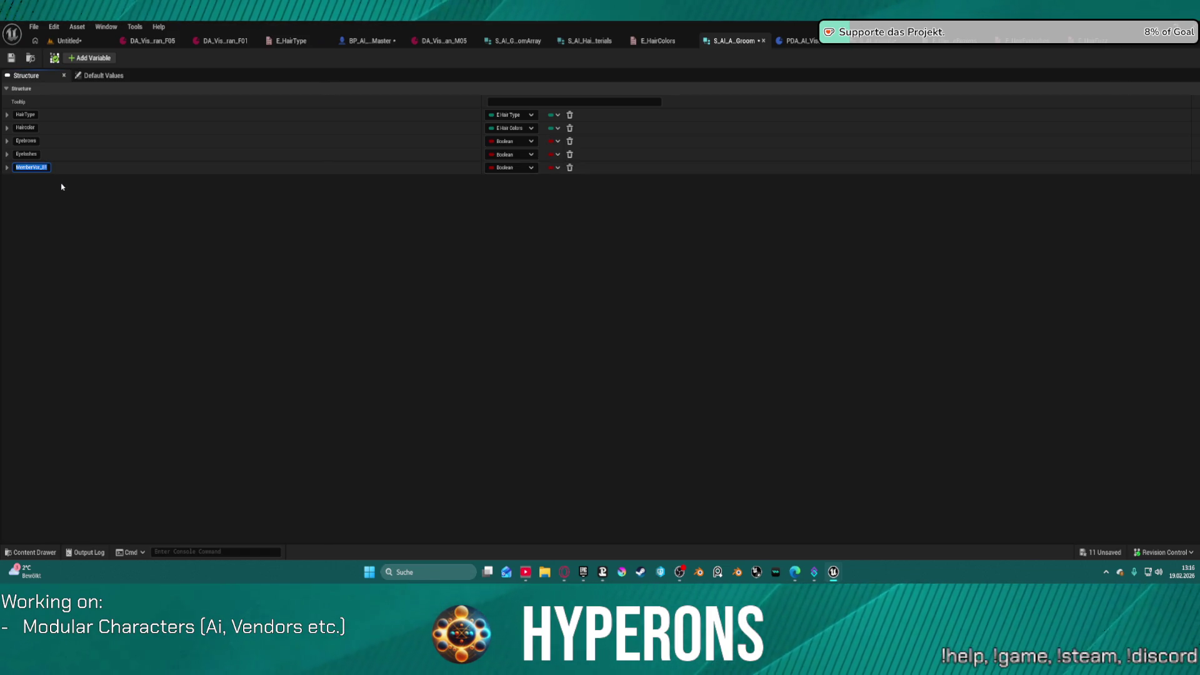
text(Fuzz)
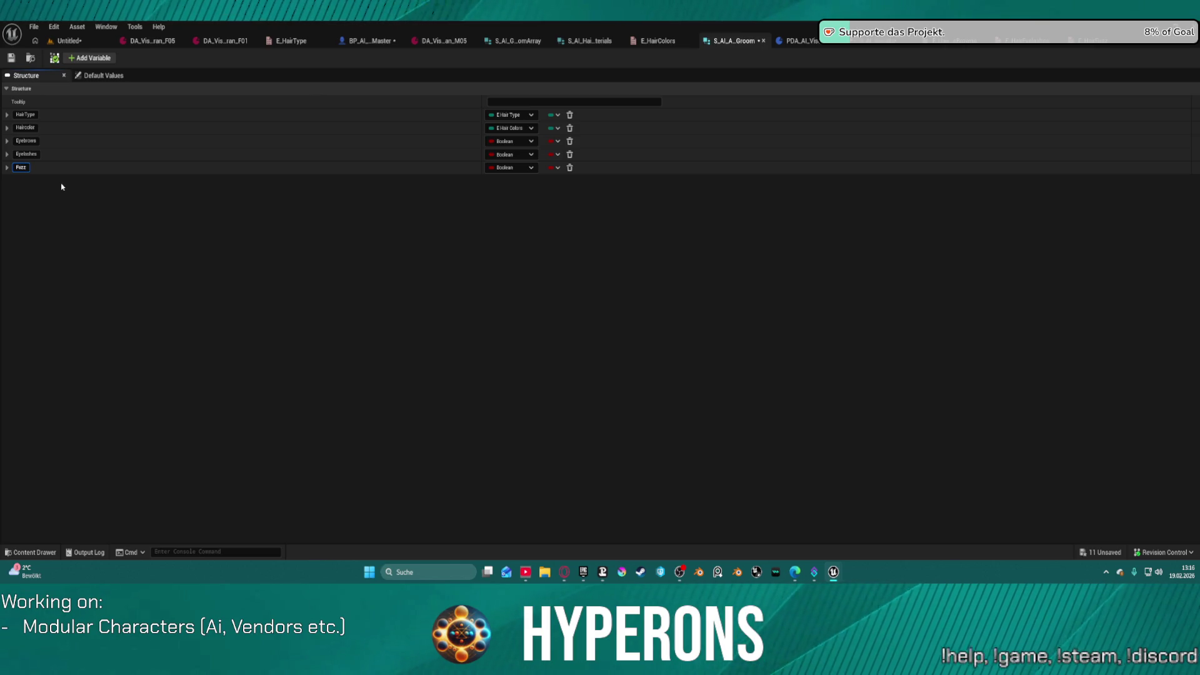
key(Return)
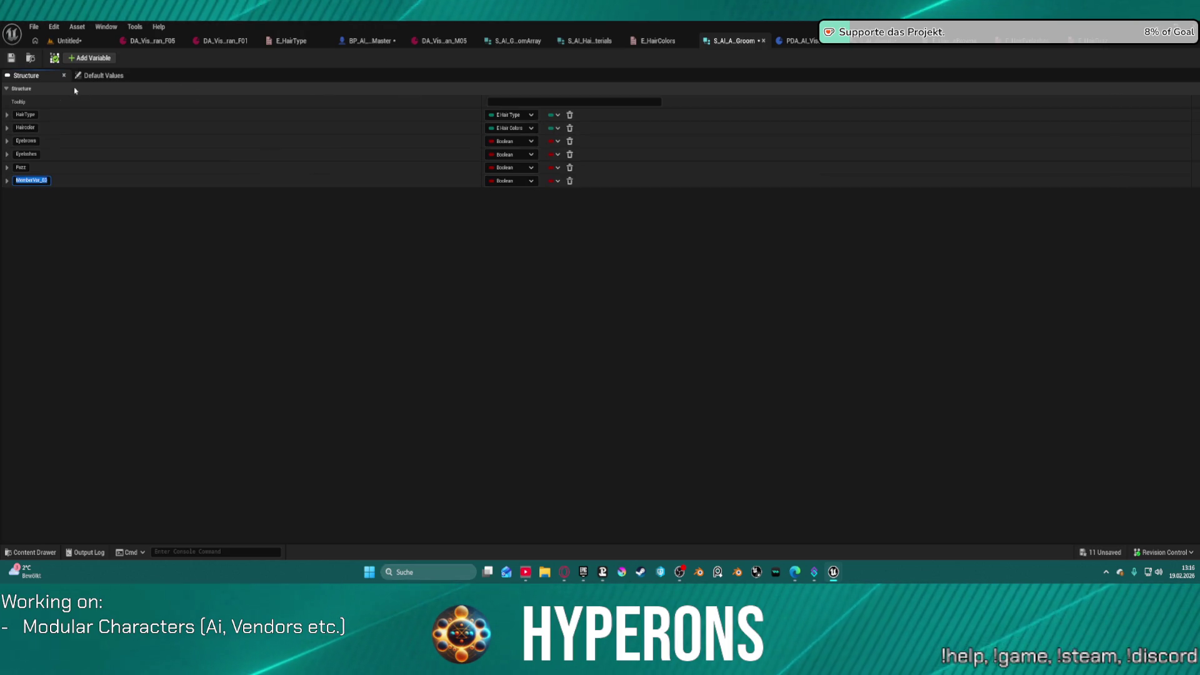
Step: Add two more Boolean members named Beard and Mustache
click(27, 115)
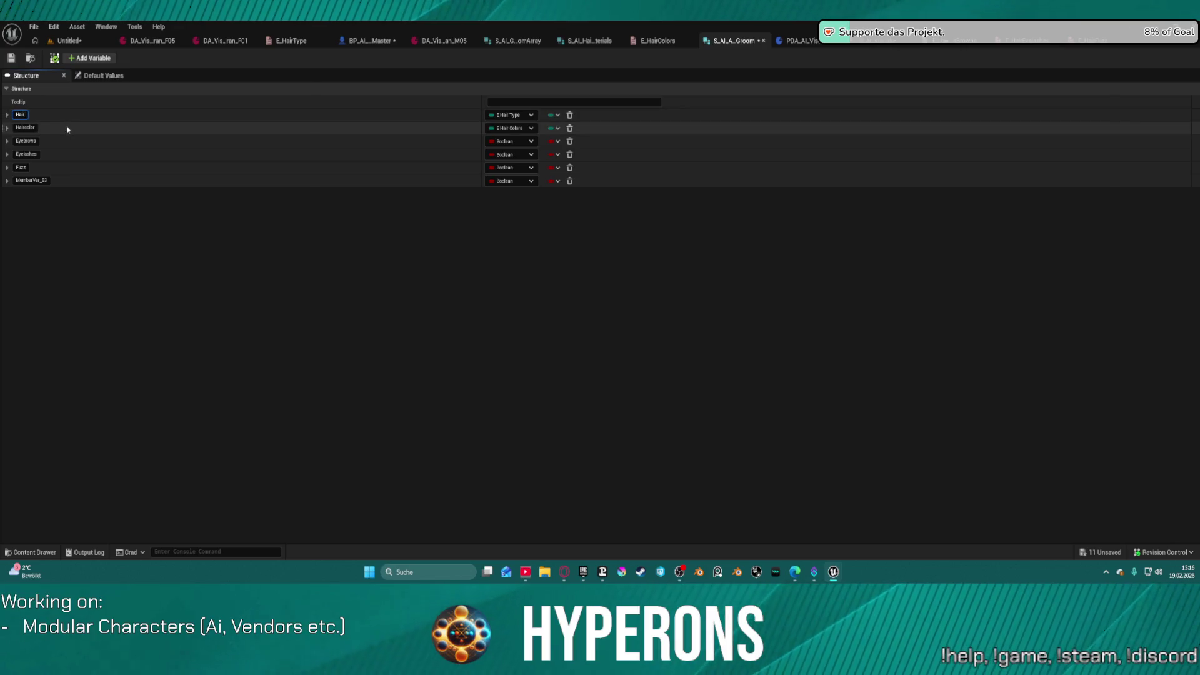
click(38, 181)
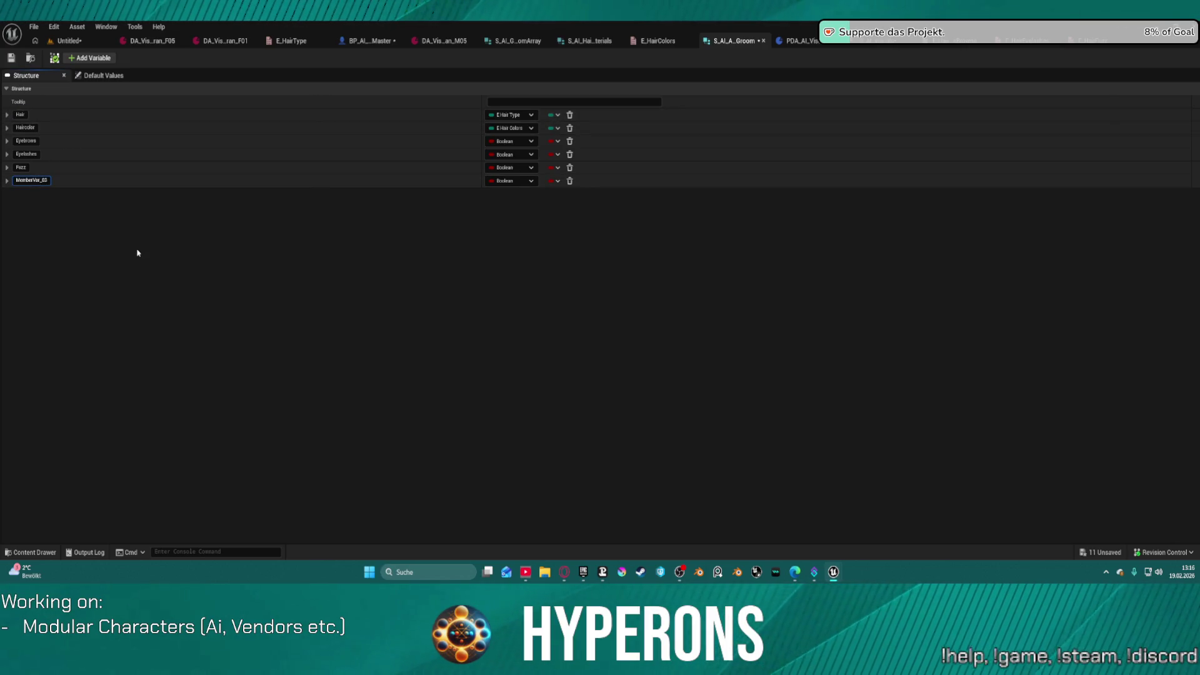
key(ctrl+a)
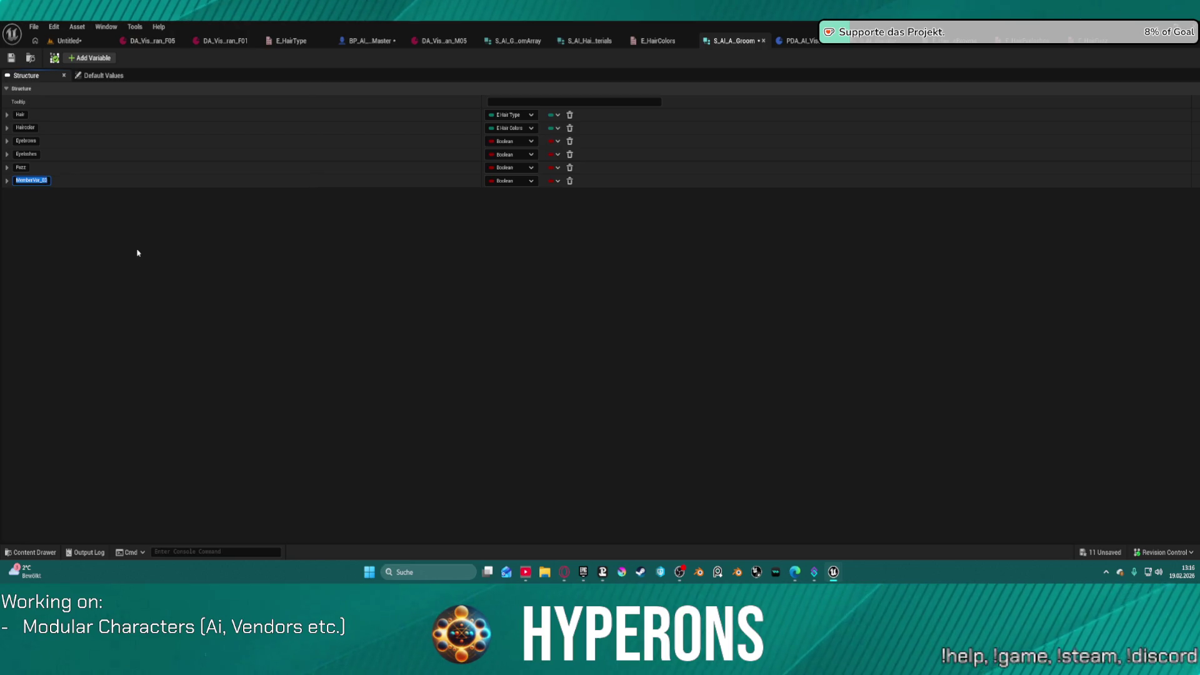
text(Beard)
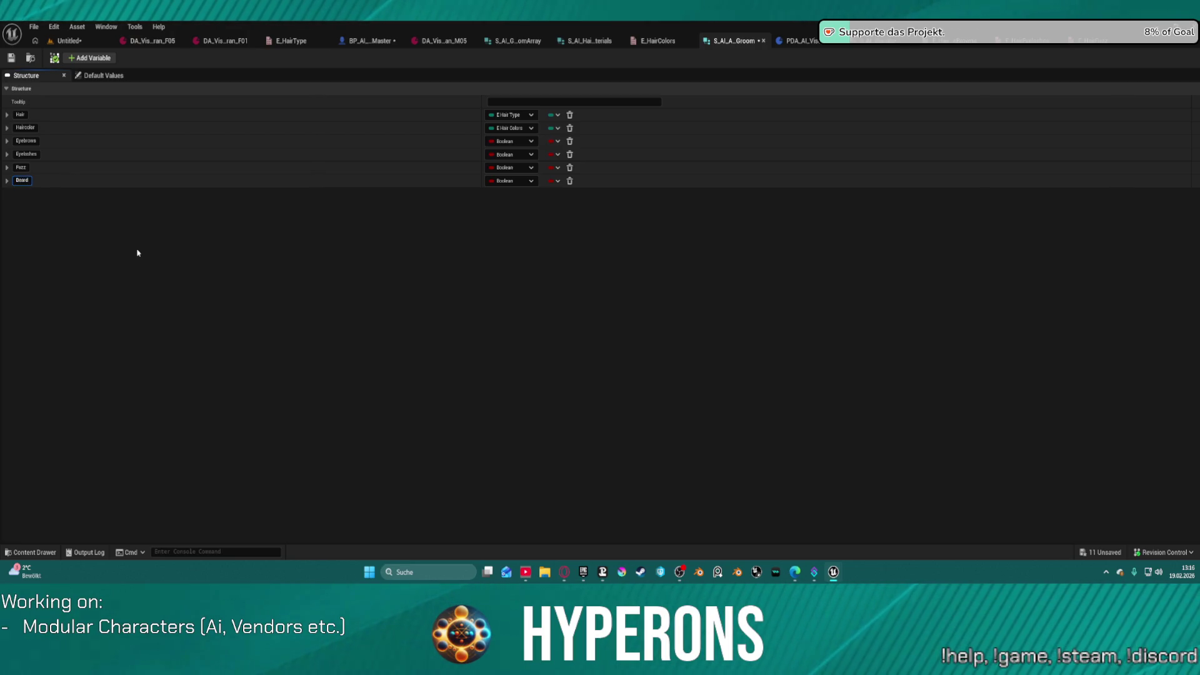
key(Return)
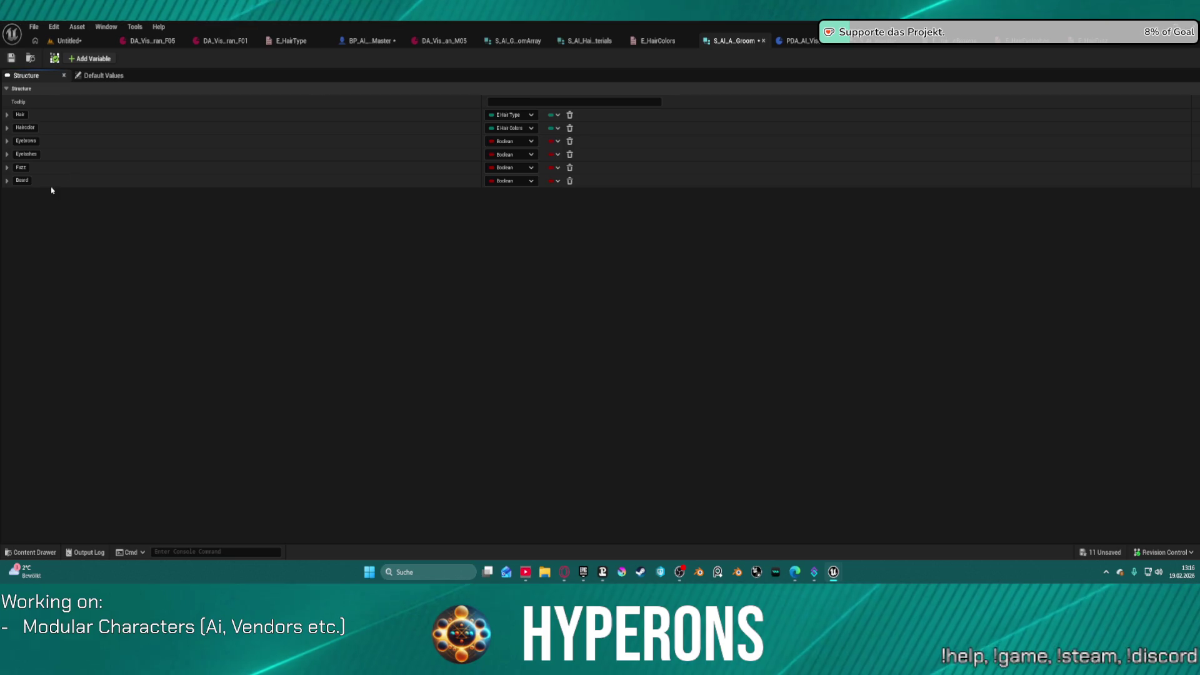
click(89, 58)
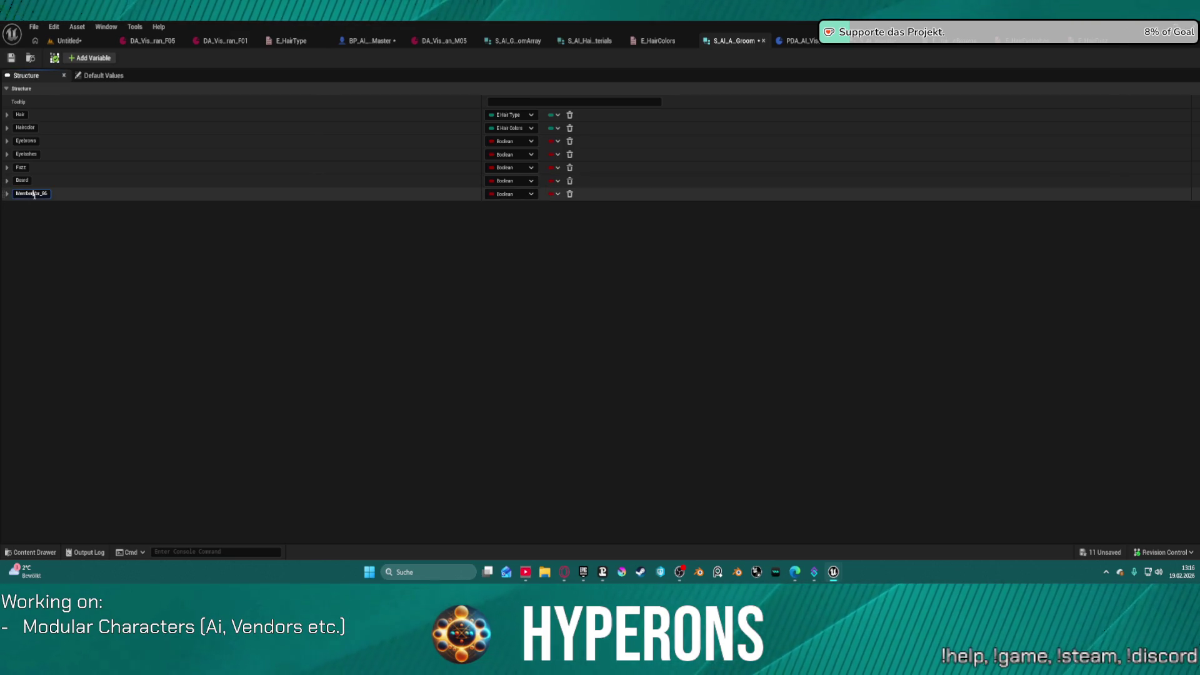
text(Mustache)
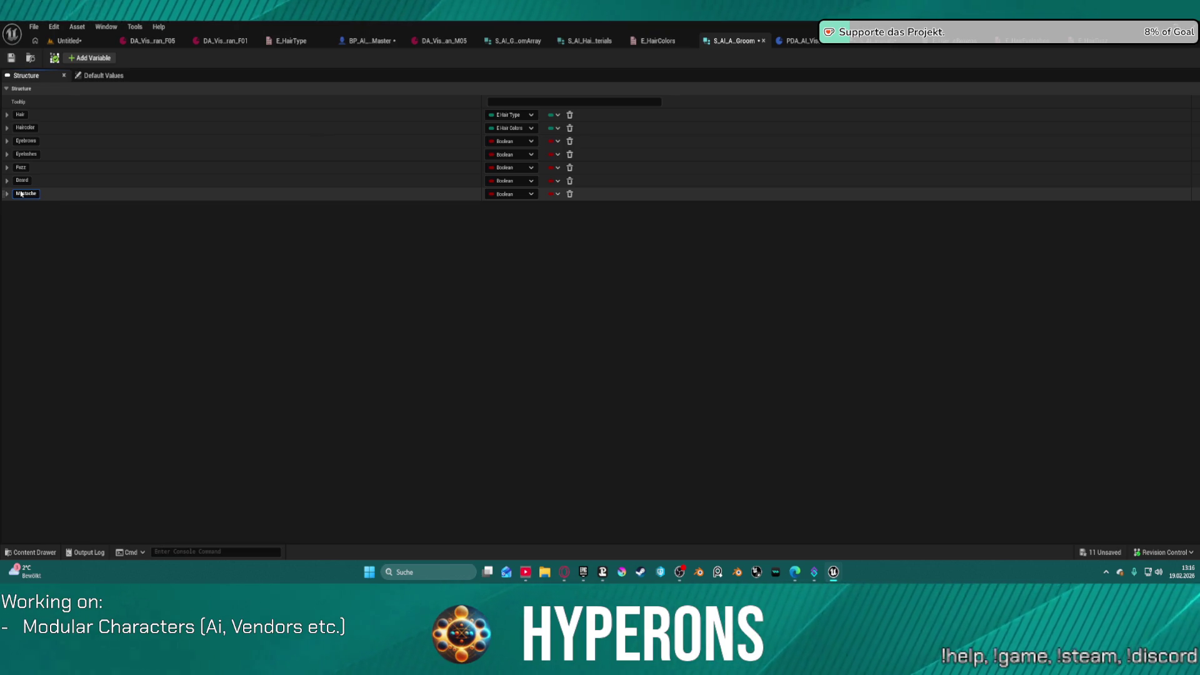
key(Return)
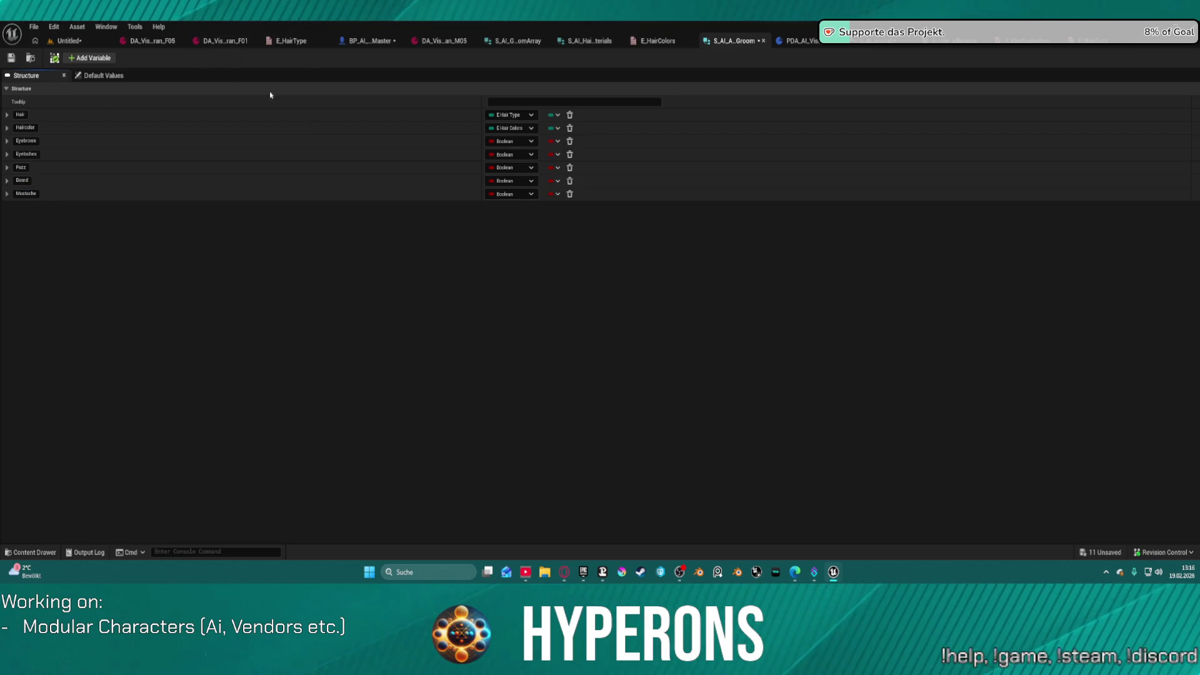
Step: Set Eyebrows, Eyelashes and Fuzz to their matching E_Hair enum types
click(512, 142)
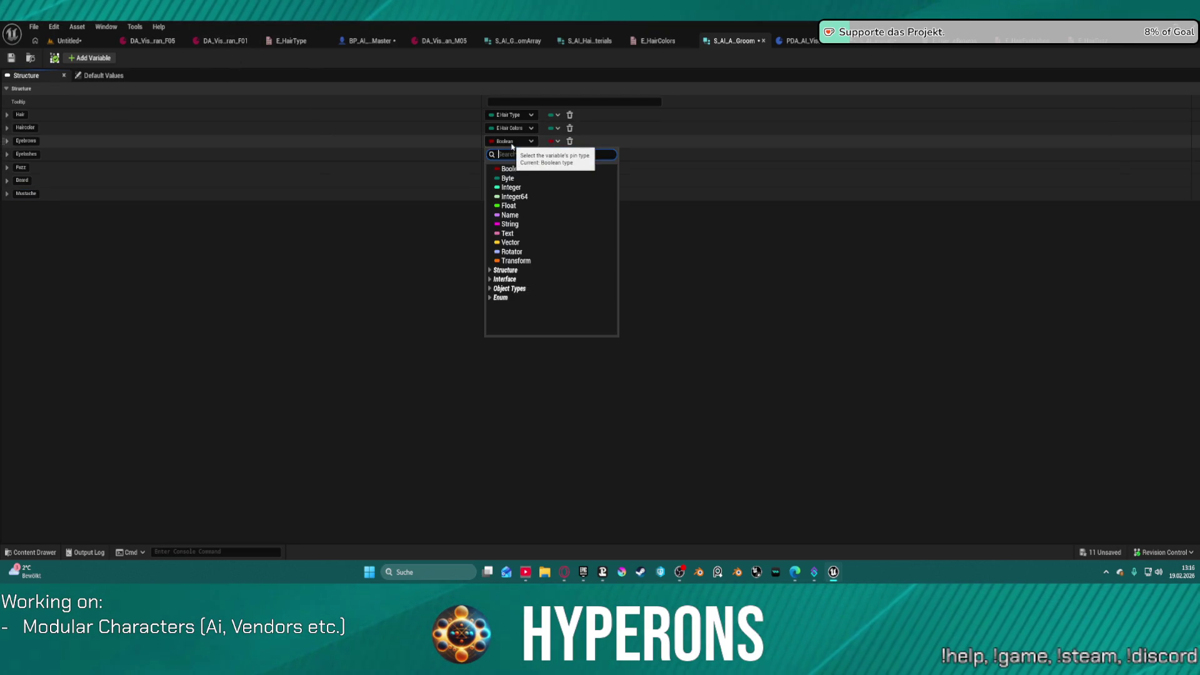
text(eyebhair)
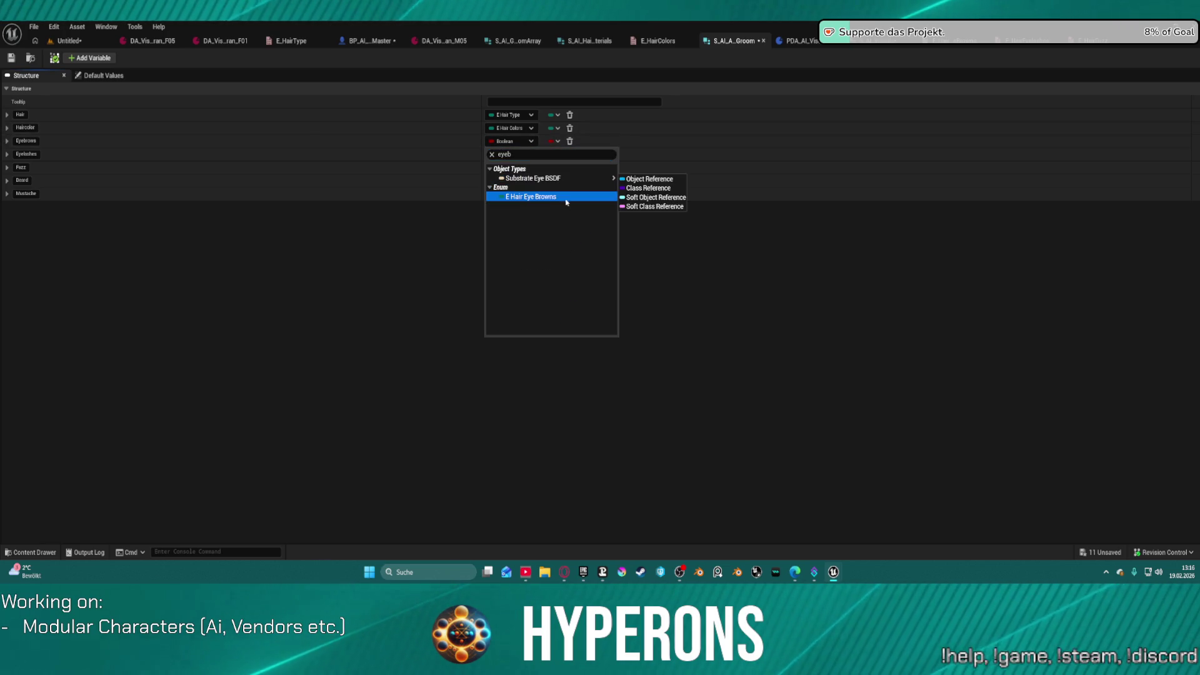
key(Escape)
click(512, 156)
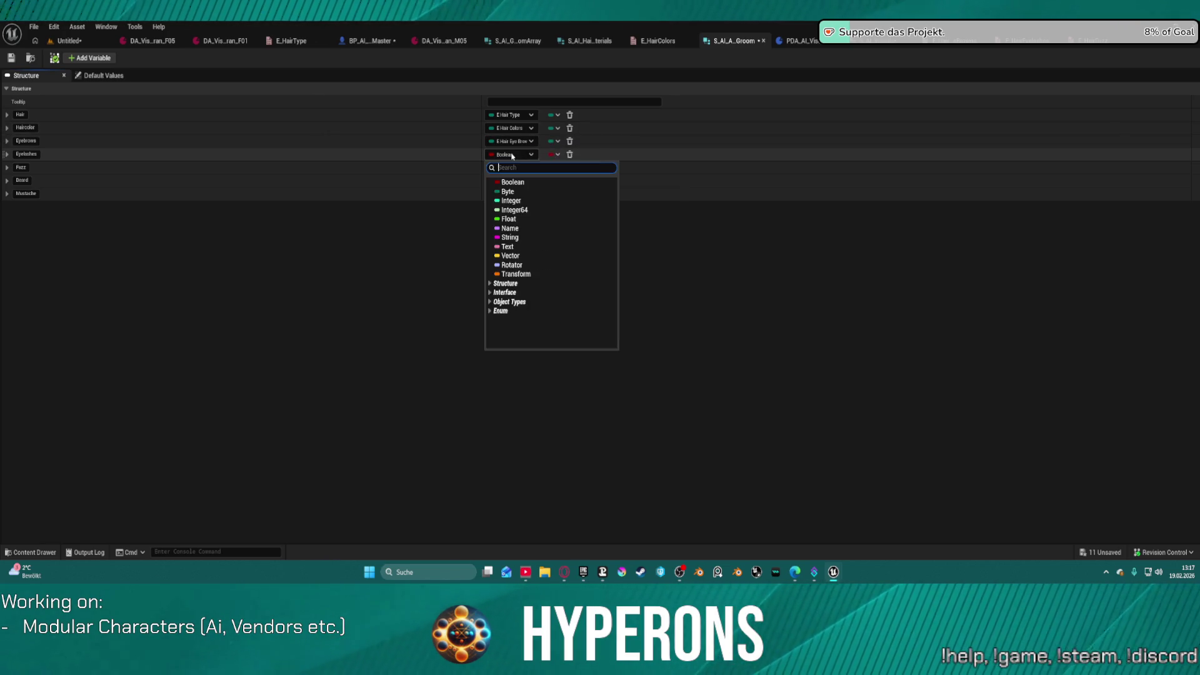
text(eyel)
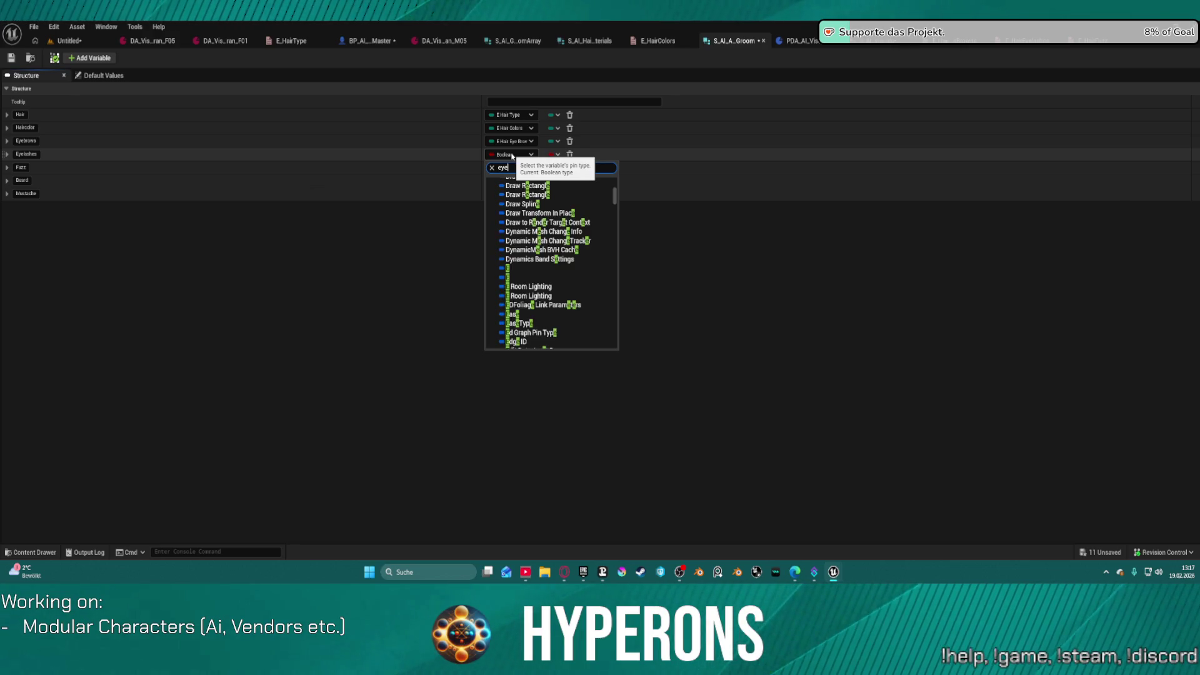
click(529, 229)
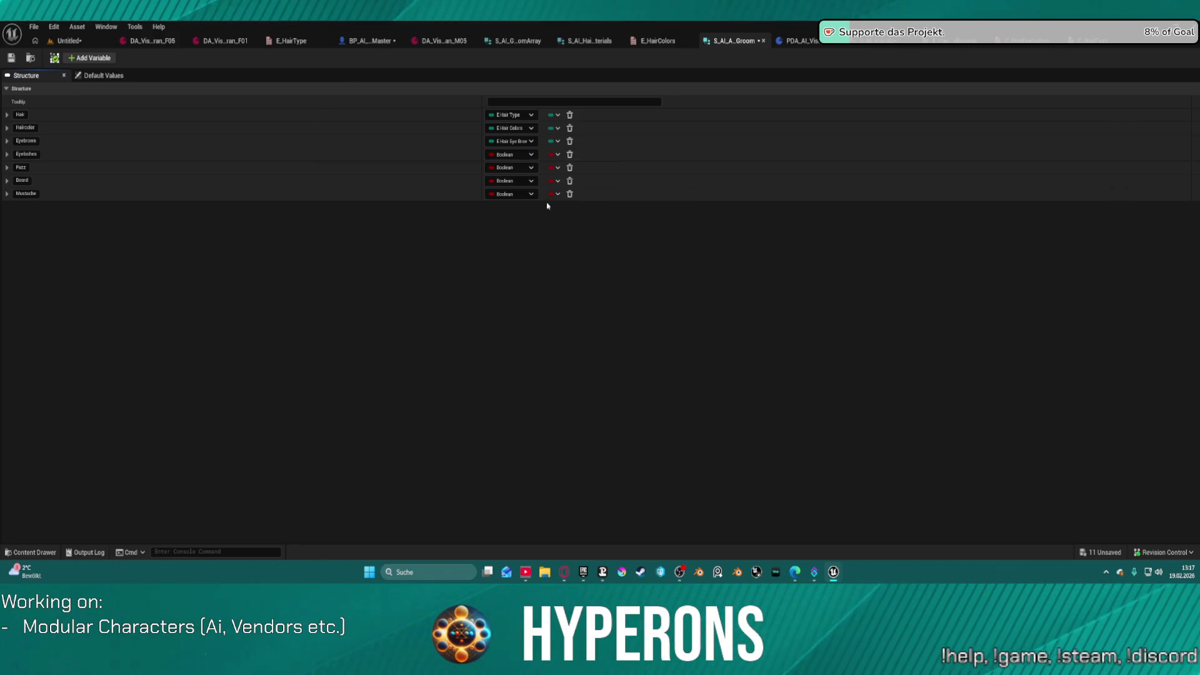
click(520, 168)
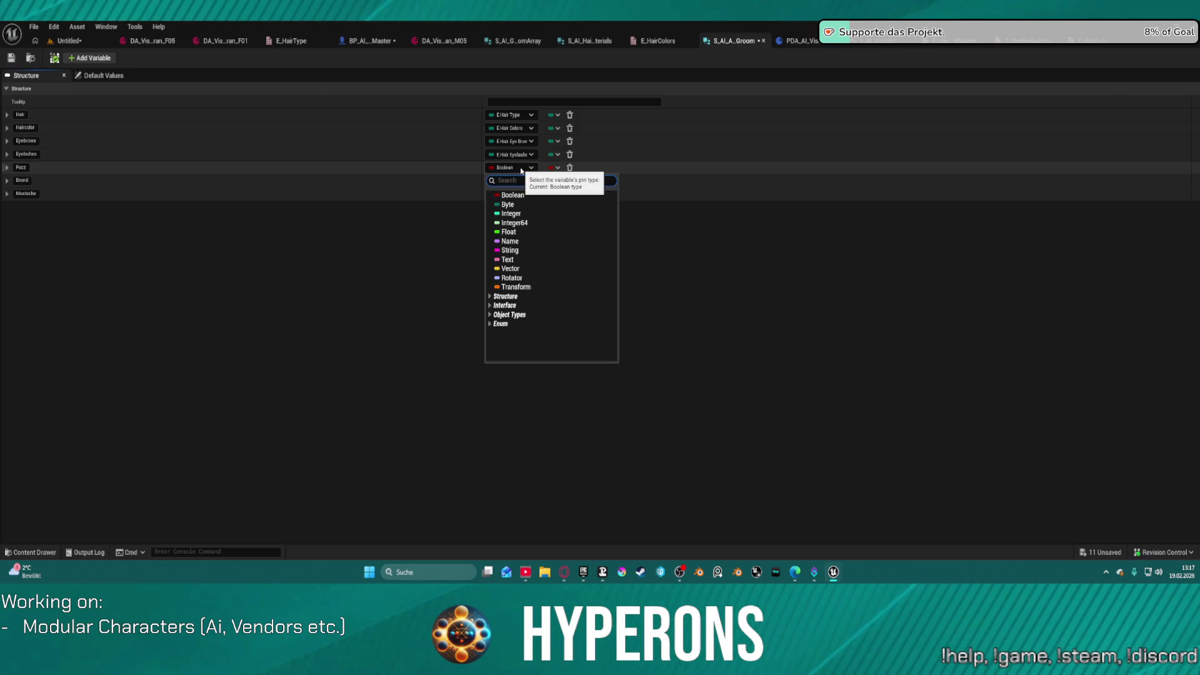
text(fuzz)
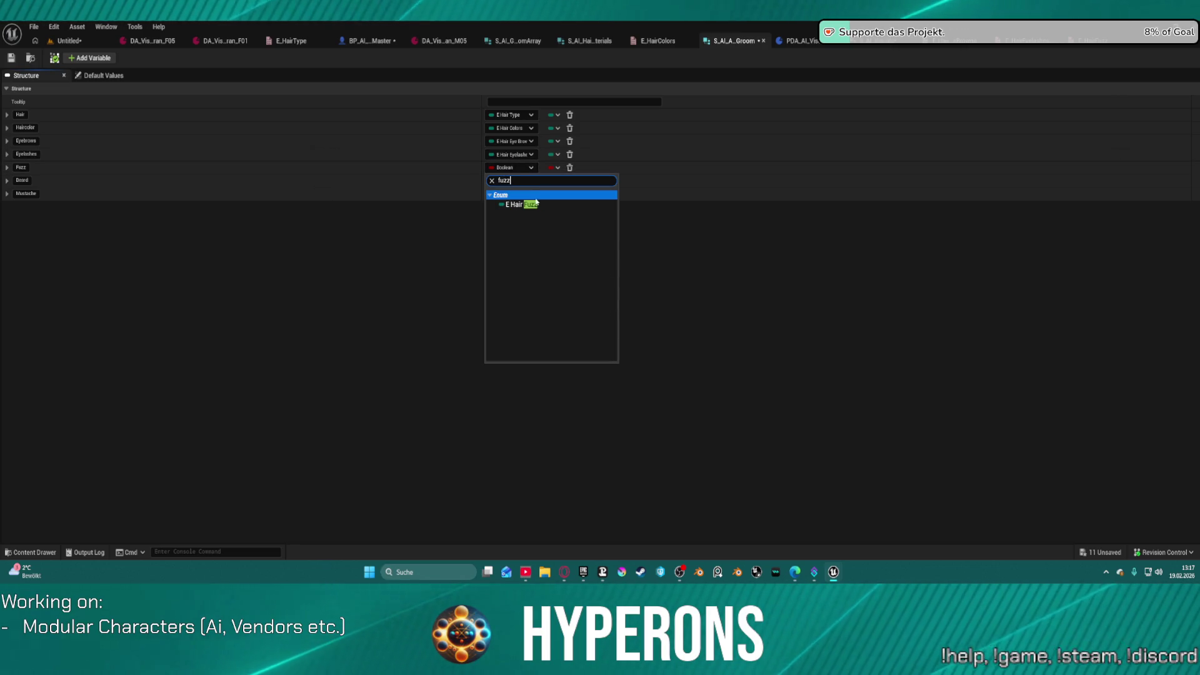
click(537, 206)
Step: Set Beard to the E_HairBeard enum and Mustache to E_HairMustache
click(524, 181)
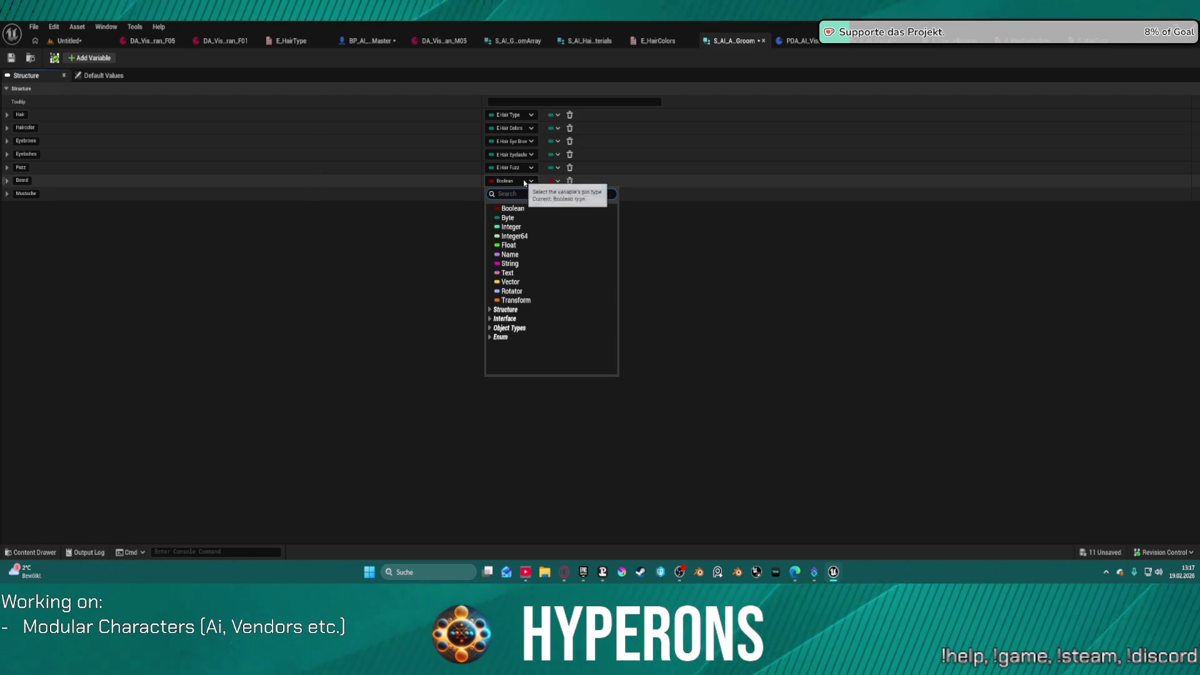
text(bear)
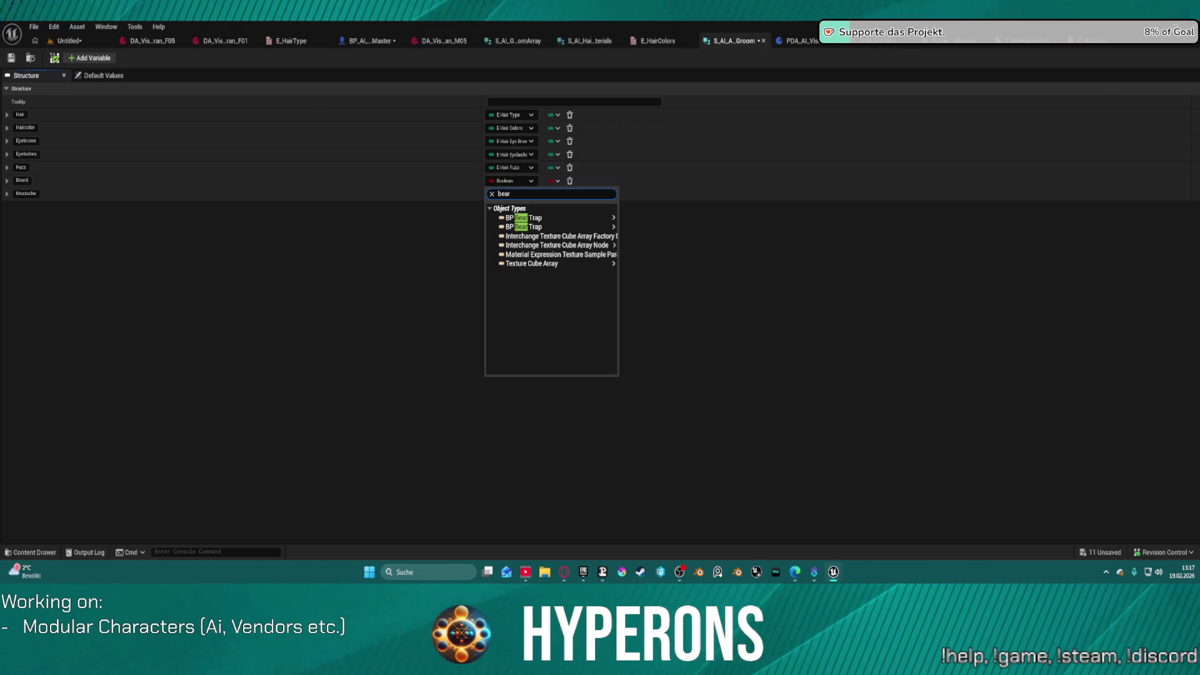
key(Escape)
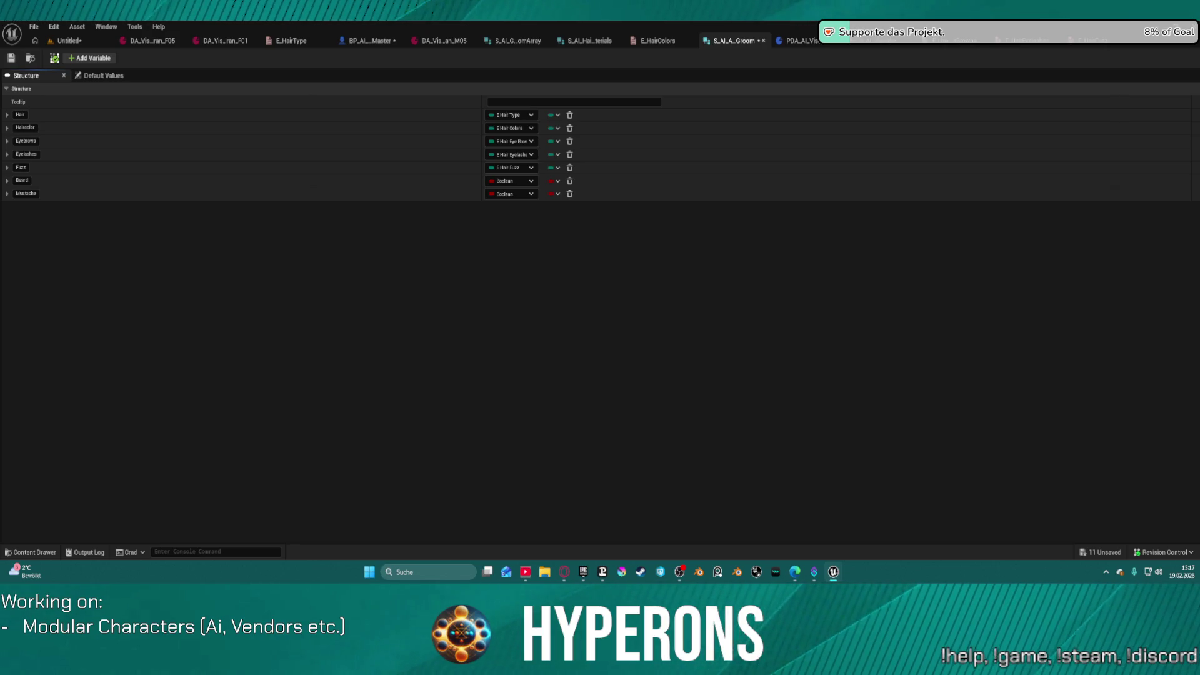
click(511, 180)
text(beard)
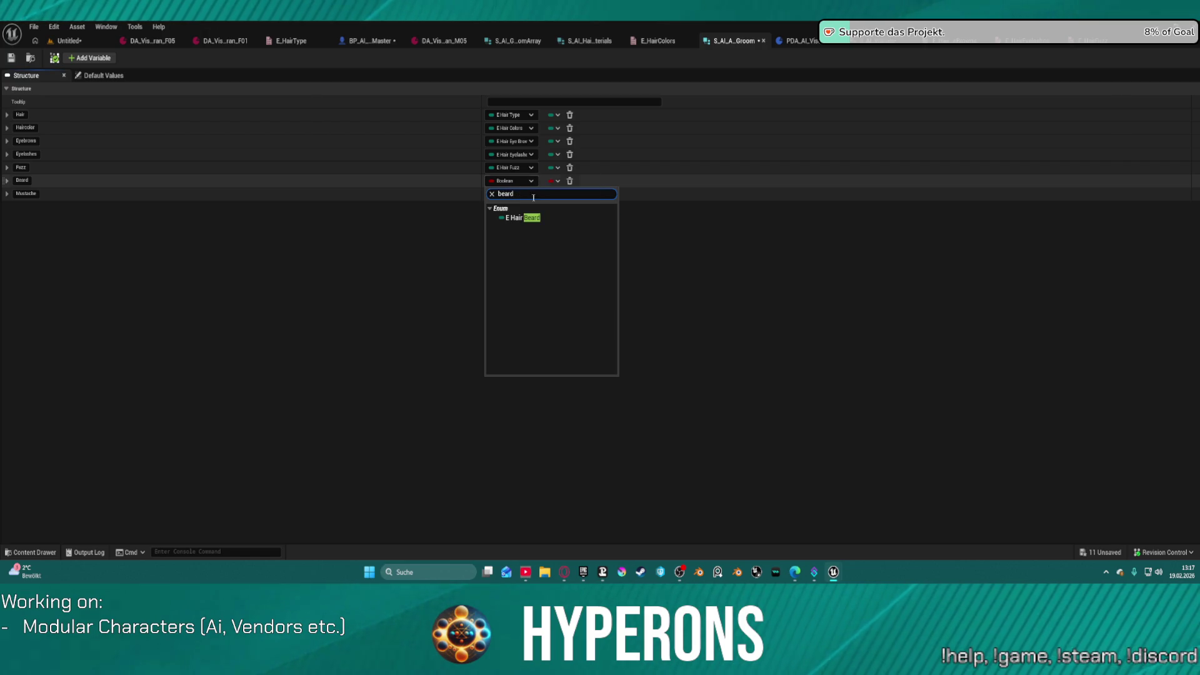
click(534, 217)
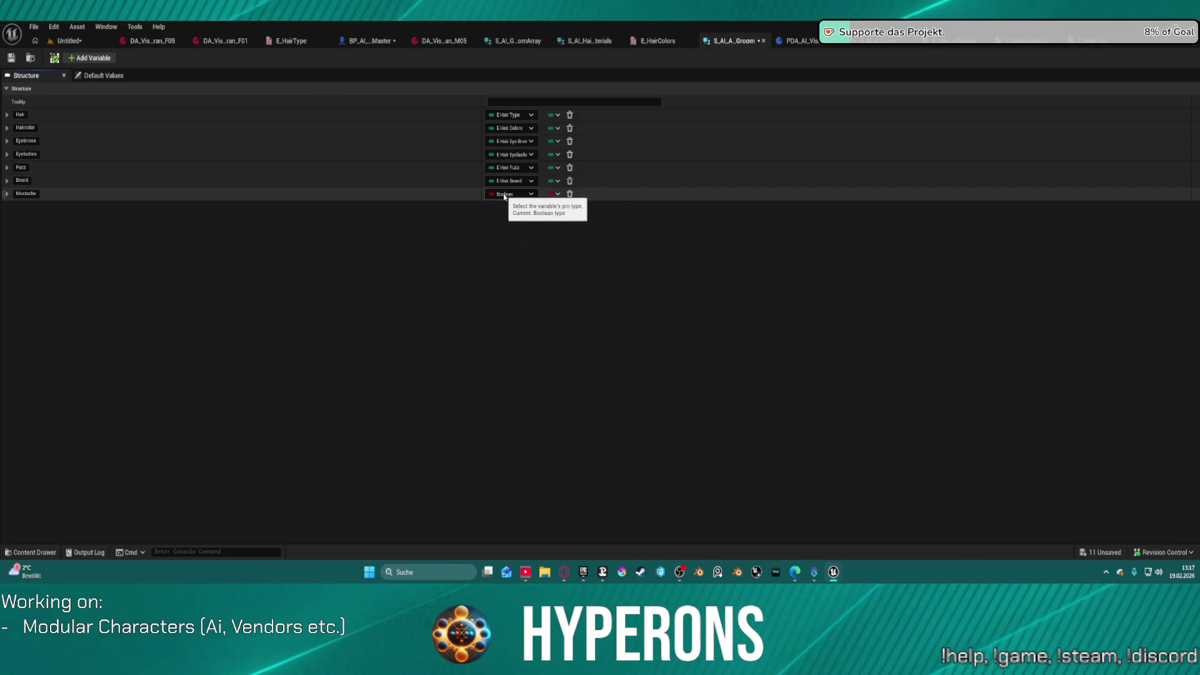
click(504, 195)
text(Mustac)
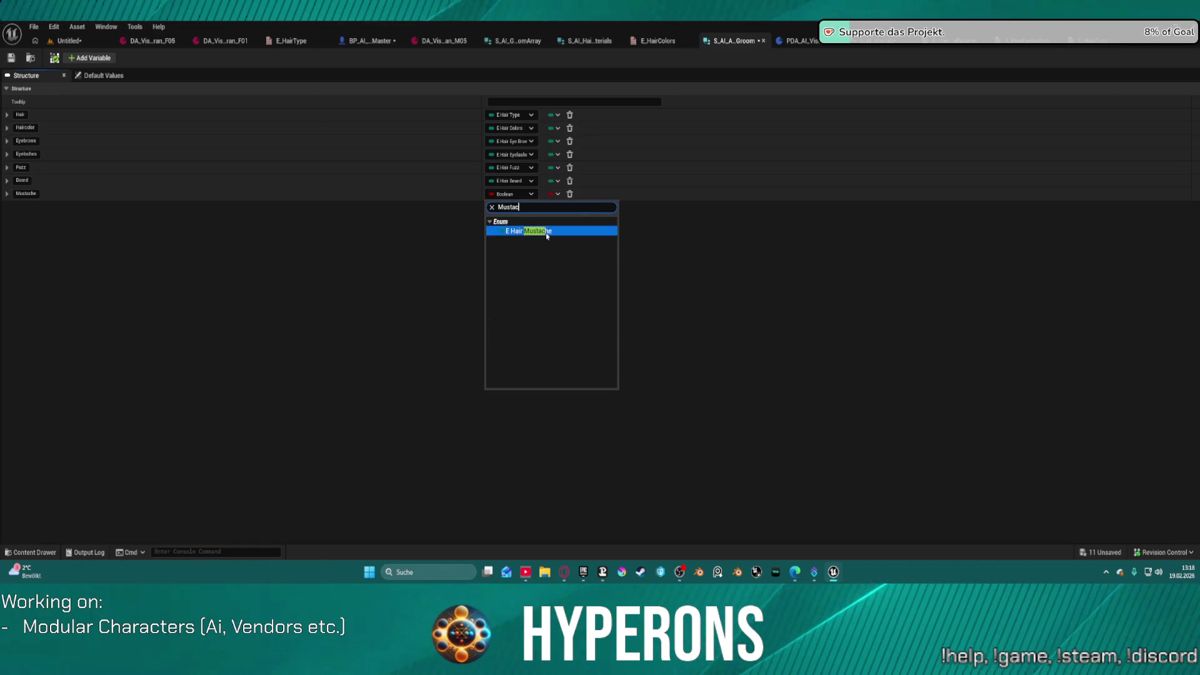
click(553, 236)
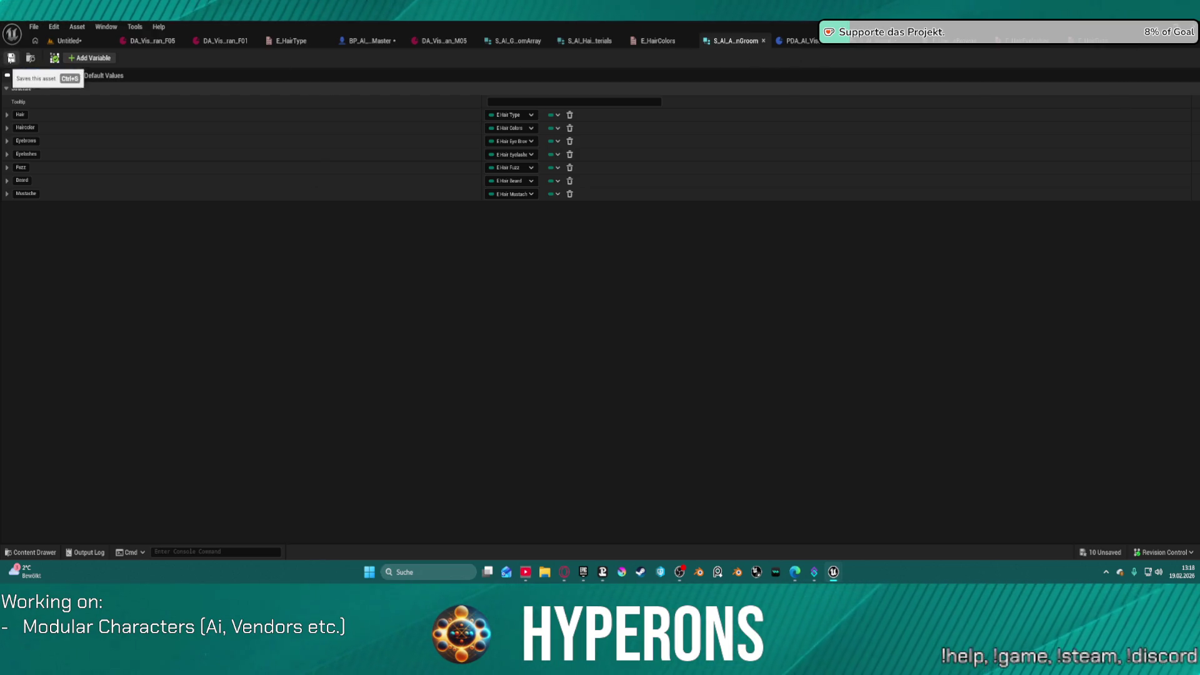
Step: Save the groom struct, then delete Fuzz, Eyebrows, EyeLashes and Mustache from S_AI_Visuals
click(9, 57)
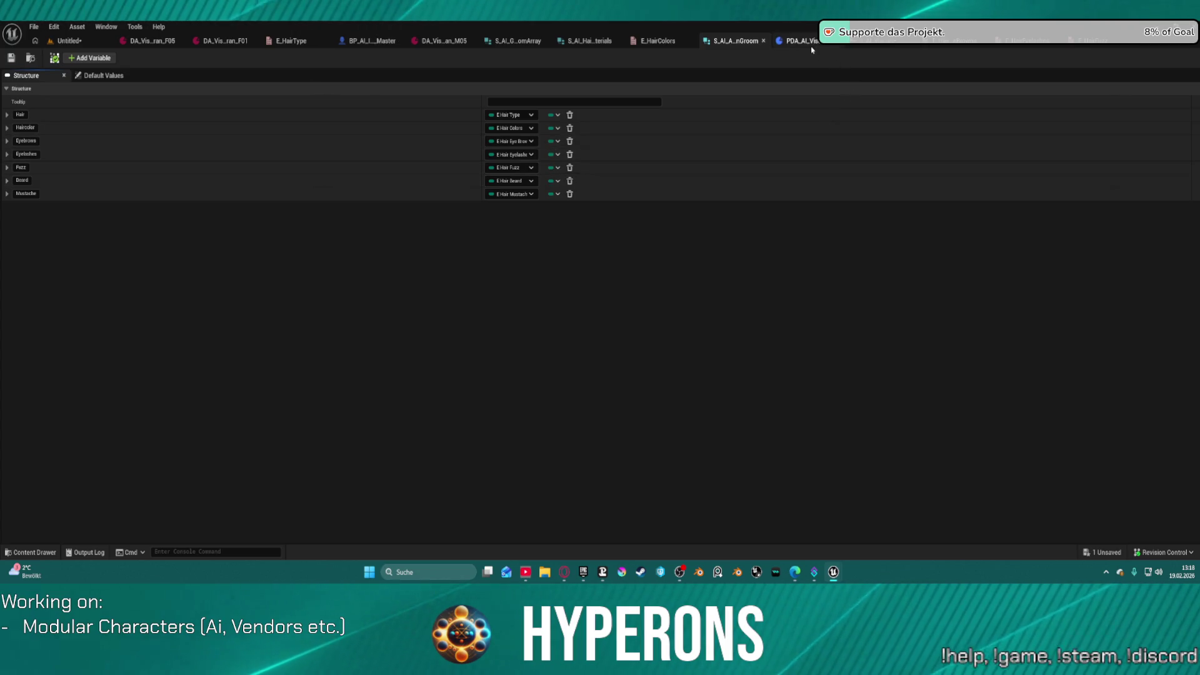
click(888, 46)
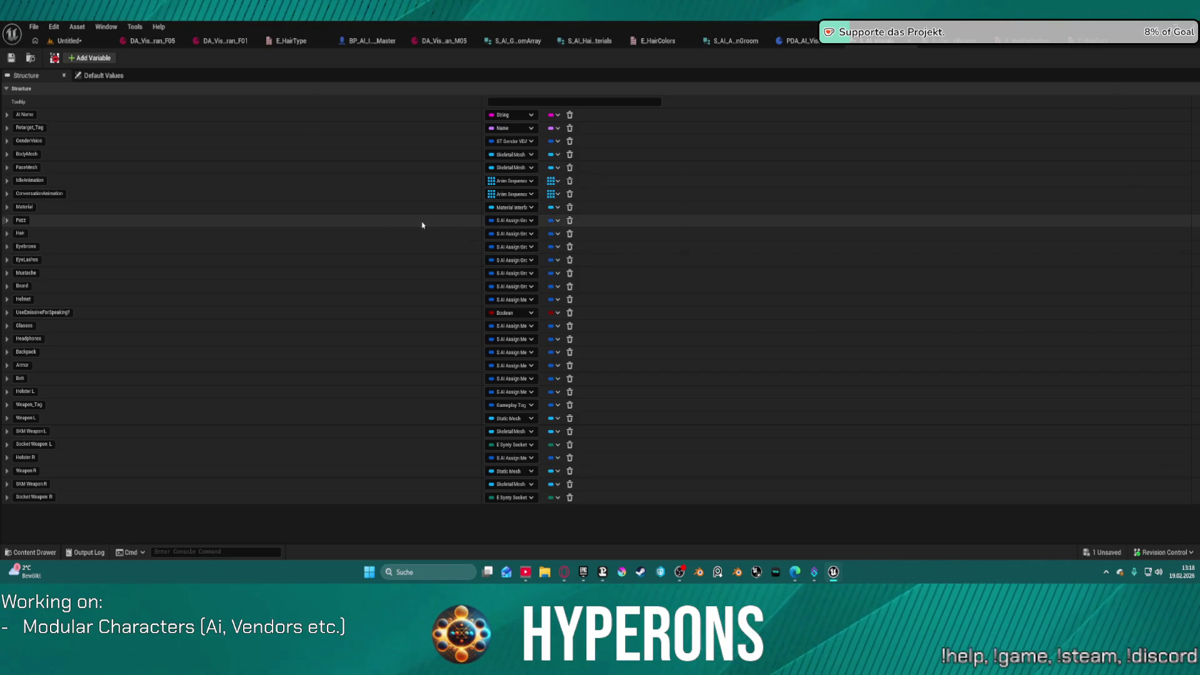
click(570, 220)
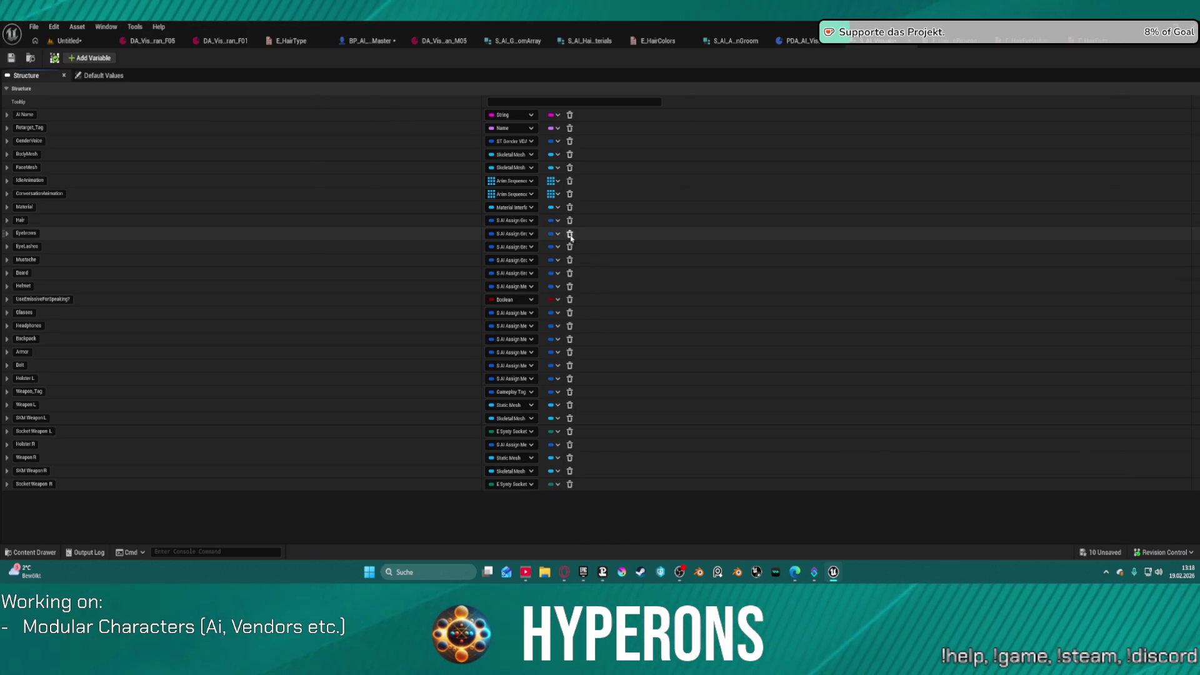
click(570, 234)
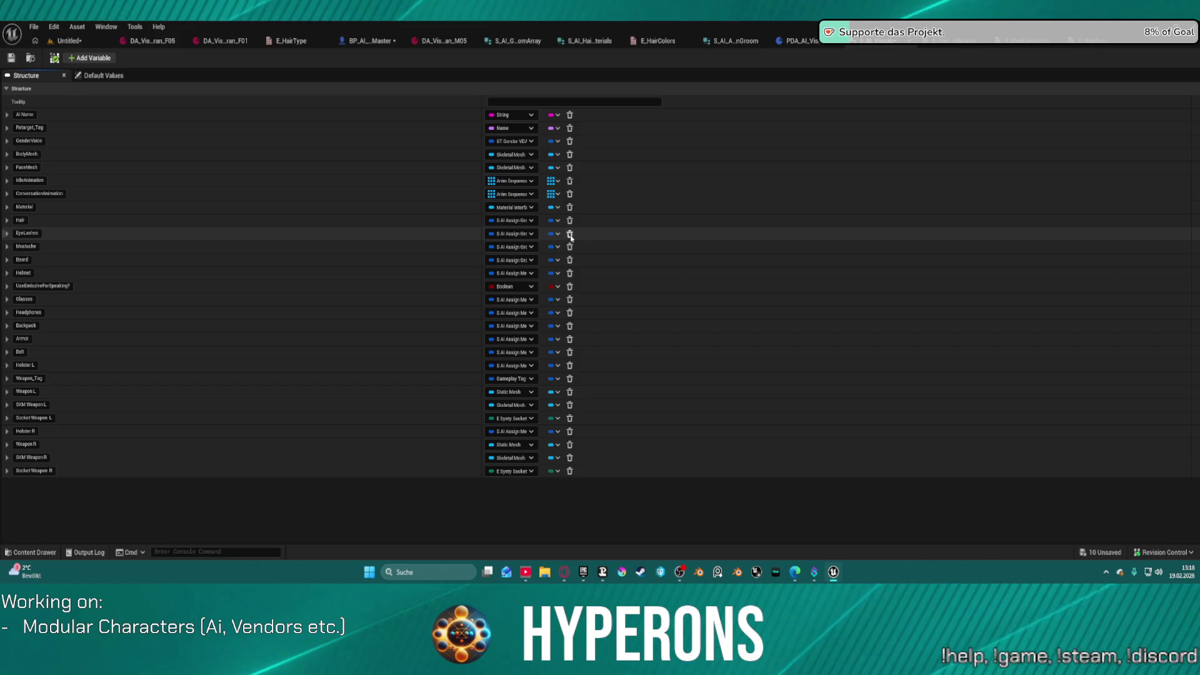
click(569, 234)
click(570, 234)
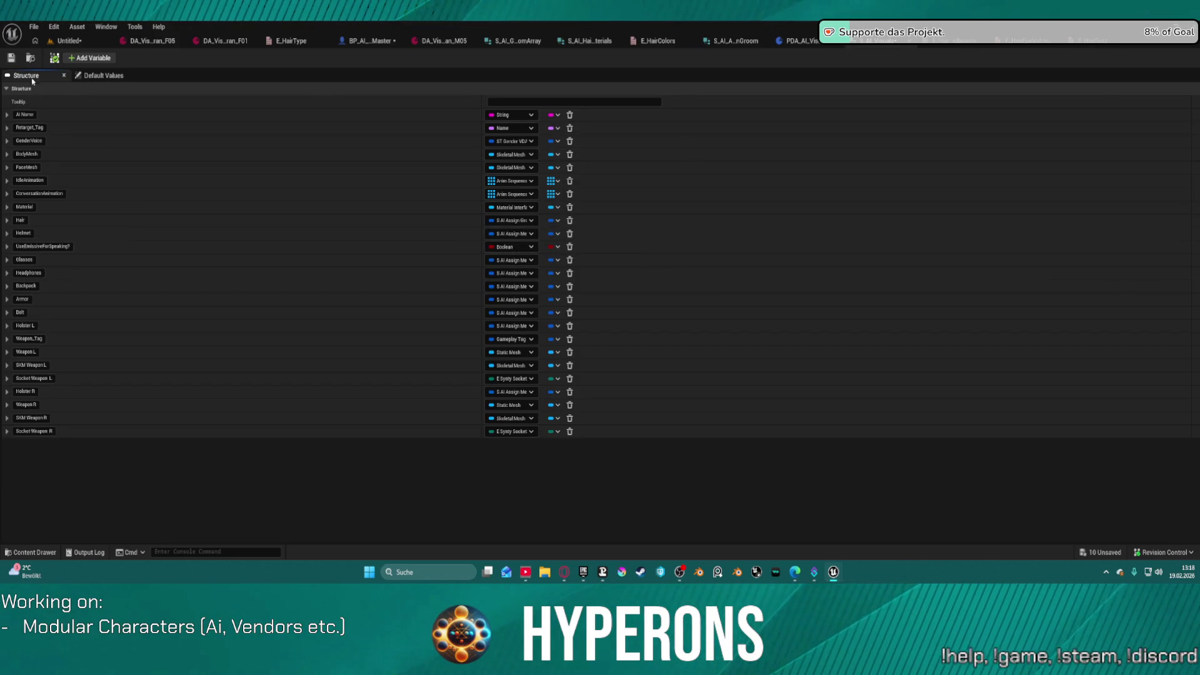
click(11, 58)
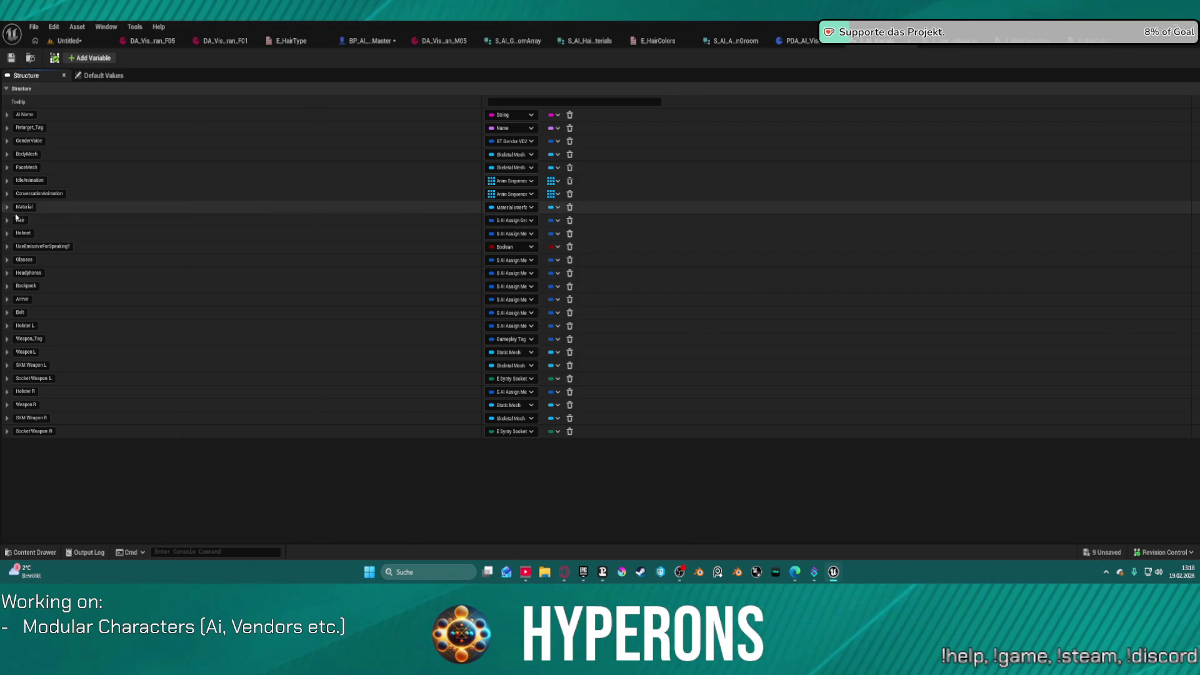
Step: Rename the S_AI_Visuals Hair member to Grooms, save and close the struct
click(26, 221)
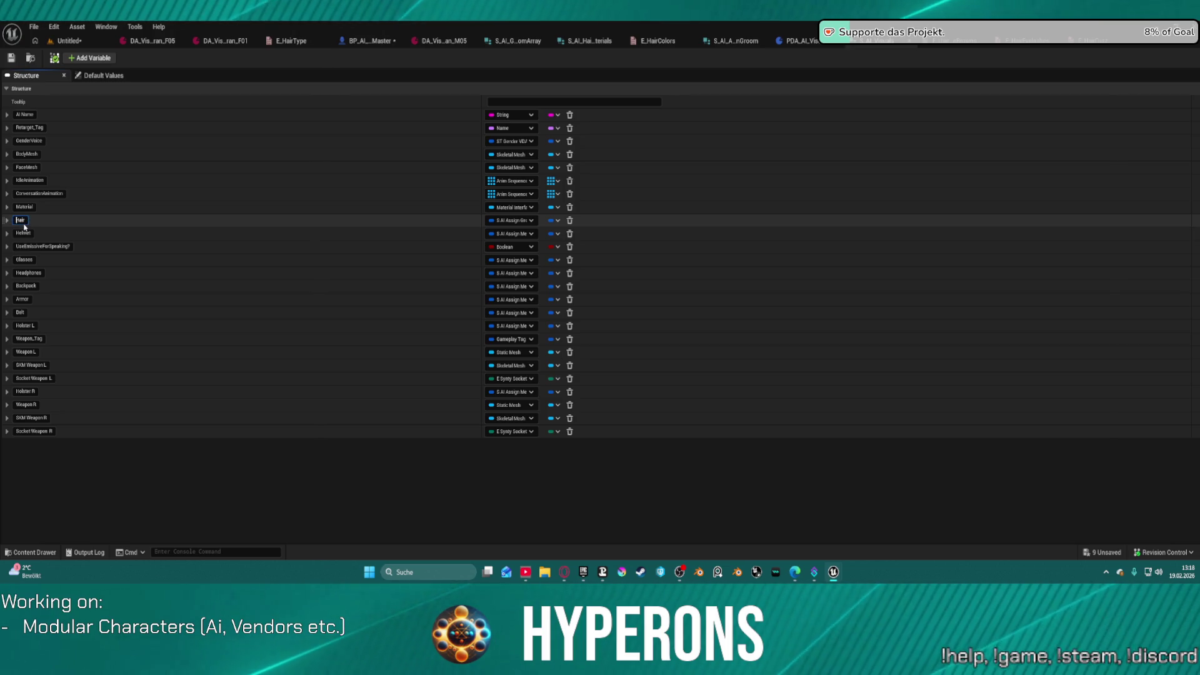
drag(27, 221, 1, 220)
text(Gl)
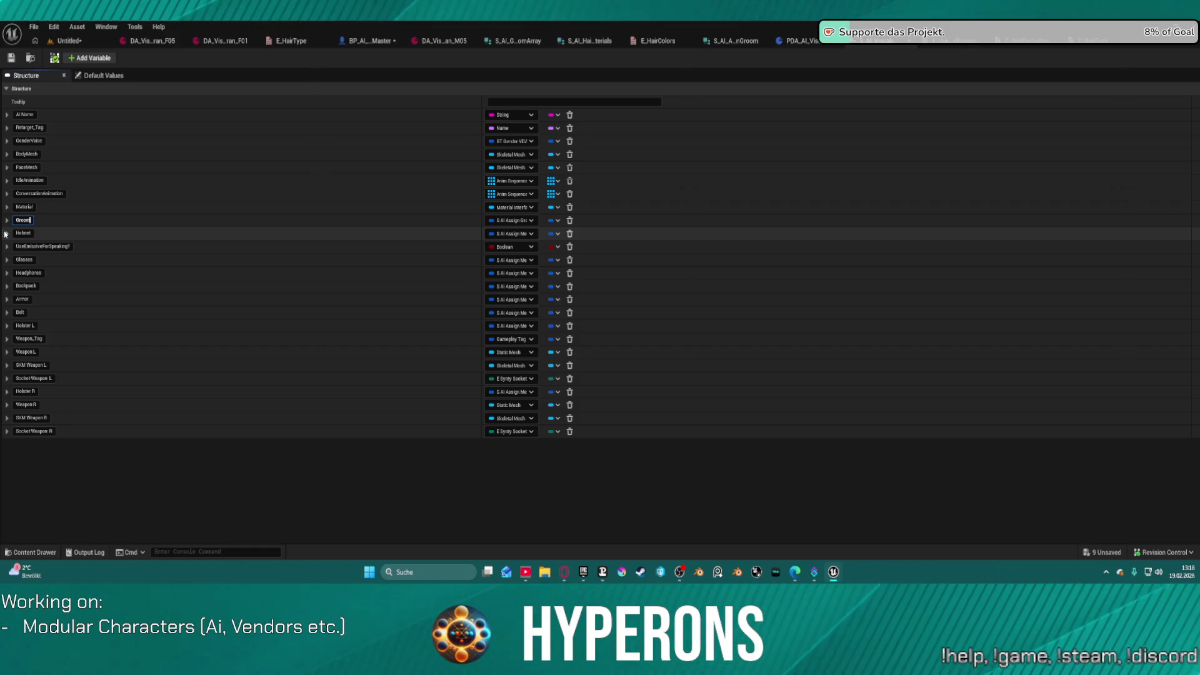
key(Return)
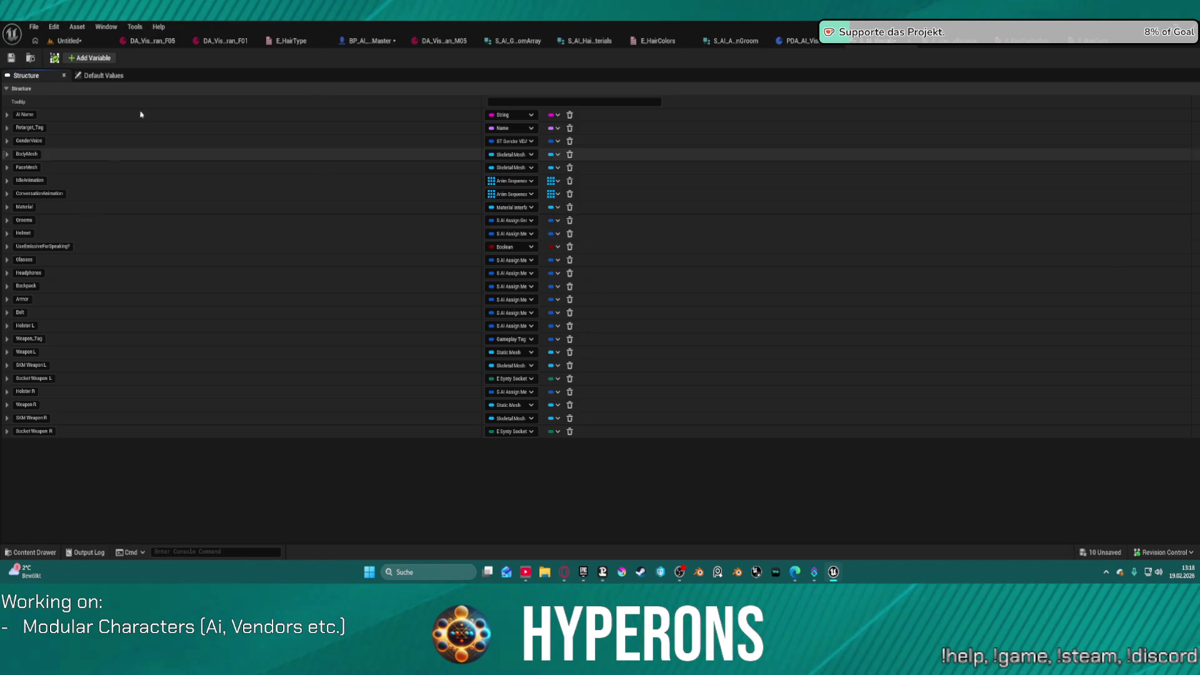
click(19, 56)
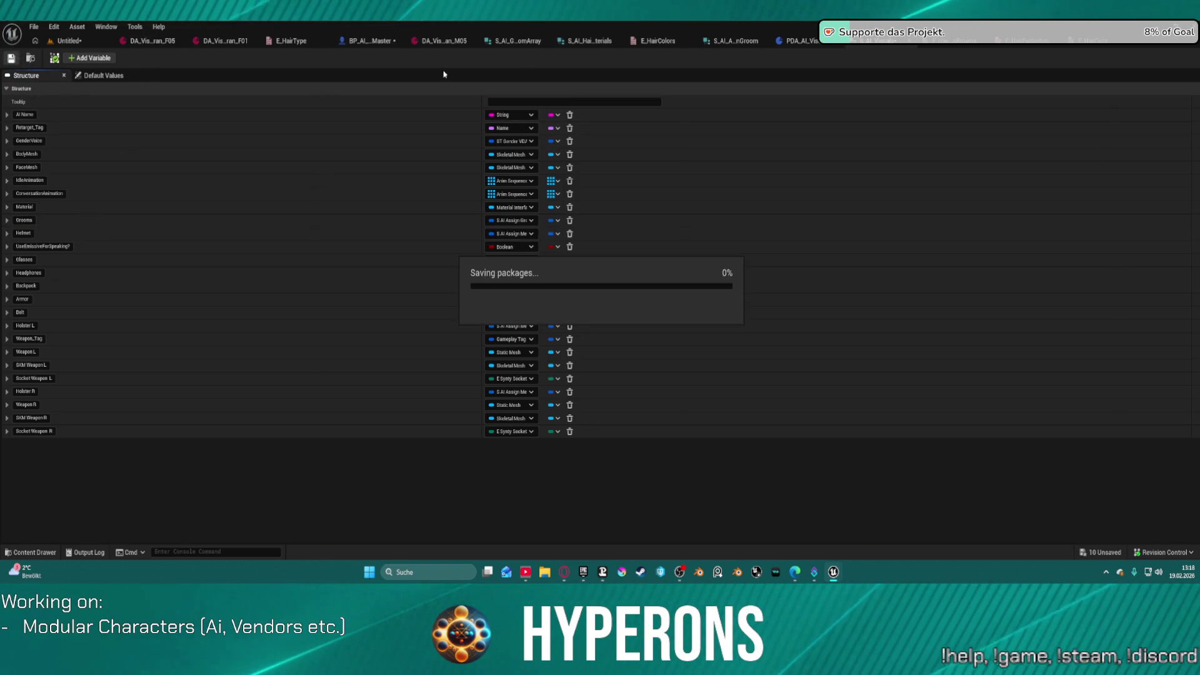
click(887, 44)
key(ctrl+s)
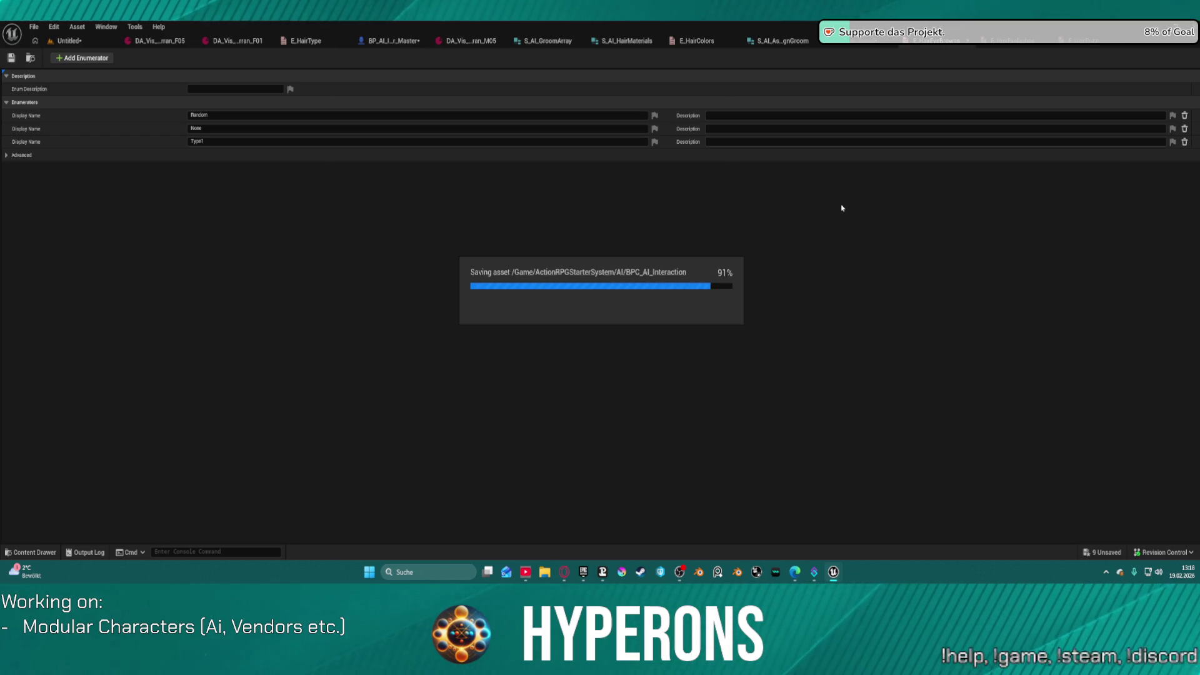
Step: Close the extra document tabs, including the E_HairColors and E_HairType enums
middle_click(937, 45)
middle_click(1025, 46)
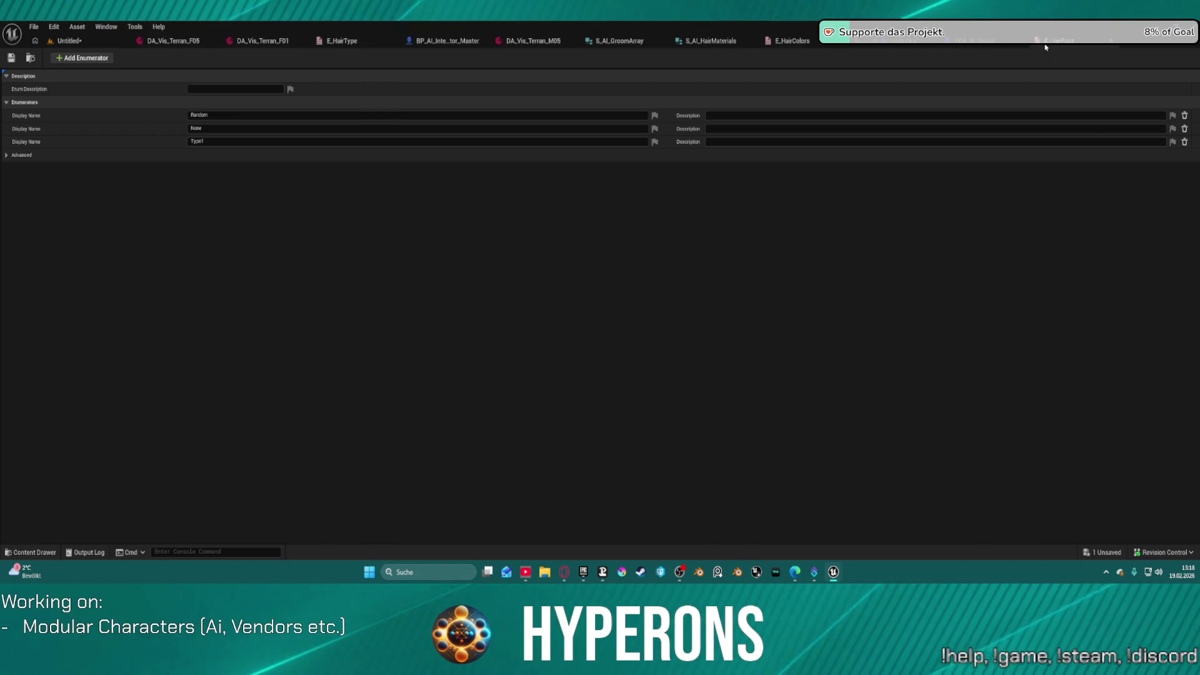
middle_click(1045, 47)
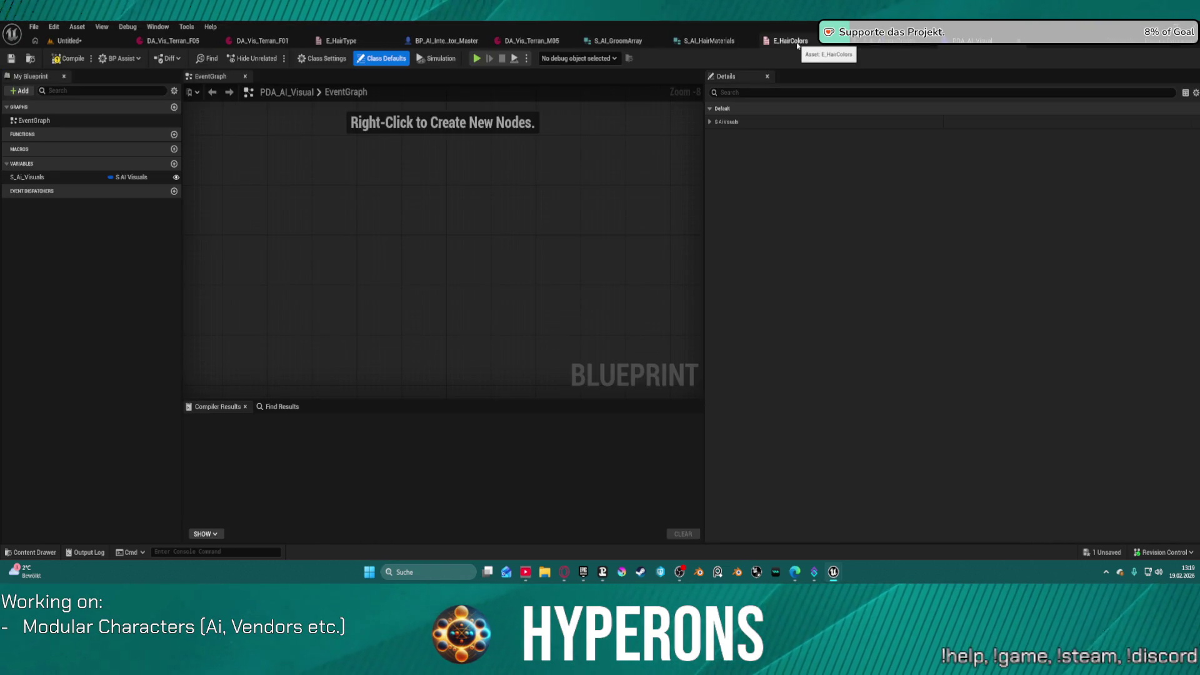
middle_click(798, 43)
middle_click(366, 41)
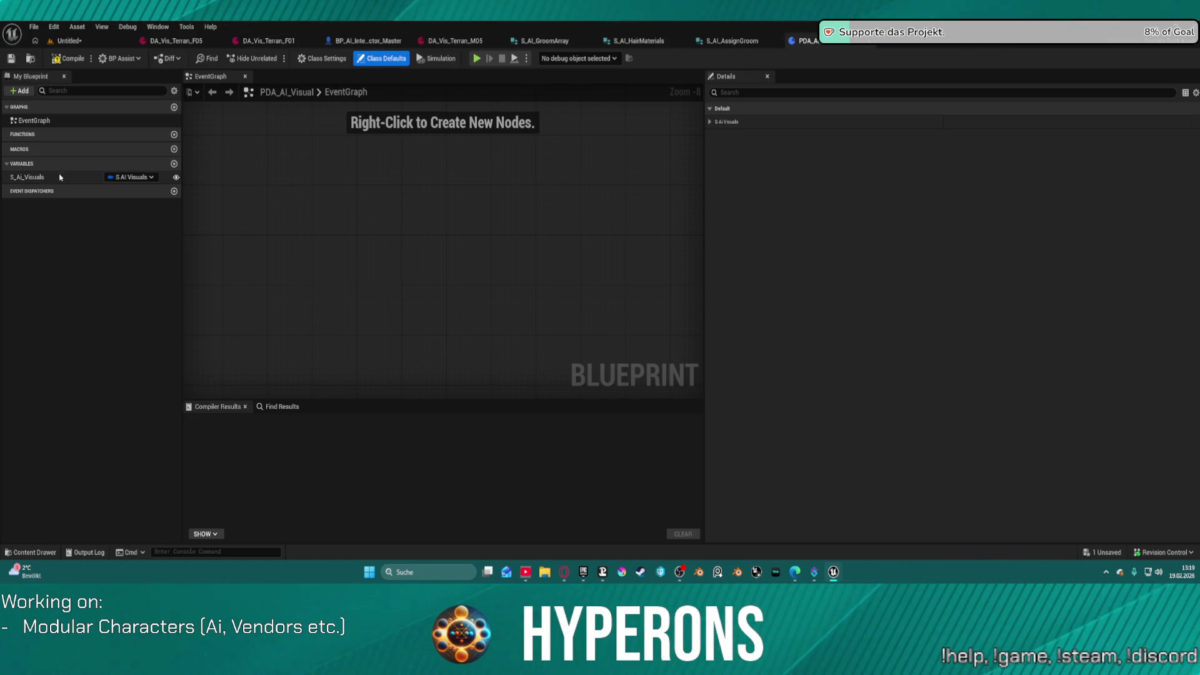
Step: Compile PDA_AI_Visual and expand the S AI Visuals properties in DA_Vis_Terran_M05
click(63, 62)
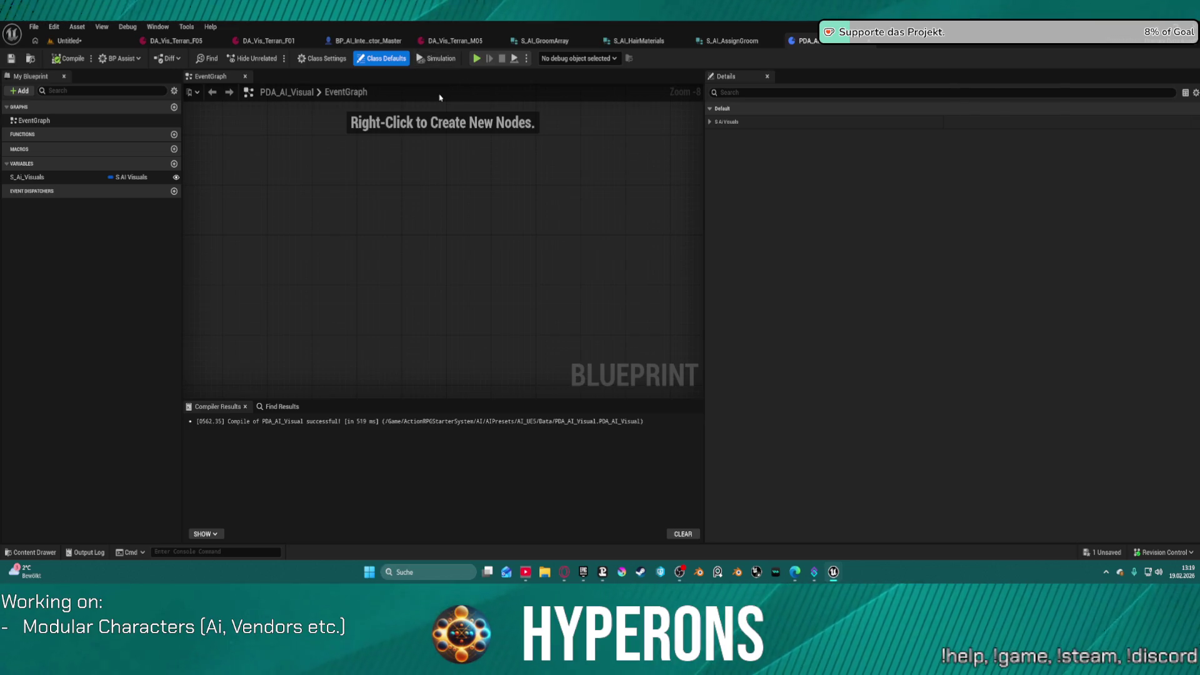
click(446, 42)
click(6, 120)
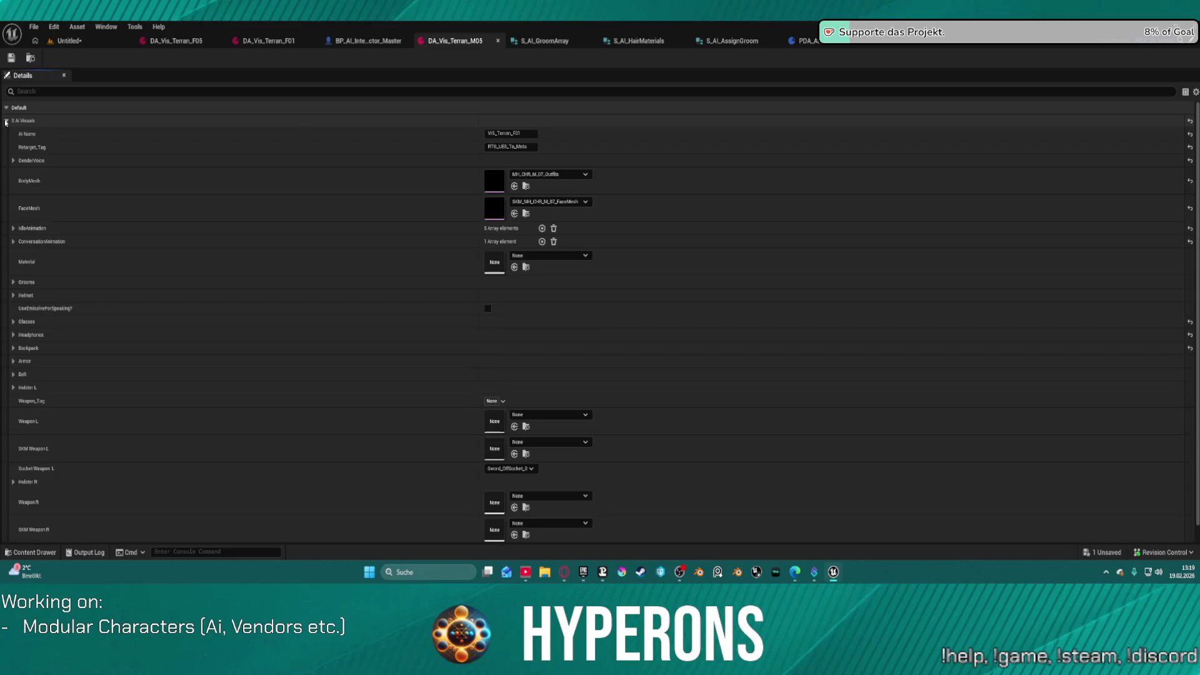
Step: Check the data asset's Grooms Eyebrows options, then show PDA_AI_Visual's S_AI_Visuals defaults
click(13, 282)
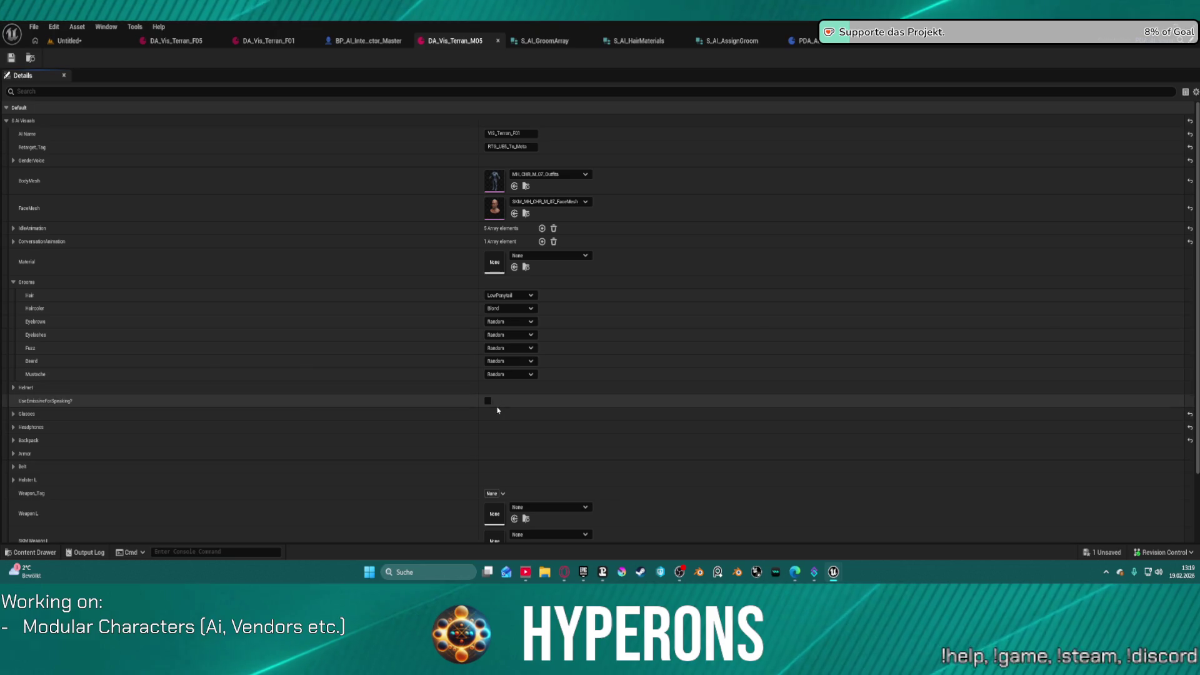
click(518, 323)
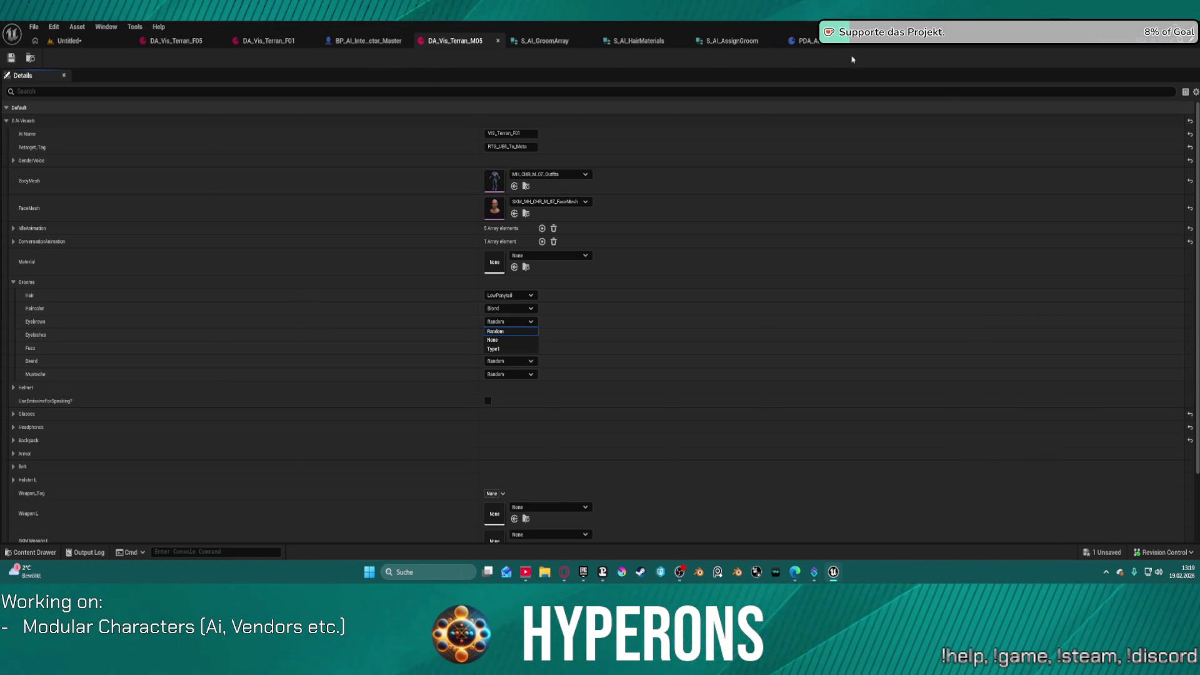
click(850, 43)
click(15, 178)
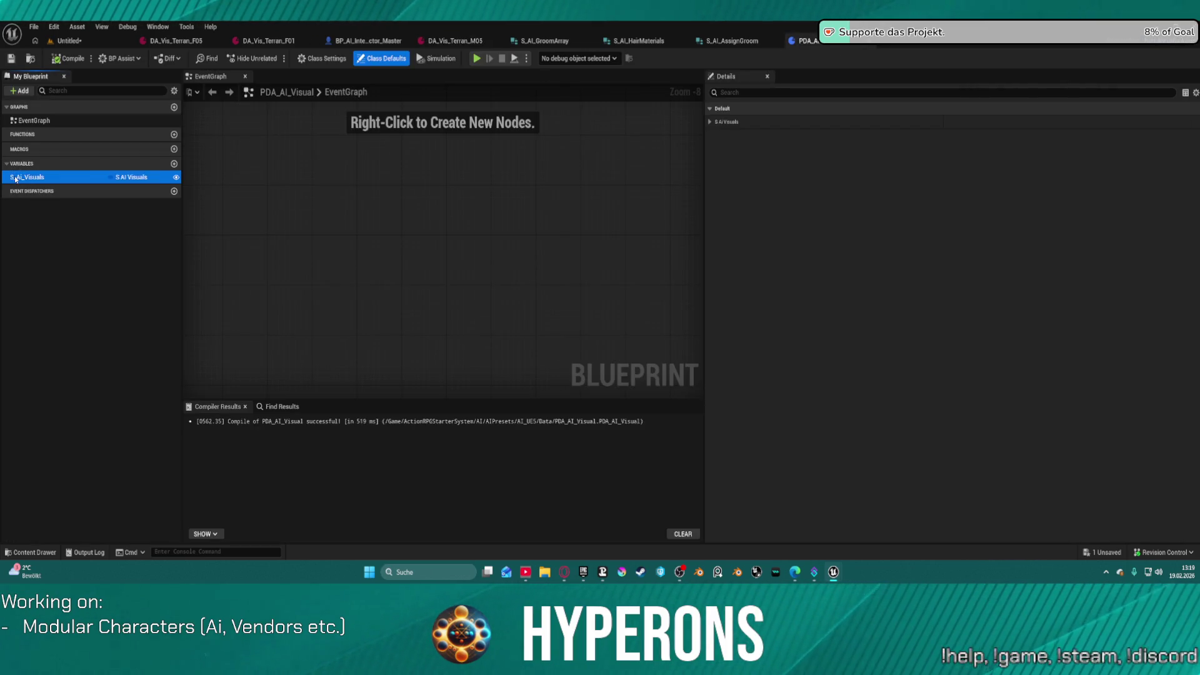
scroll(888, 319, down, 10)
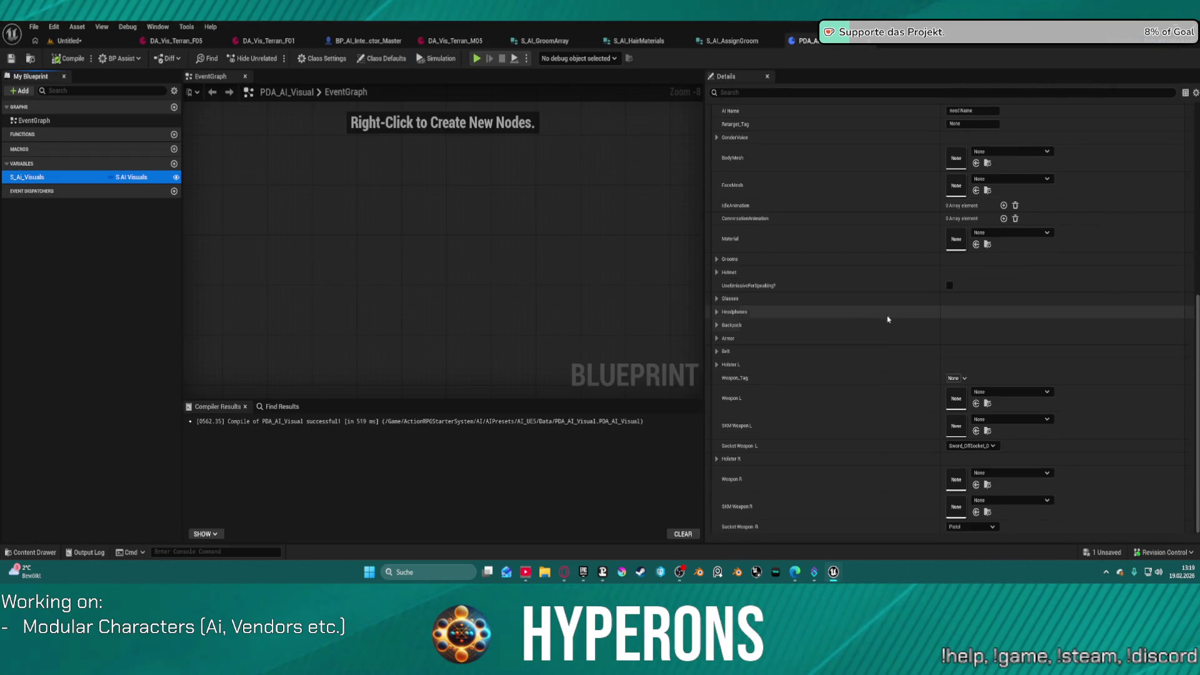
Step: Set the Eyebrows, Eyelashes, Fuzz, Beard and Mustache defaults to None
click(975, 259)
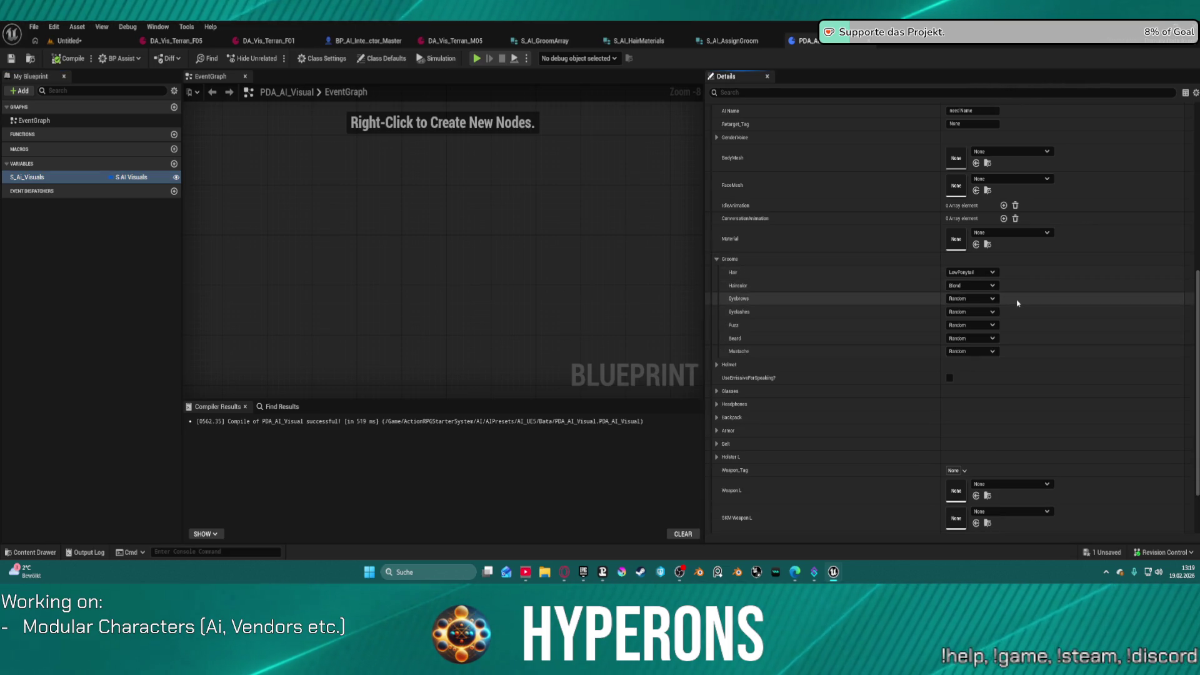
click(971, 299)
click(957, 317)
click(967, 312)
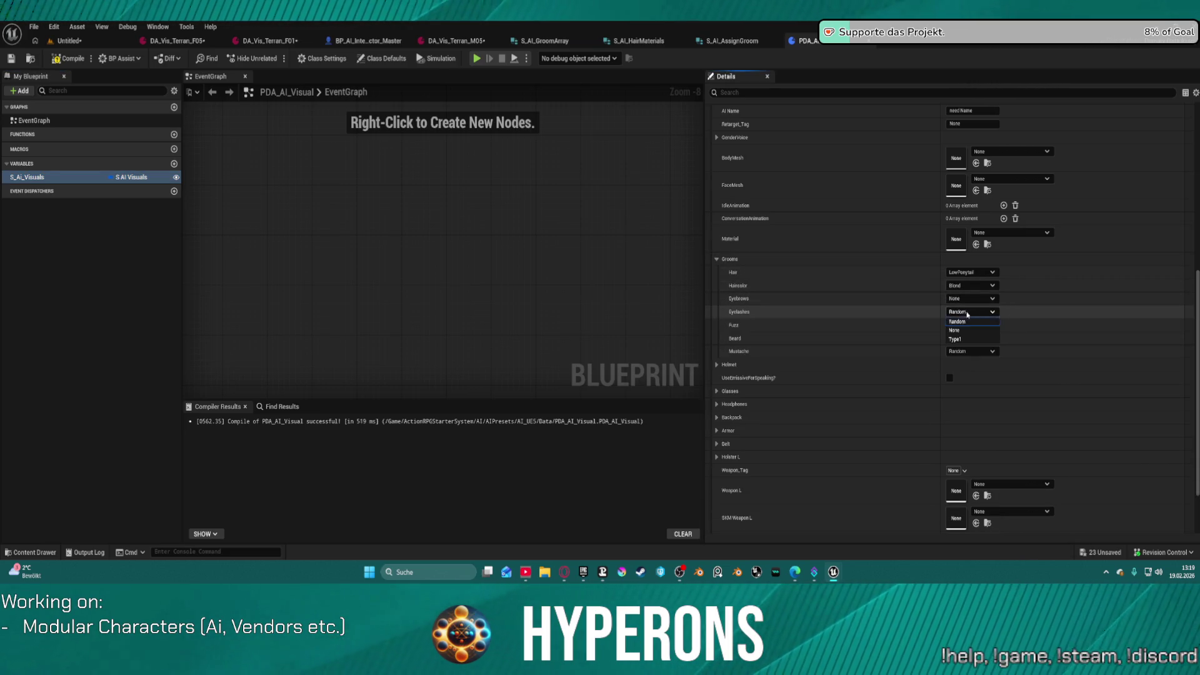
click(955, 330)
click(971, 325)
click(956, 343)
click(971, 338)
click(966, 349)
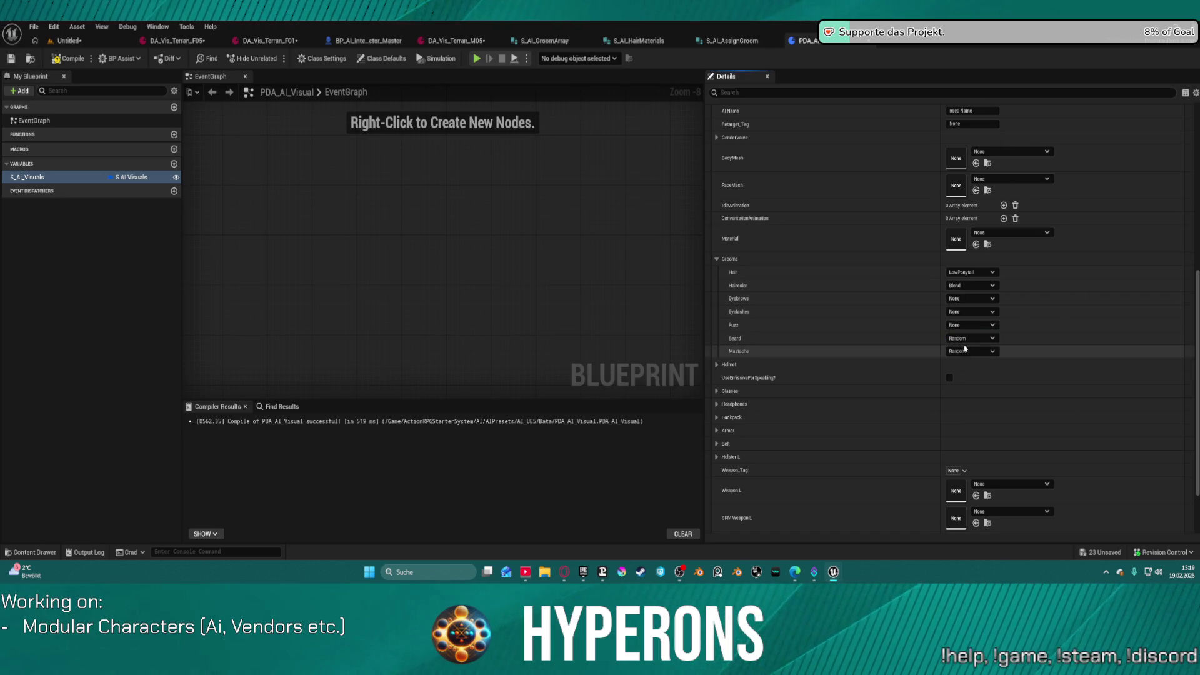
click(969, 339)
click(957, 357)
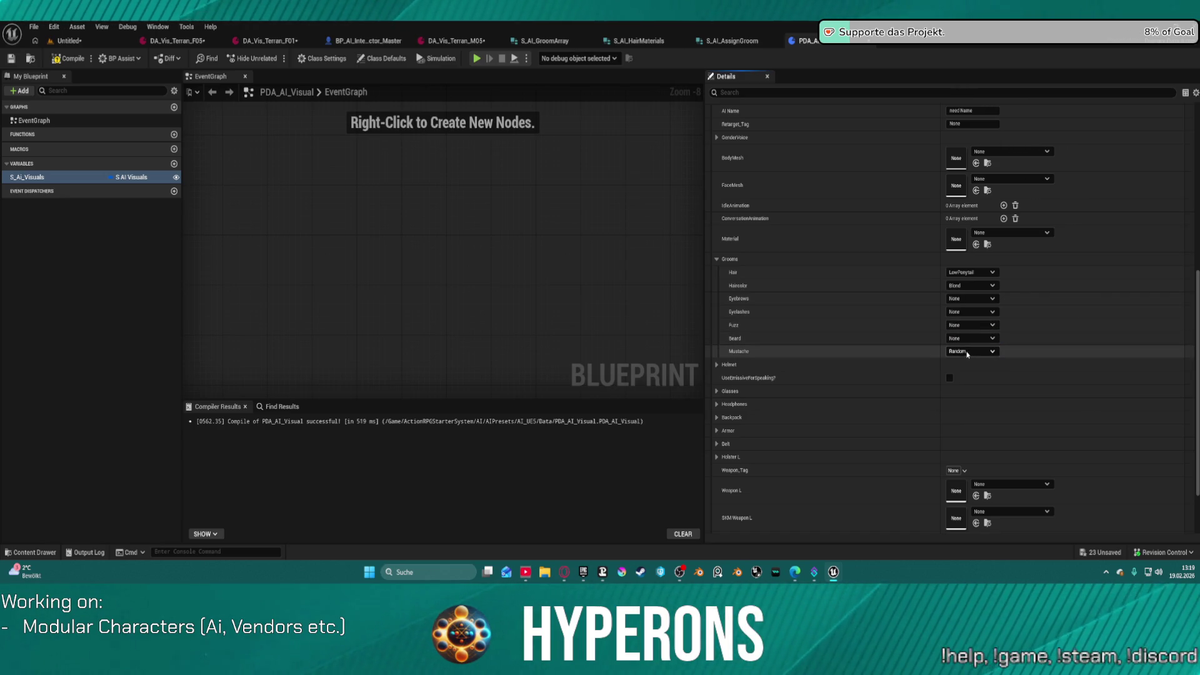
click(971, 351)
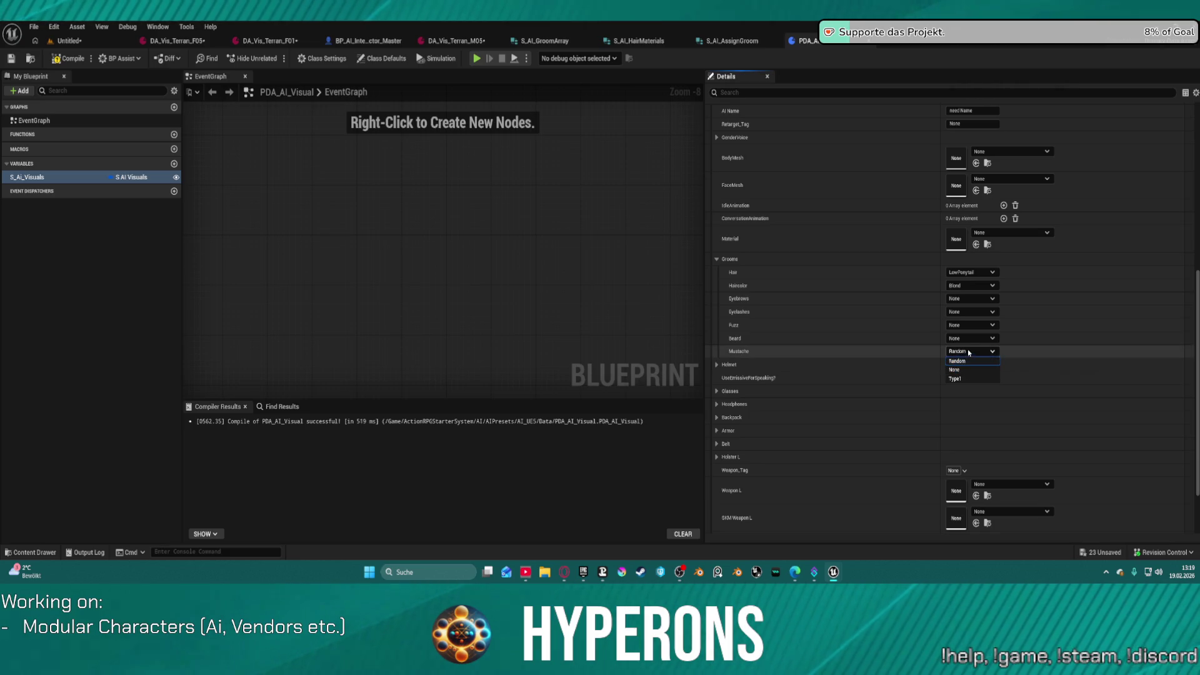
click(969, 348)
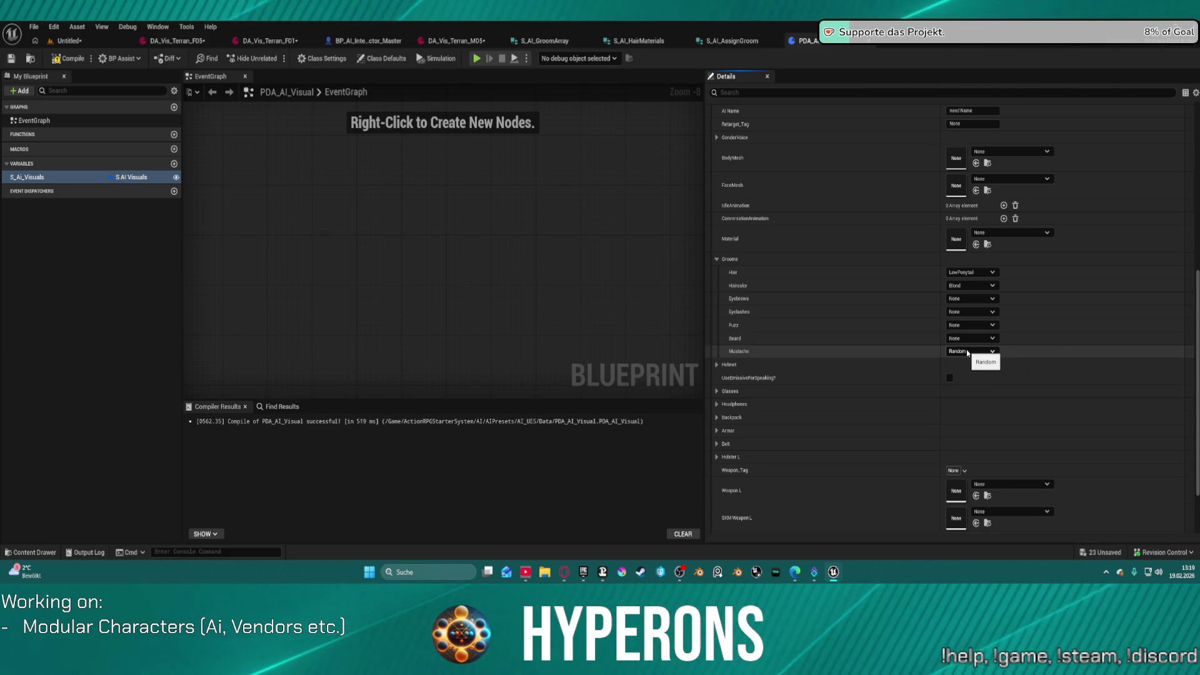
click(971, 352)
click(963, 371)
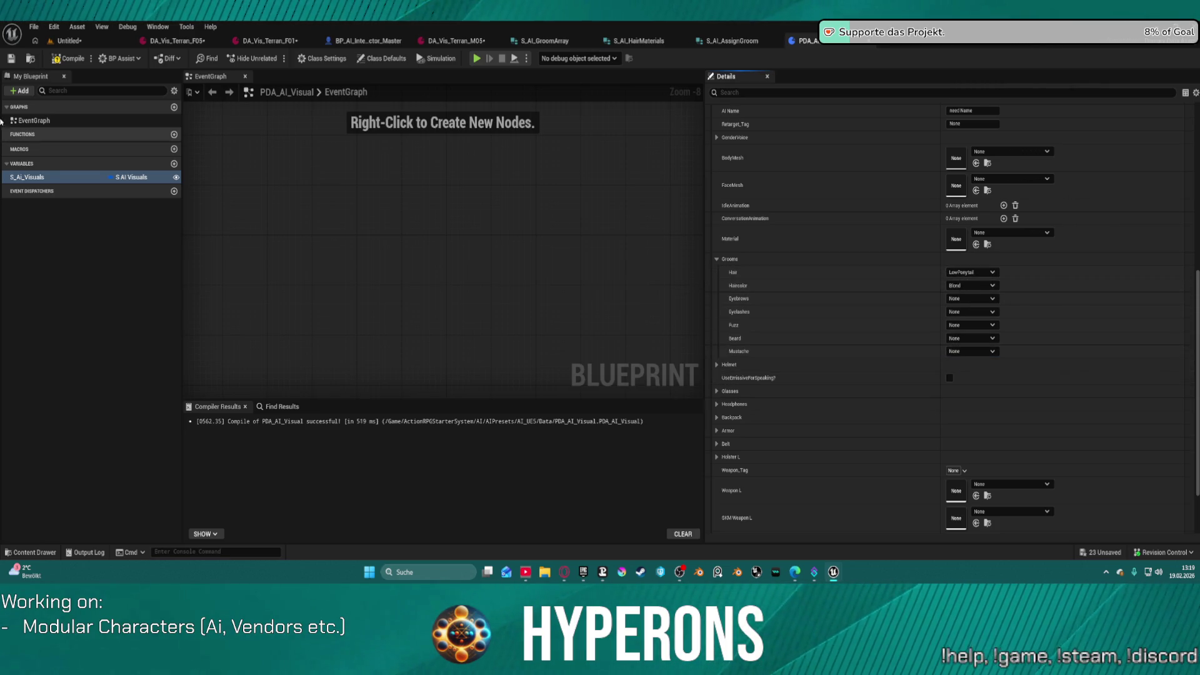
Step: Set Haircolor to Random and Hair to None, then compile PDA_AI_Visual
click(972, 286)
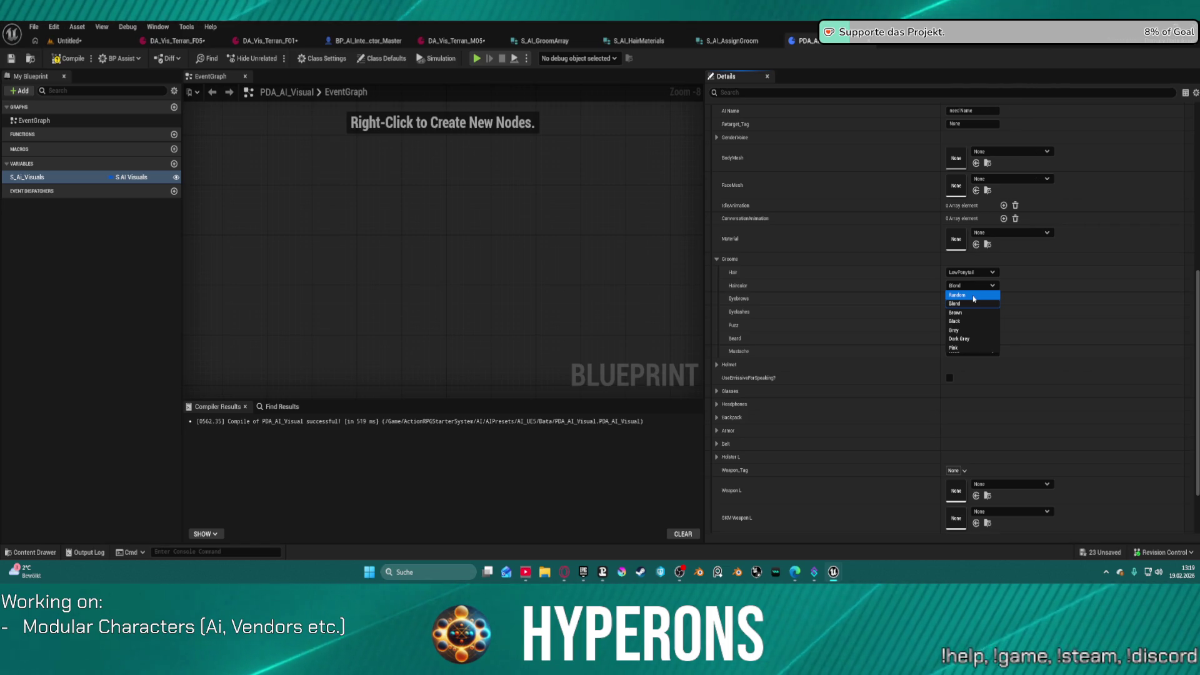
click(973, 295)
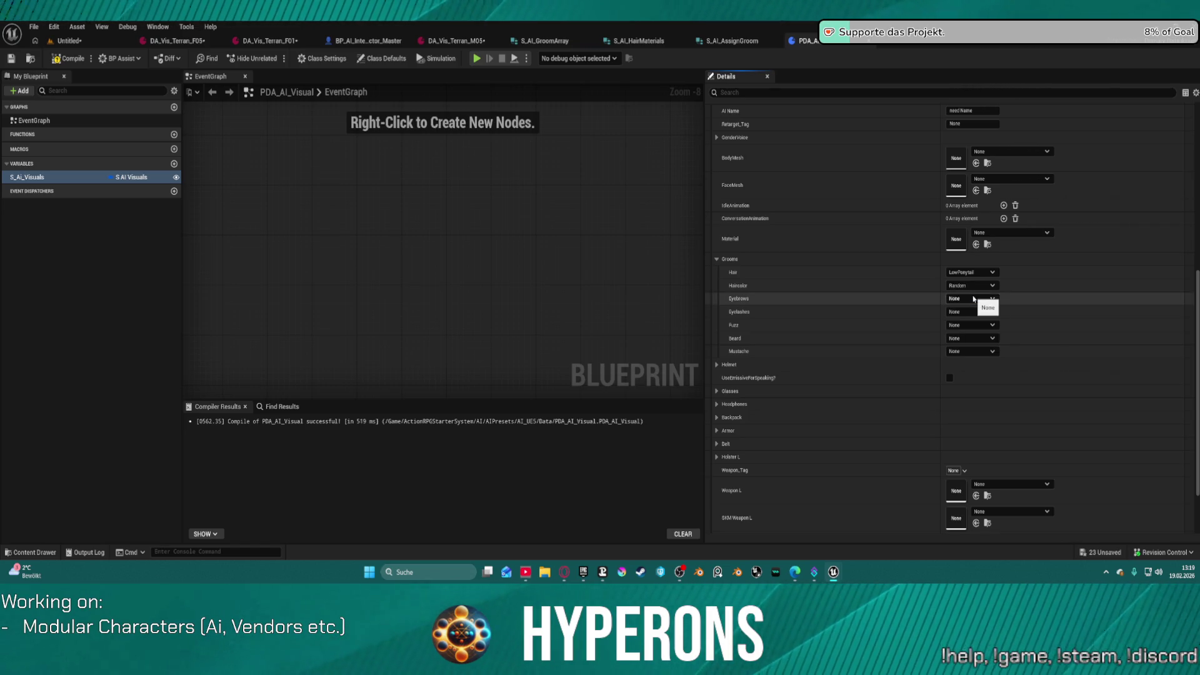
click(992, 273)
click(954, 290)
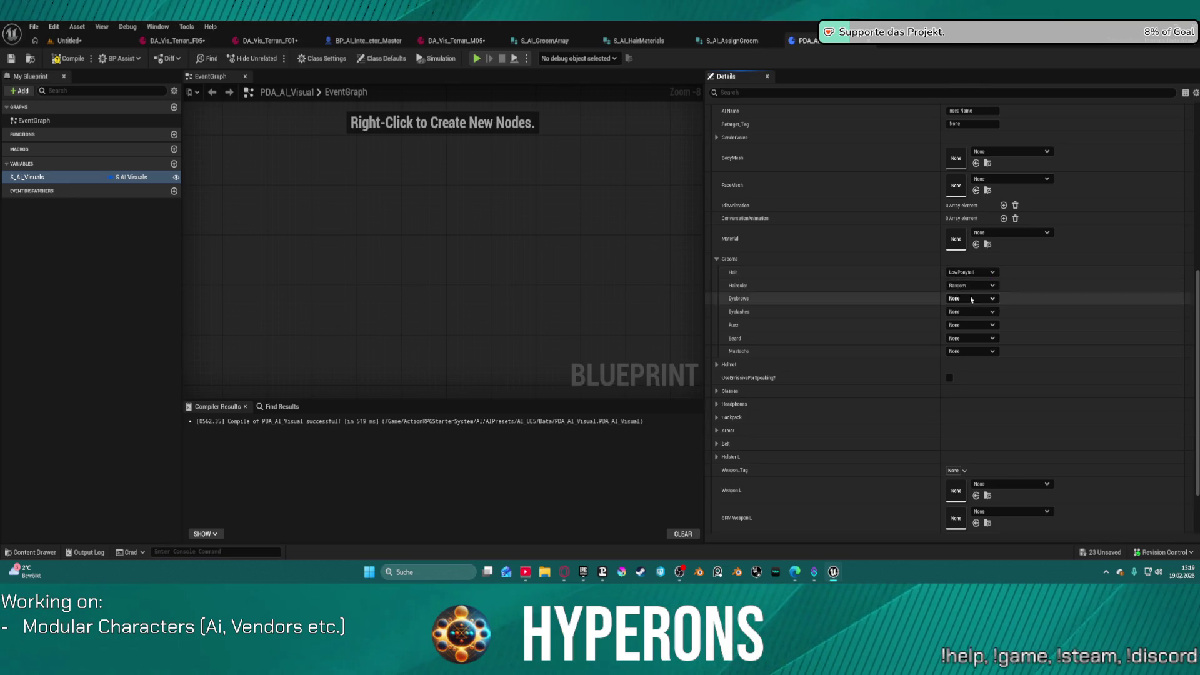
click(972, 286)
click(972, 292)
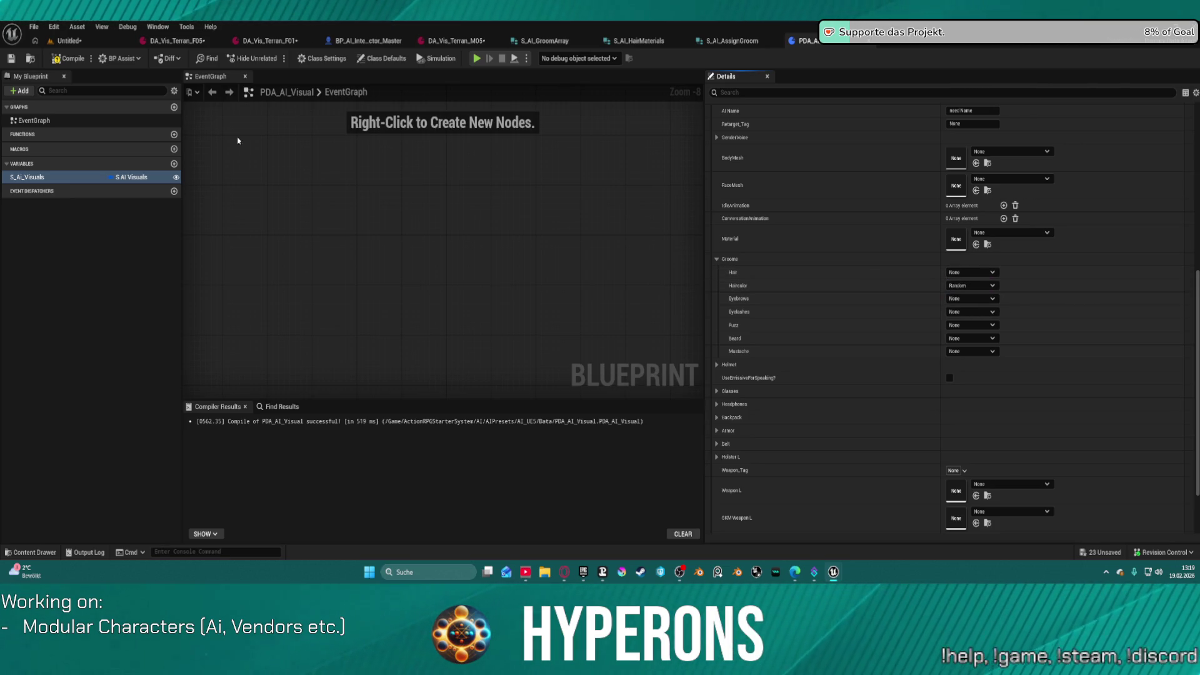
click(60, 61)
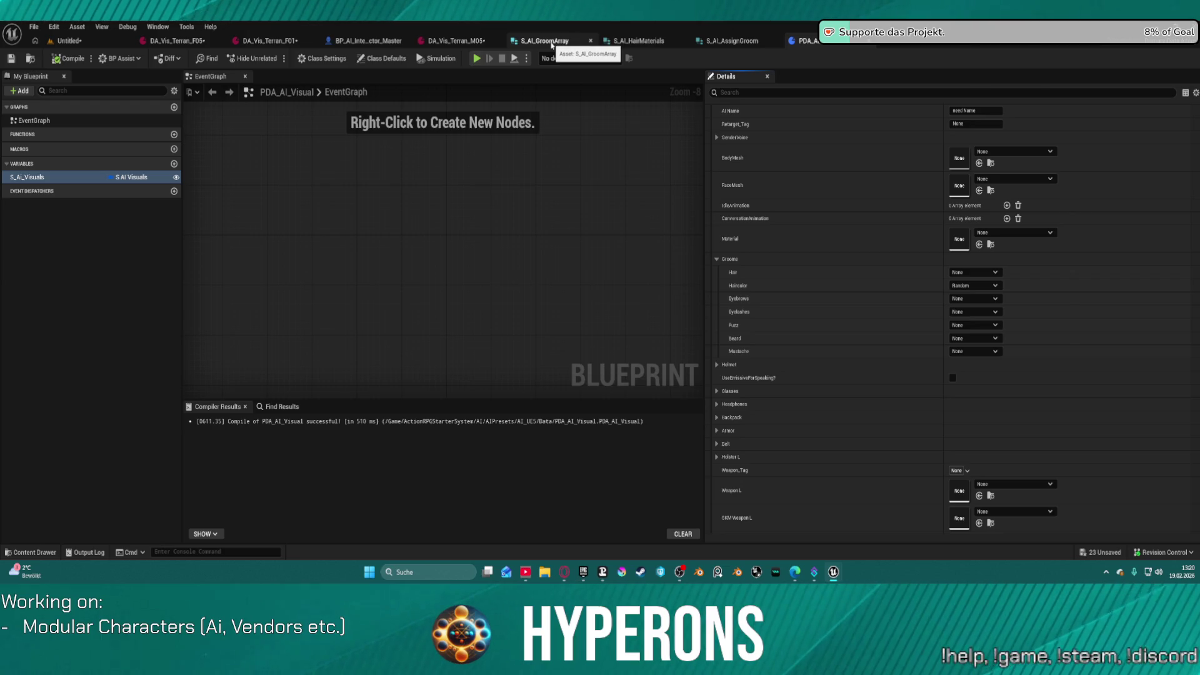
click(731, 41)
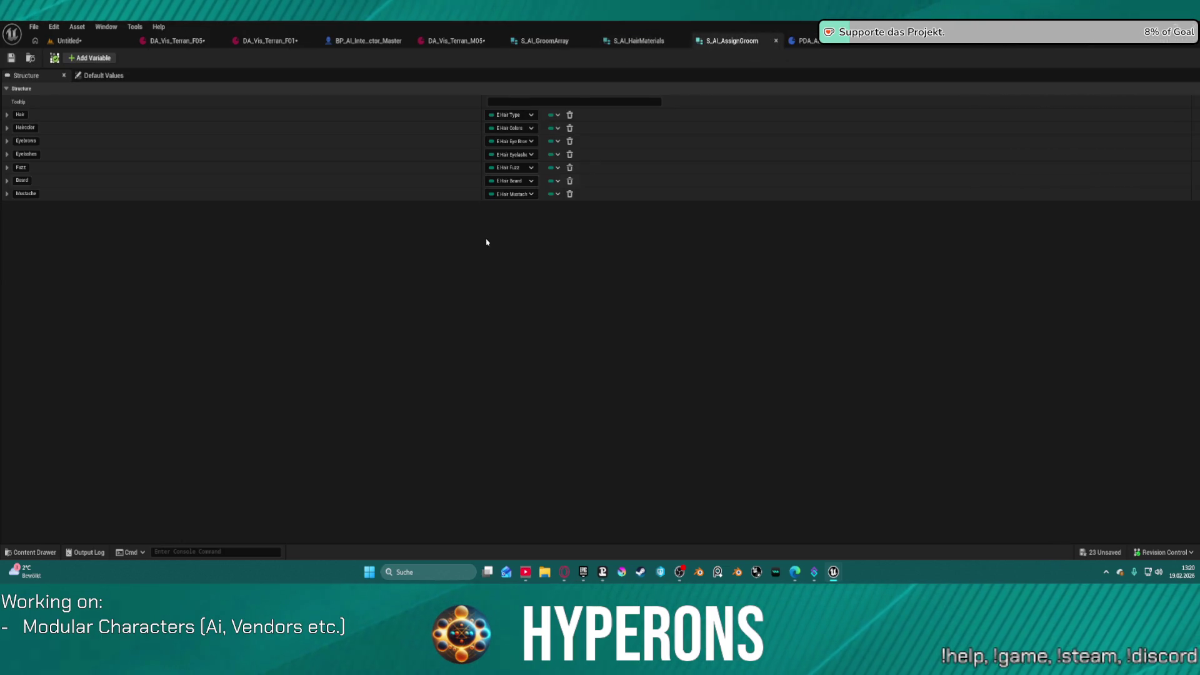
Step: Rename E_SyntySockets_WeaponL to E_Sockets_WeaponL in the Content Drawer and check out the asset
key(ctrl+space)
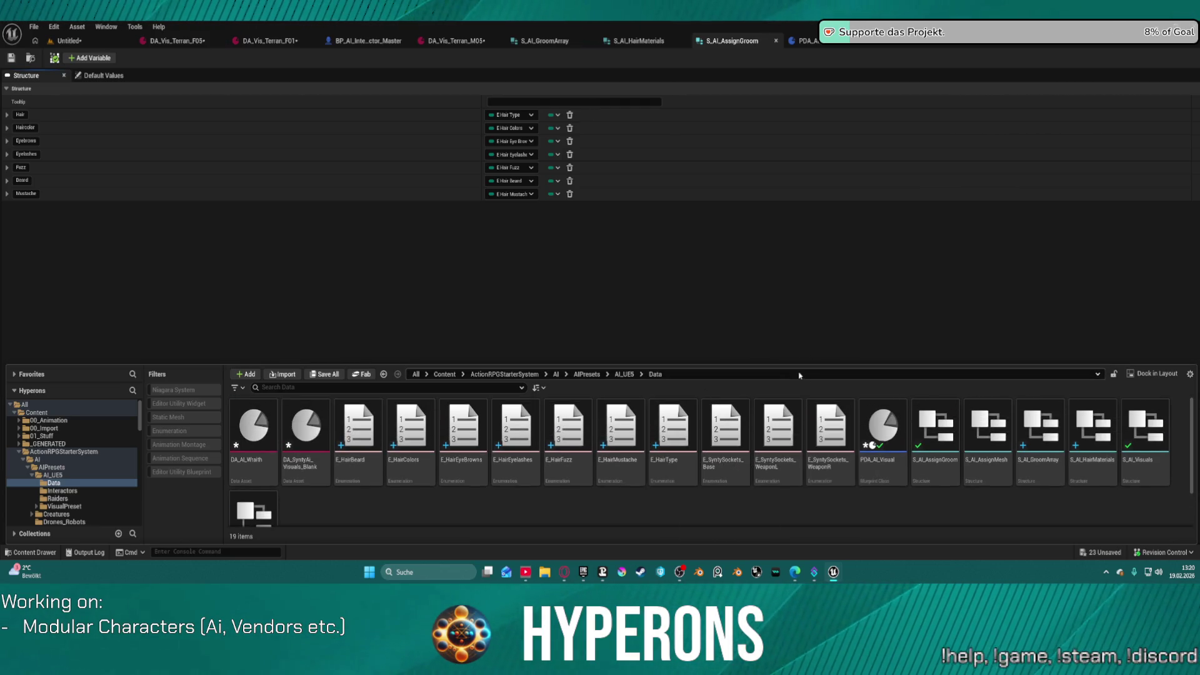
drag(795, 364, 791, 261)
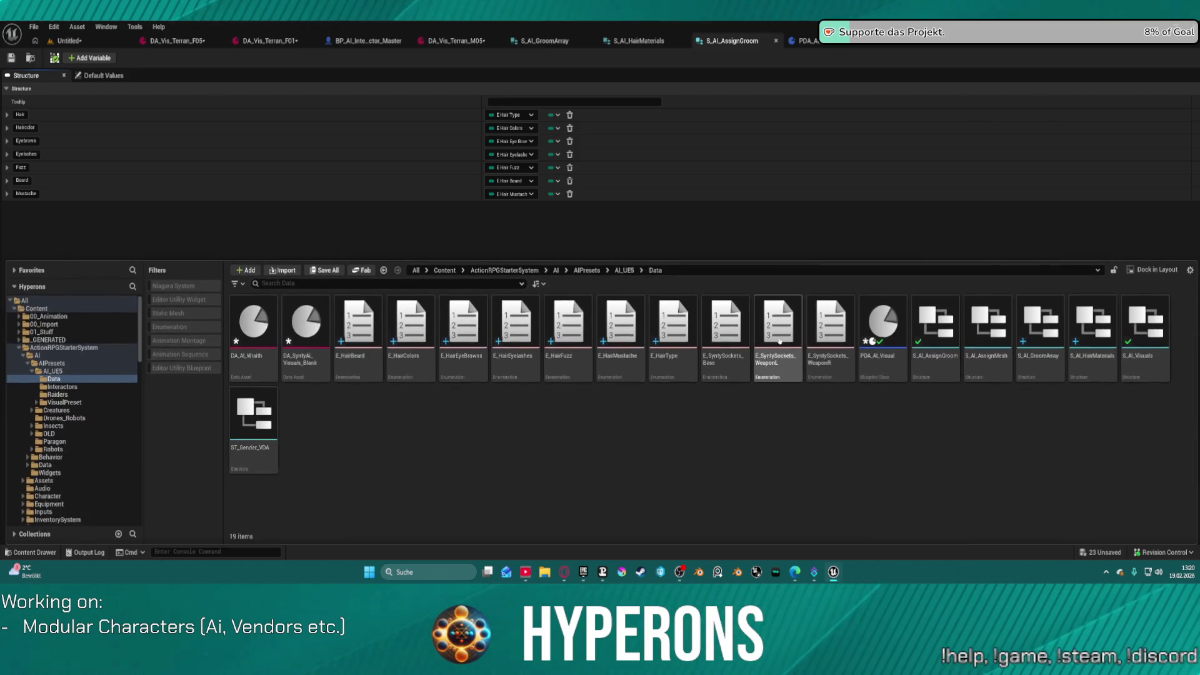
click(779, 340)
click(769, 356)
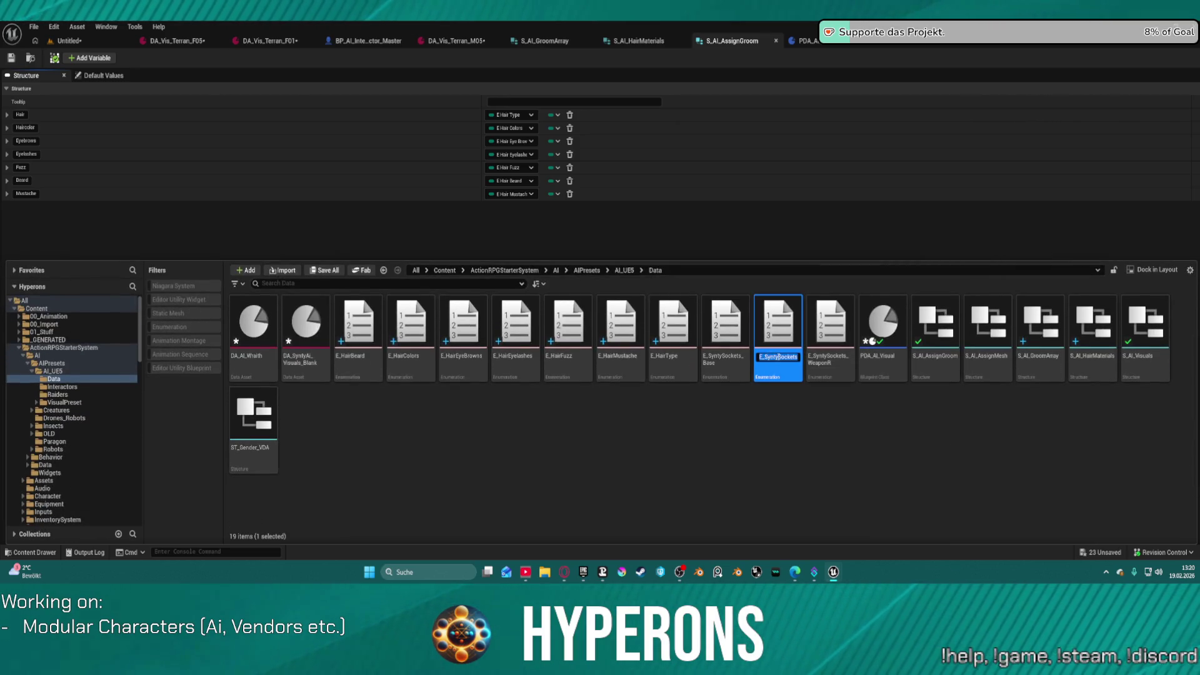
key(BackSpace)
key(BackSpace)
key(BackSpace)
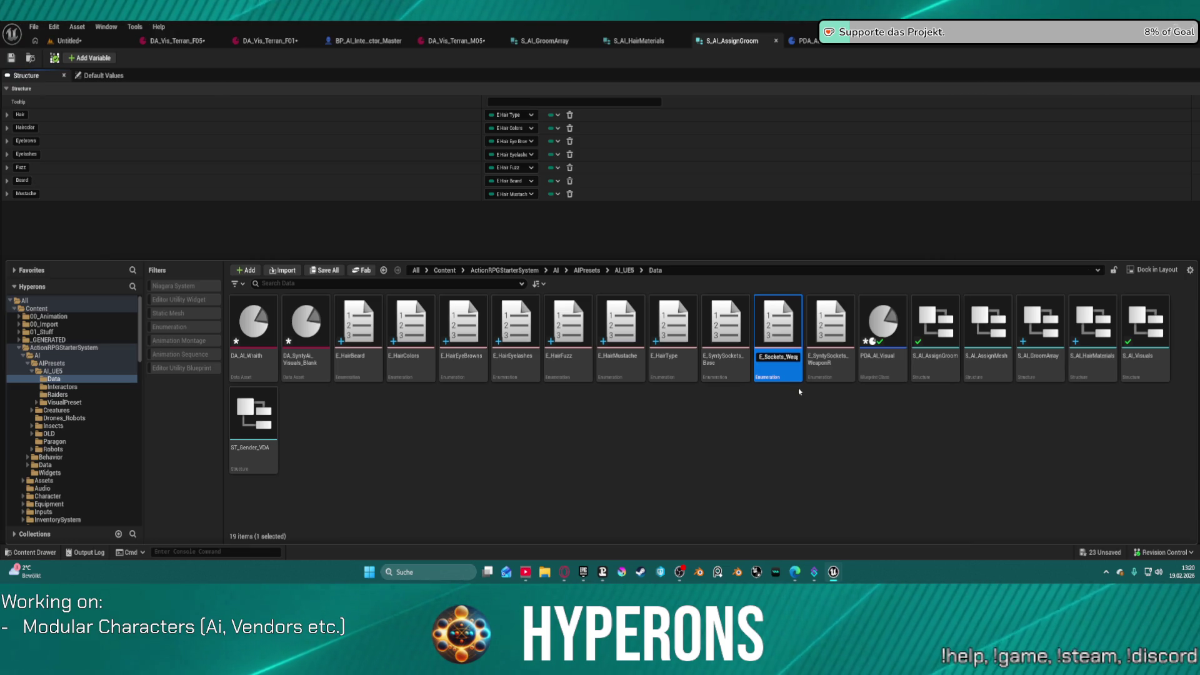
key(Return)
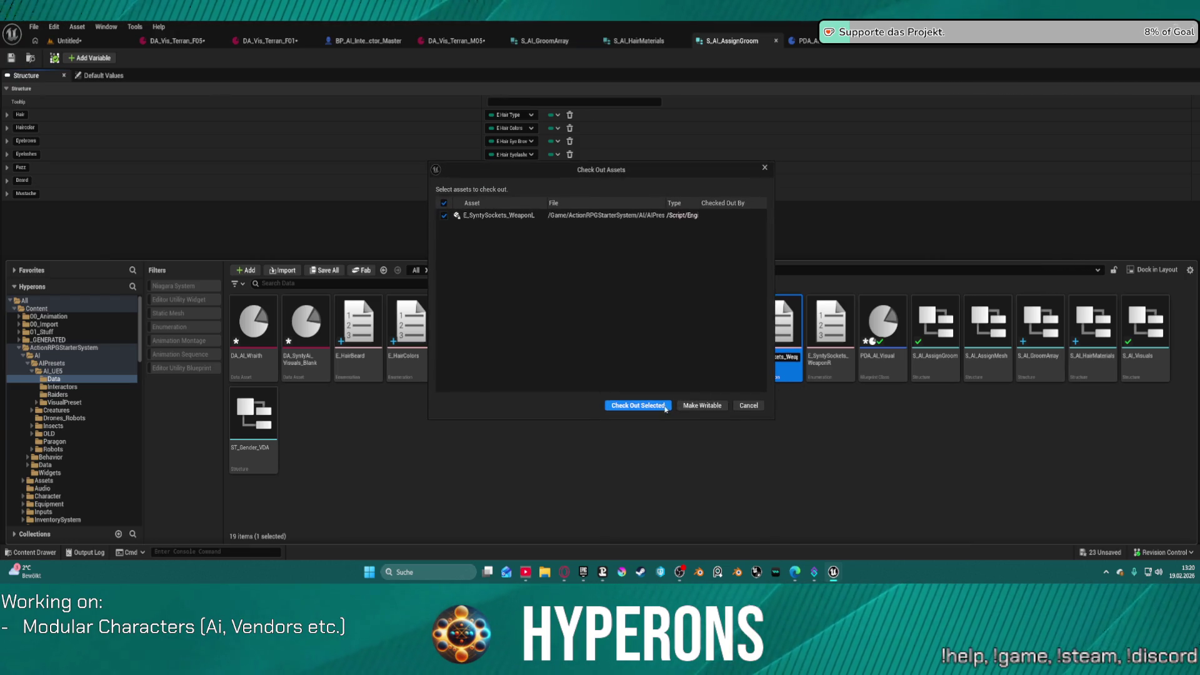
click(644, 407)
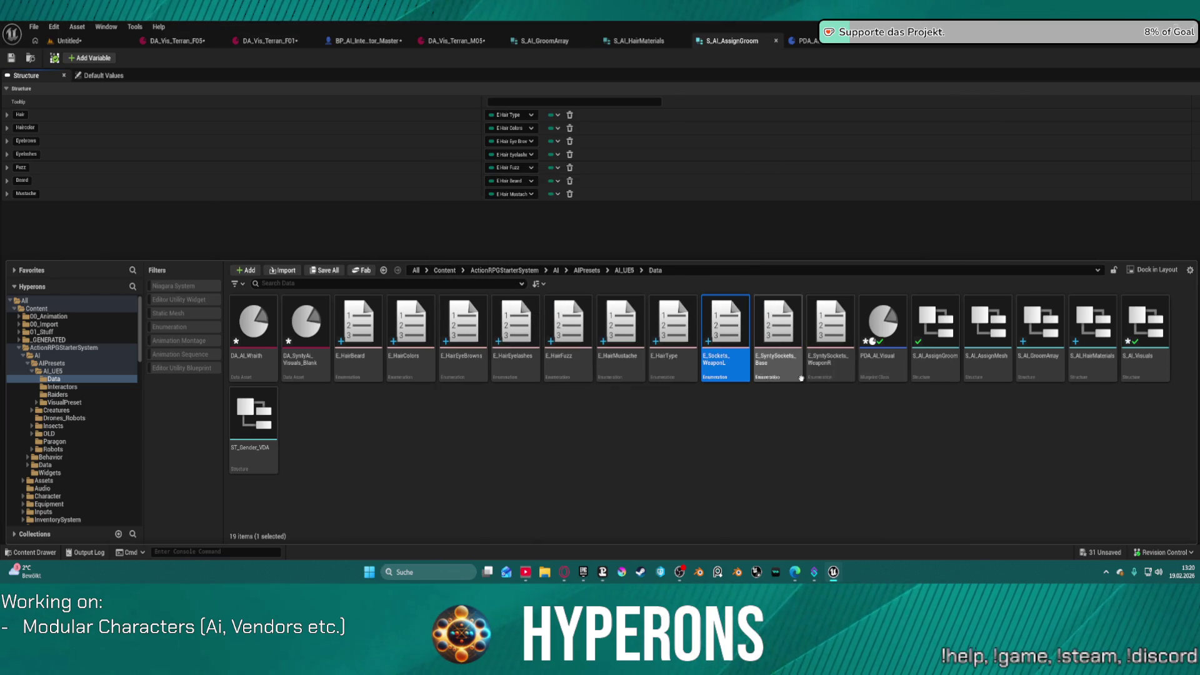
Step: Rename the WeaponR and Base enums to E_Sockets_WeaponR and E_Sockets_Base, checking each out
click(840, 374)
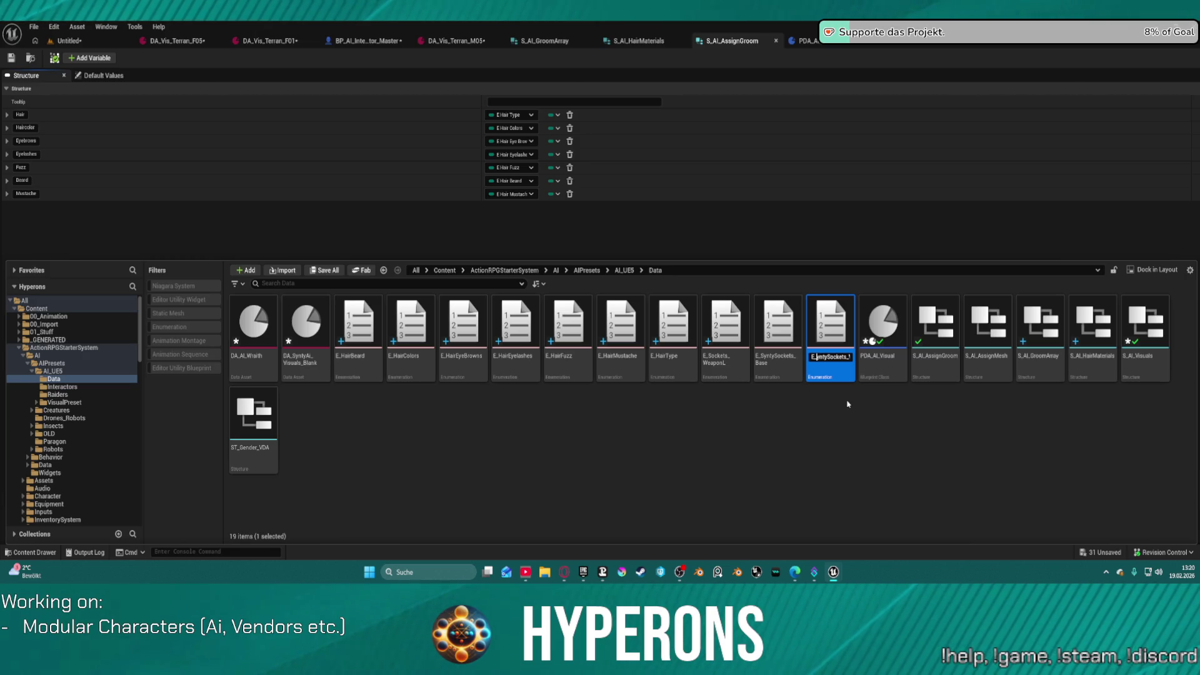
key(Return)
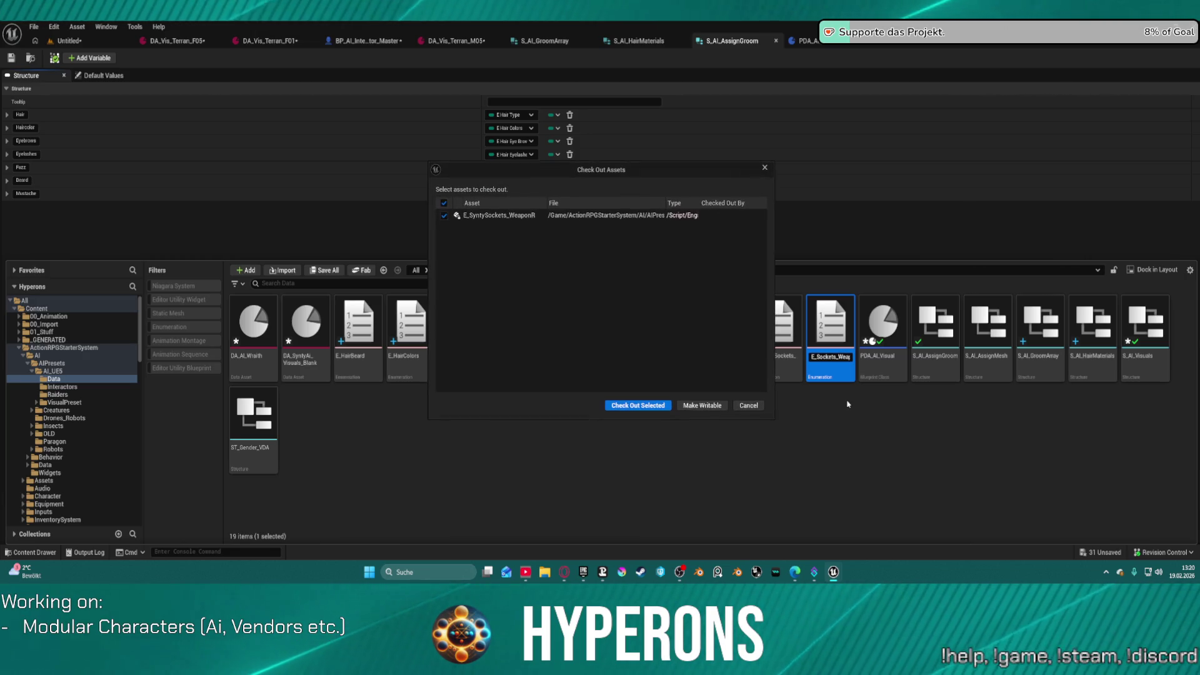
click(641, 405)
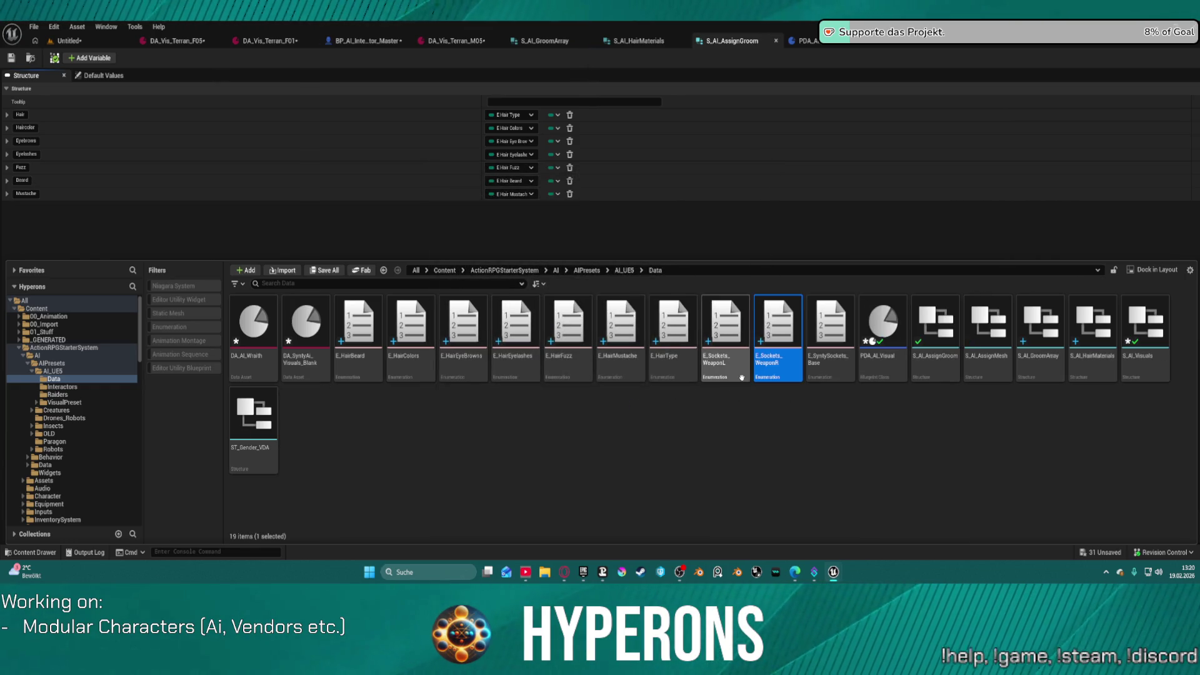
click(832, 374)
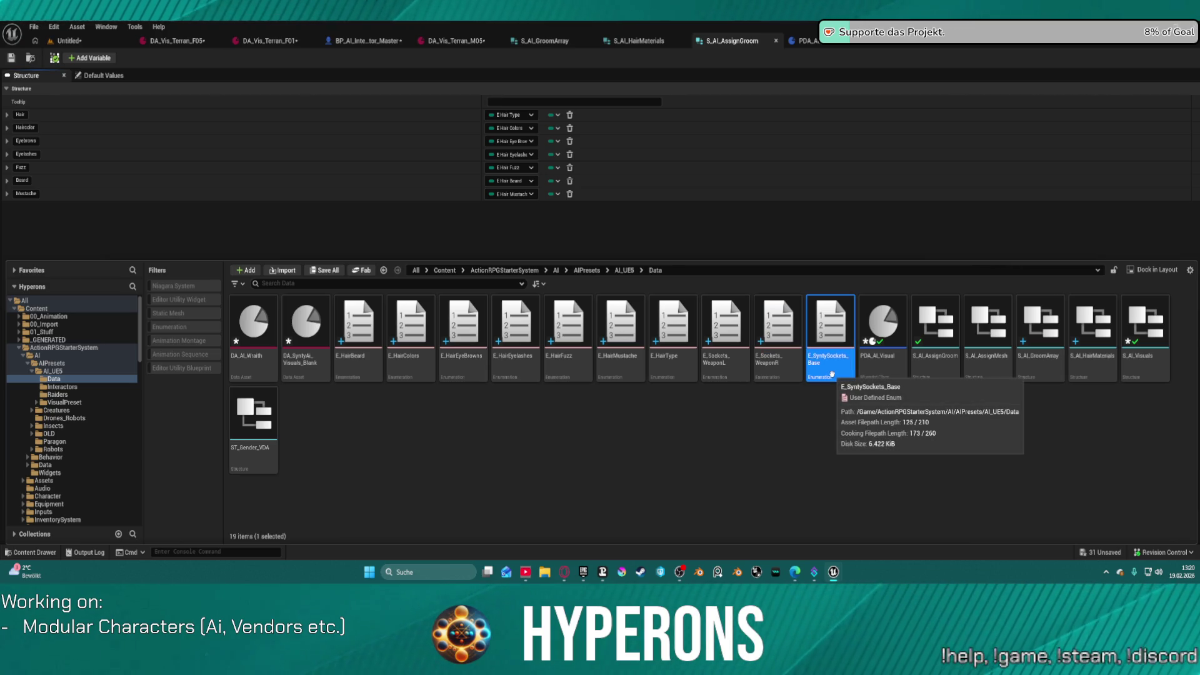
key(F2)
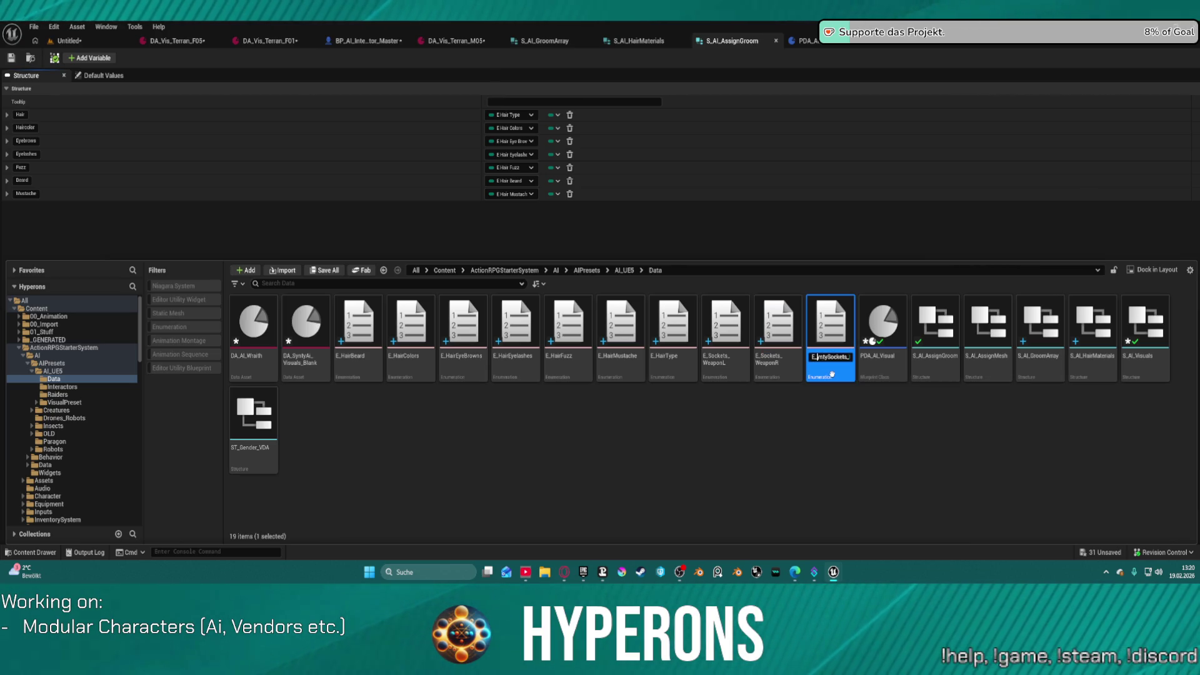
key(Return)
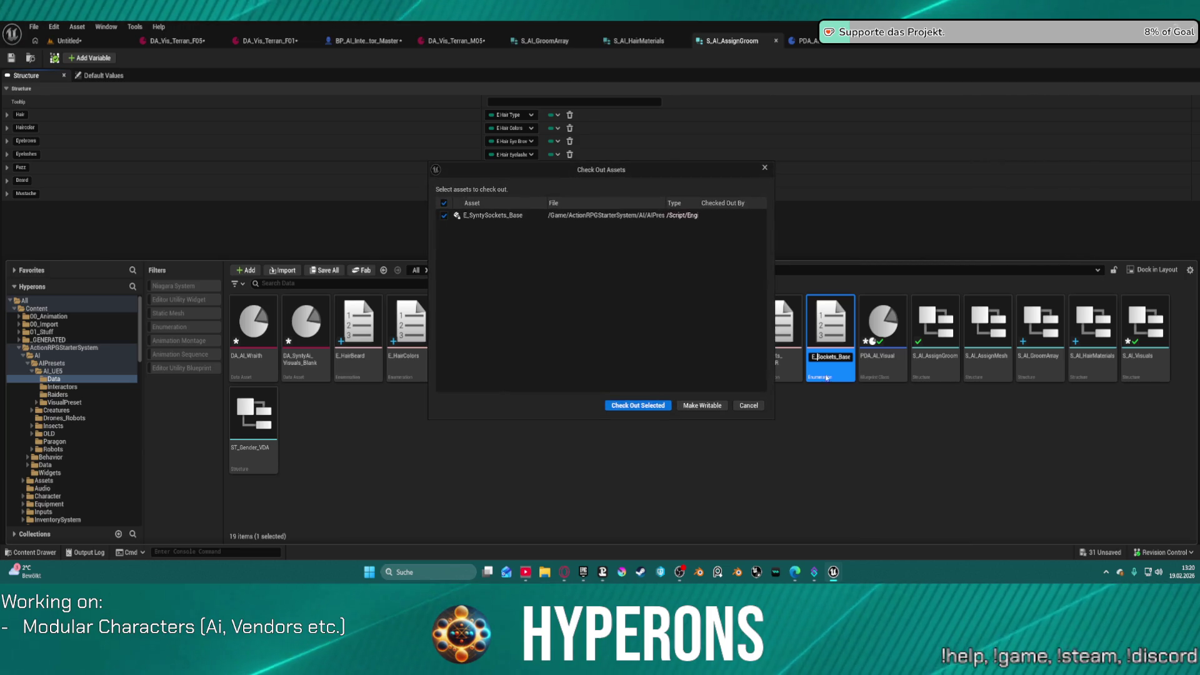
click(641, 405)
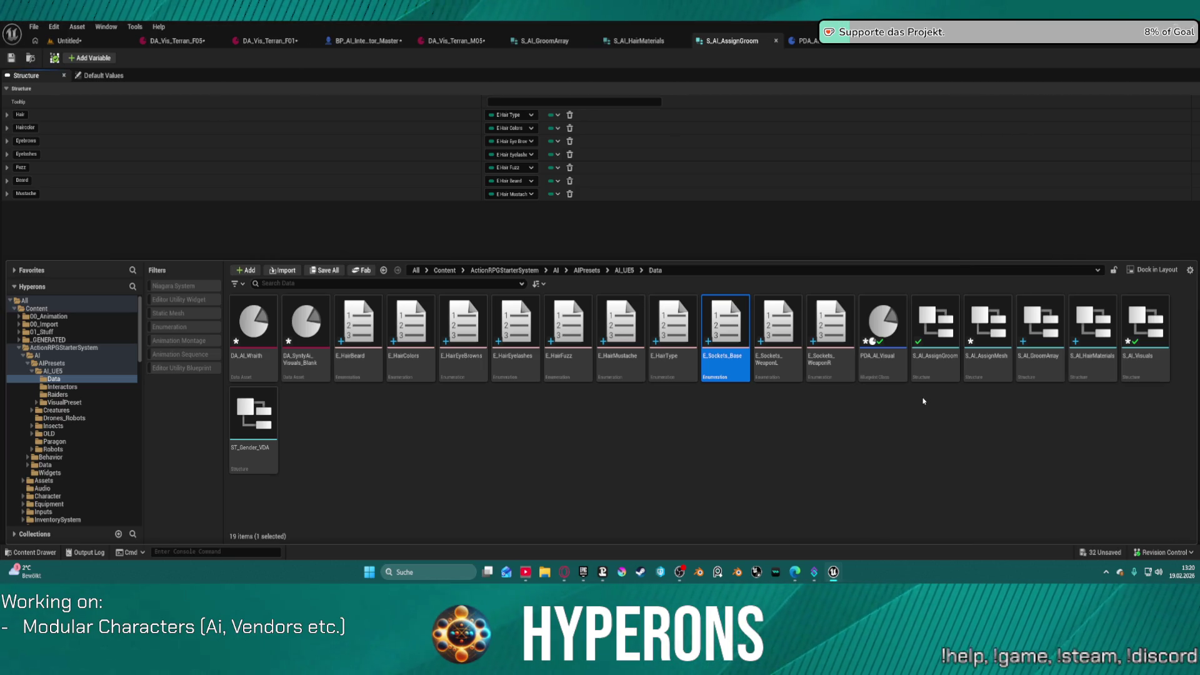
click(369, 41)
Step: Shift the AddGroomAsset entry and Break S AI Assign Groom nodes left, then view the AddGroomAssets graph
scroll(494, 299, down, 2)
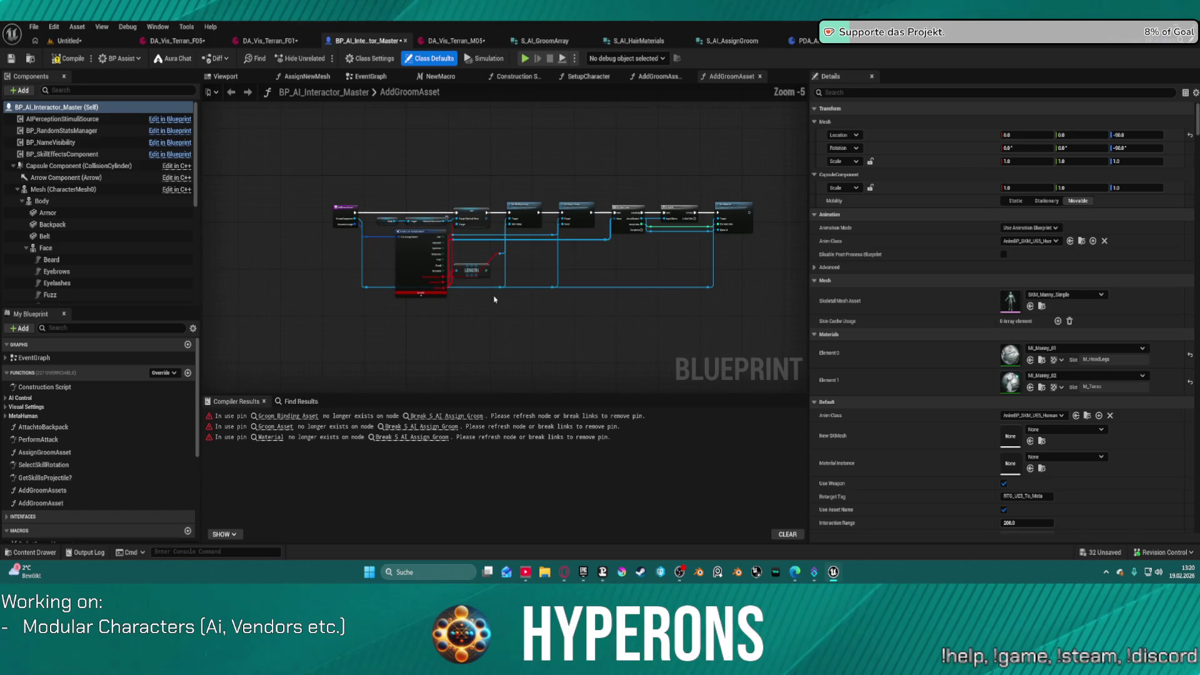
scroll(459, 260, up, 6)
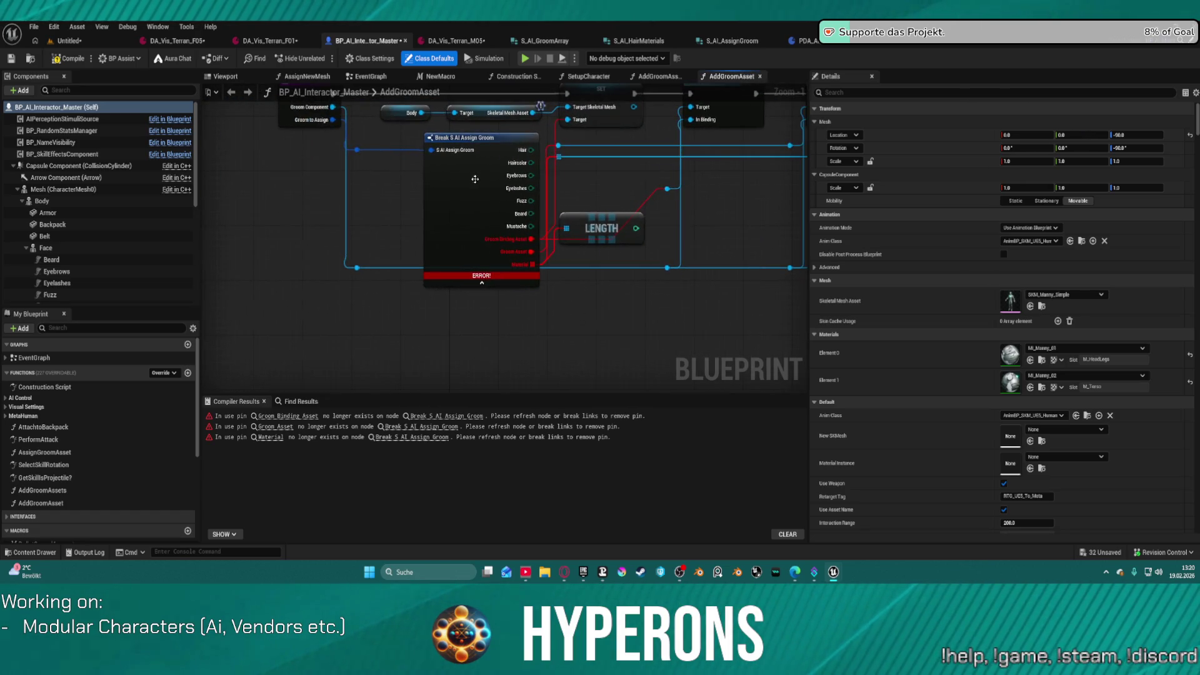
drag(432, 130, 390, 148)
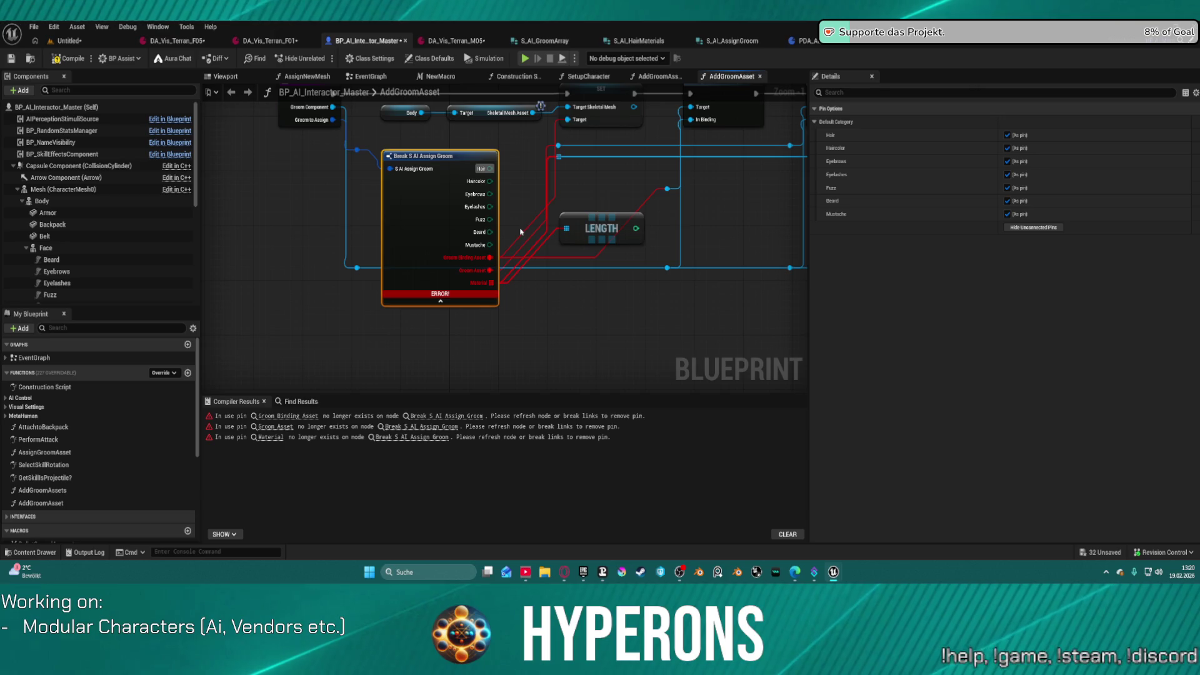
mouse_move(536, 200)
mouse_down()
mouse_move(547, 280)
mouse_move(588, 247)
mouse_up()
drag(382, 130, 242, 131)
mouse_move(505, 250)
mouse_down()
mouse_move(394, 232)
mouse_move(369, 234)
mouse_move(369, 254)
mouse_up()
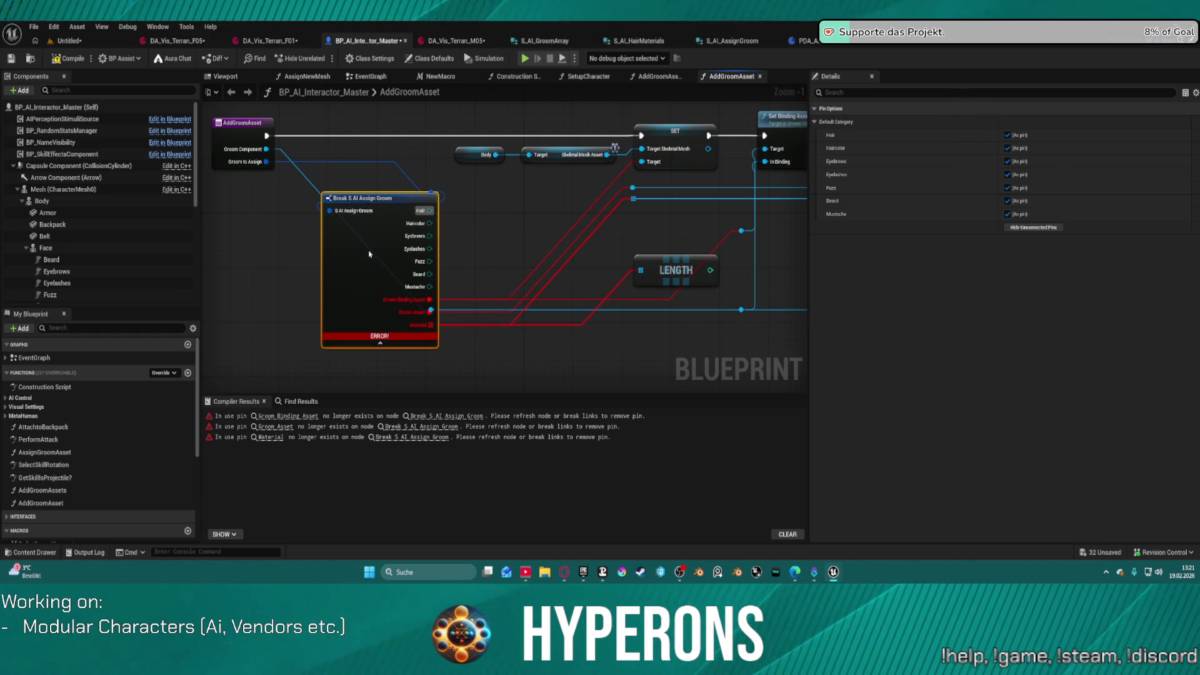
mouse_move(370, 254)
mouse_down()
mouse_move(267, 261)
mouse_move(302, 264)
mouse_up()
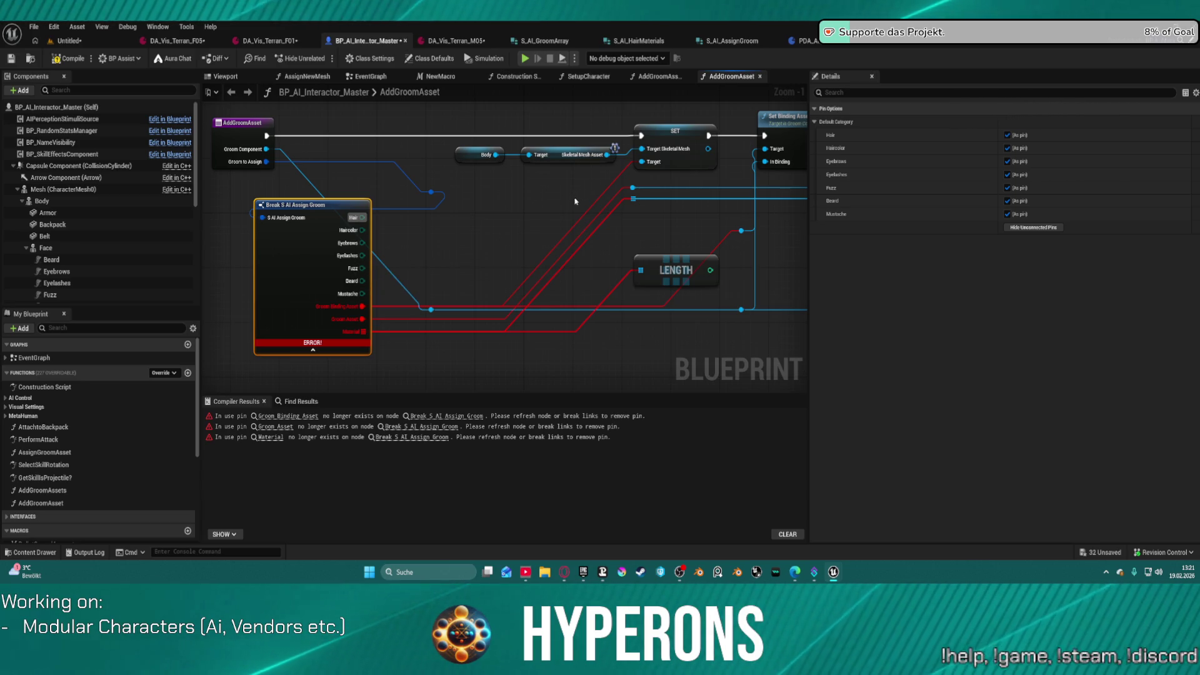
click(660, 76)
scroll(754, 177, down, 2)
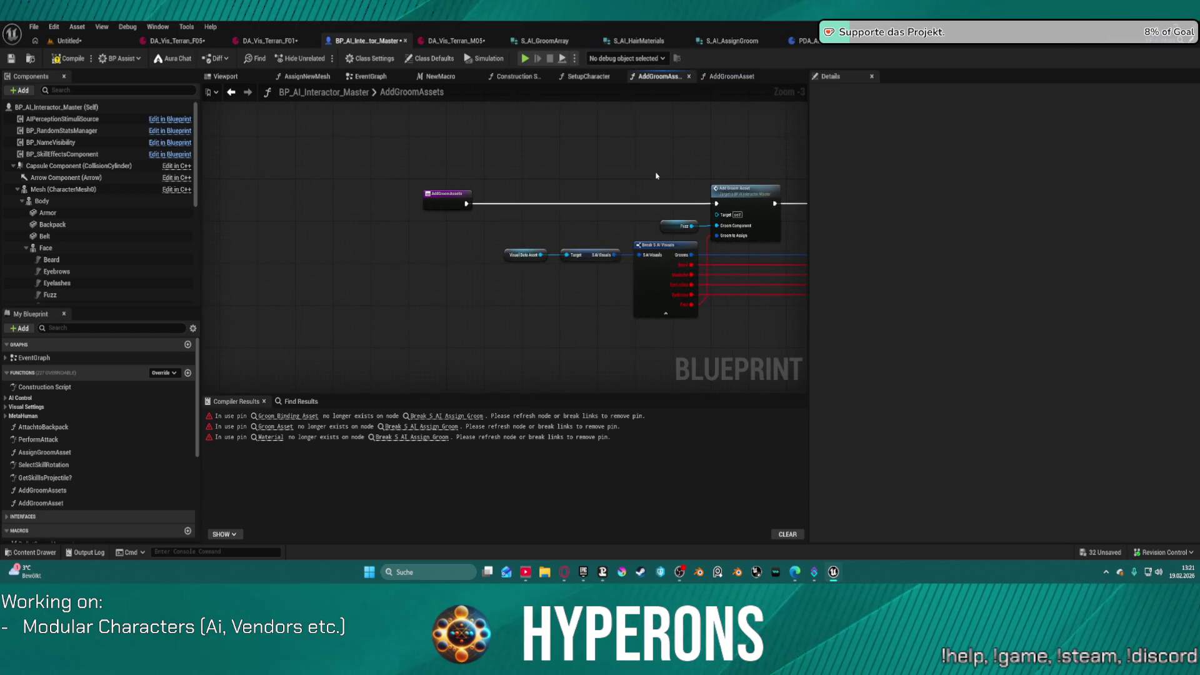
Step: Unhook the AddGroomAssets entry exec wire, compile to get 3 errors, and jump to the first error
drag(657, 176, 466, 161)
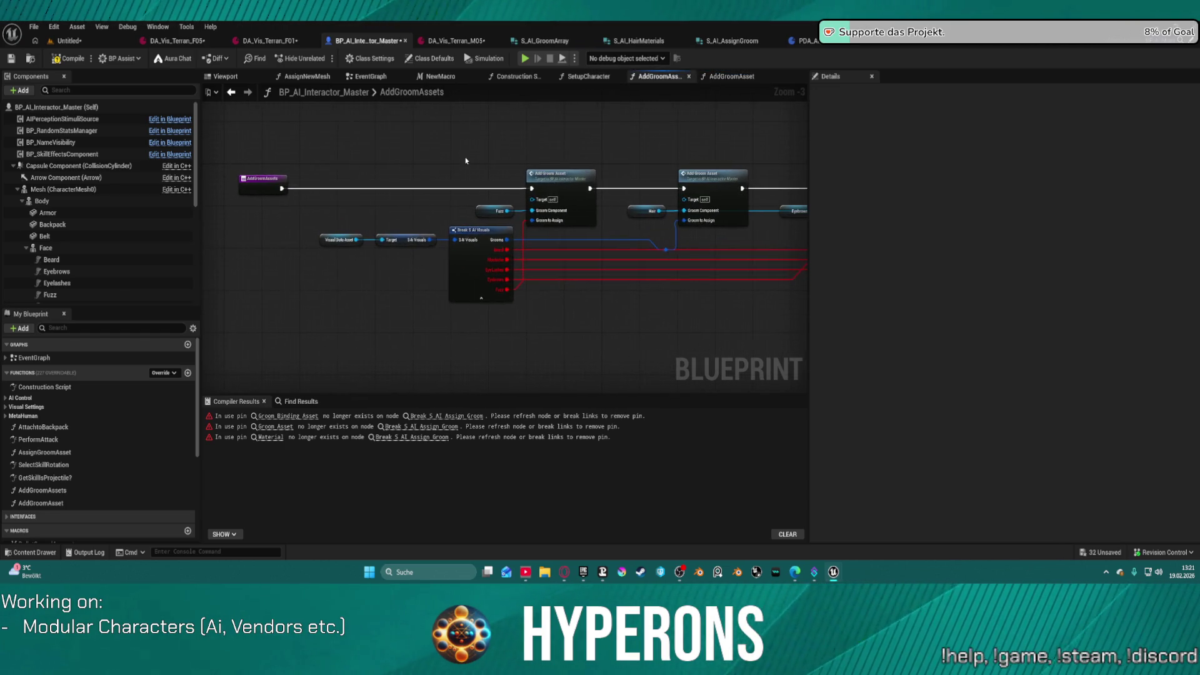
alt+click(369, 188)
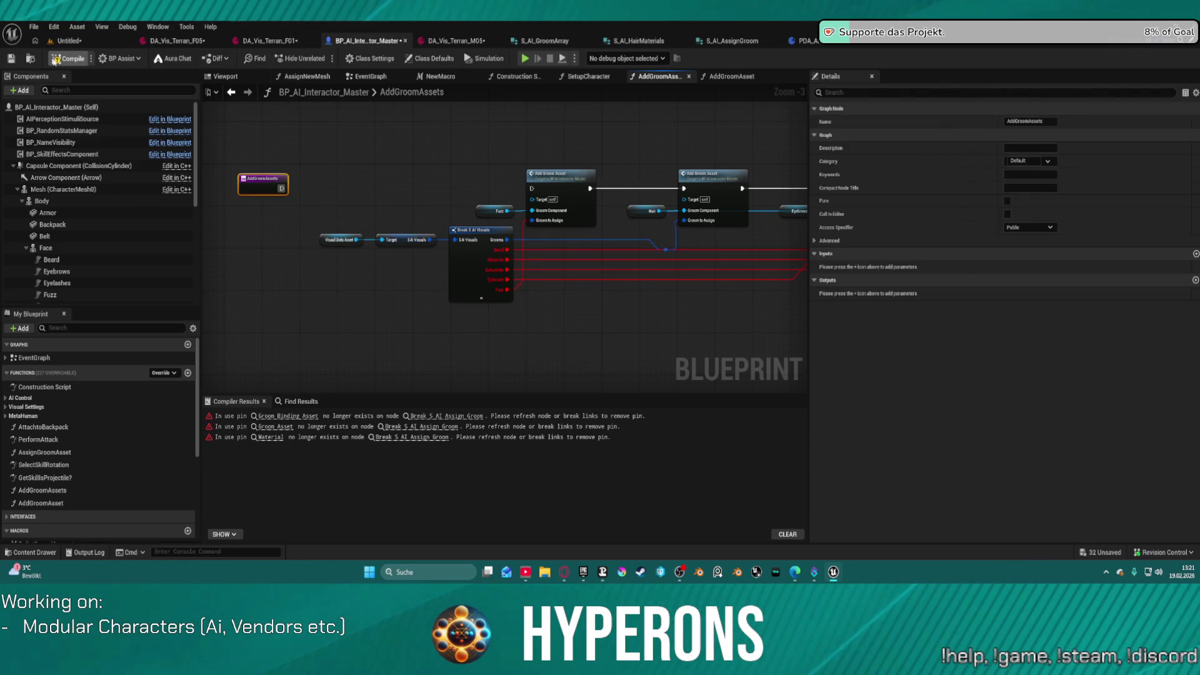
click(56, 60)
scroll(227, 202, down, 2)
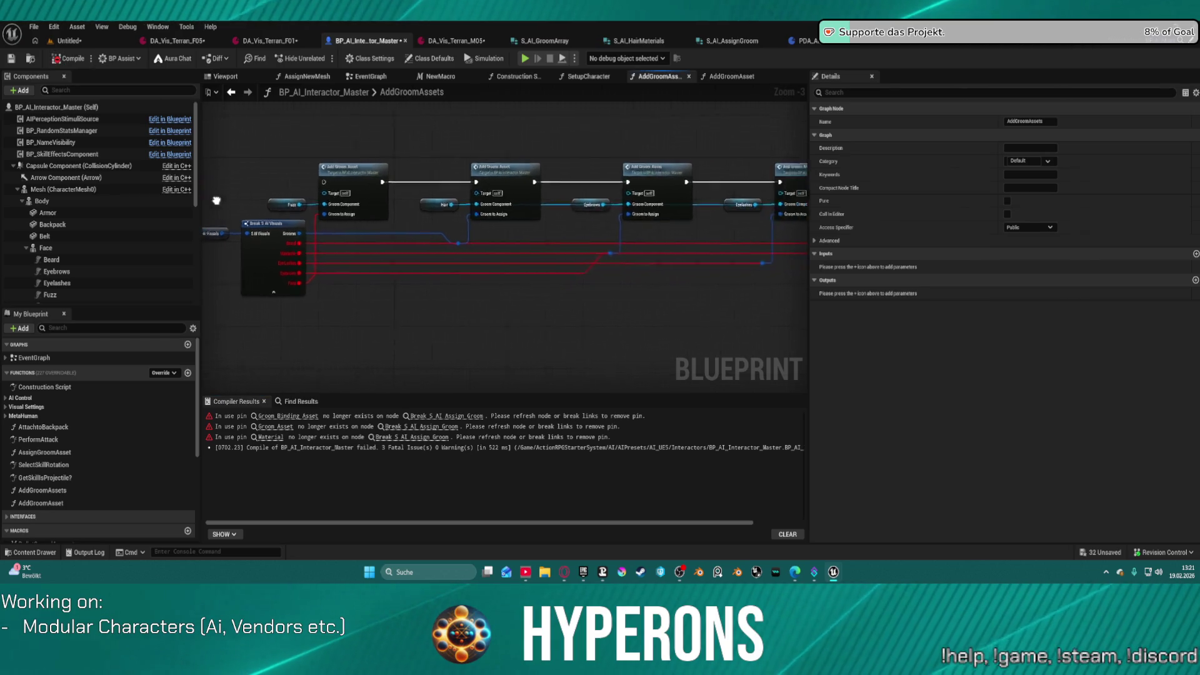
drag(227, 202, 389, 198)
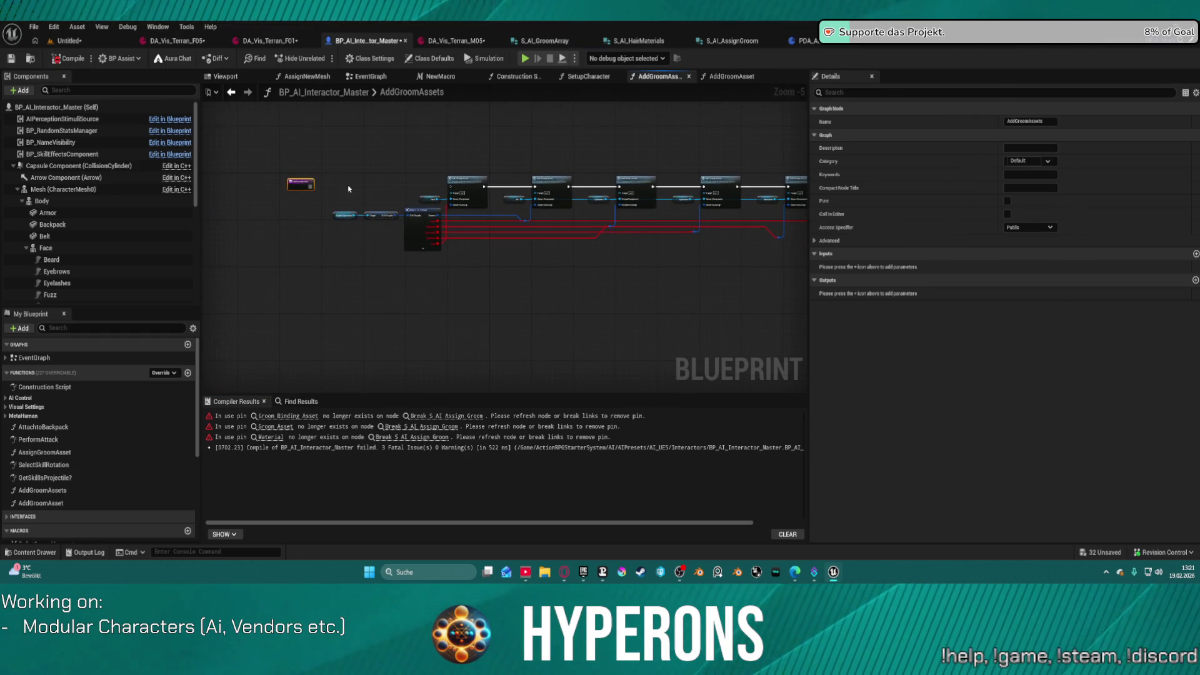
click(575, 78)
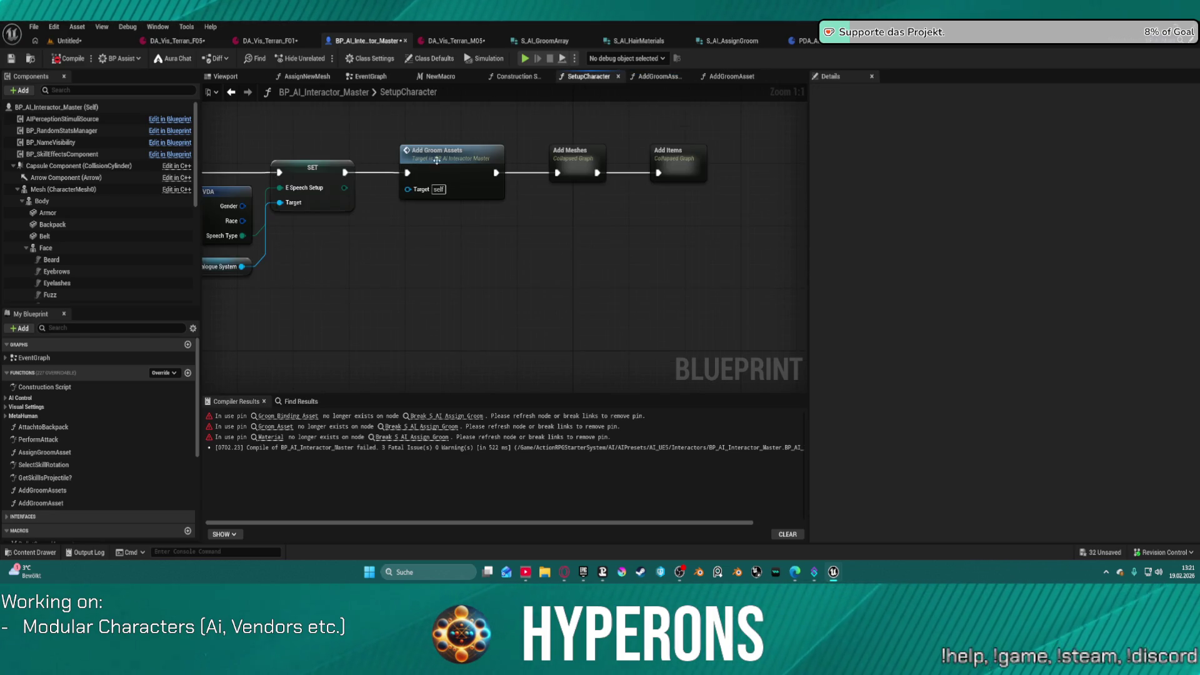
click(278, 416)
scroll(395, 222, down, 6)
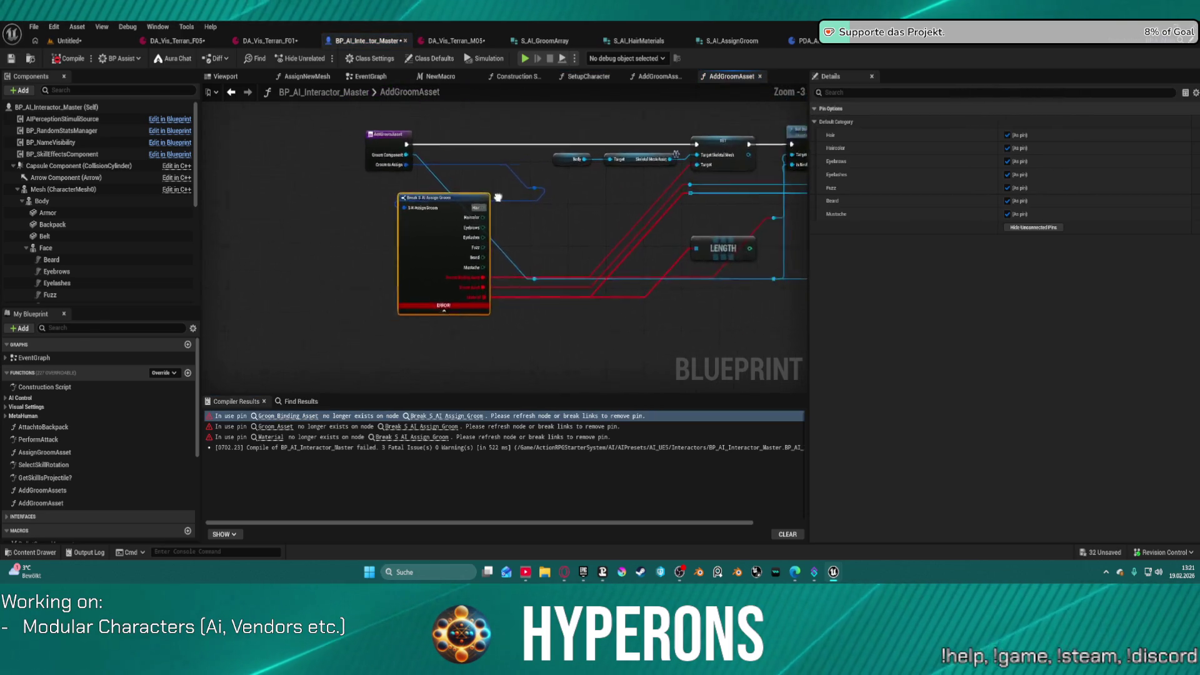
Step: Remove the broken groom, Material and Groom Binding Asset wires, delete the LENGTH node, and compile
scroll(394, 223, up, 4)
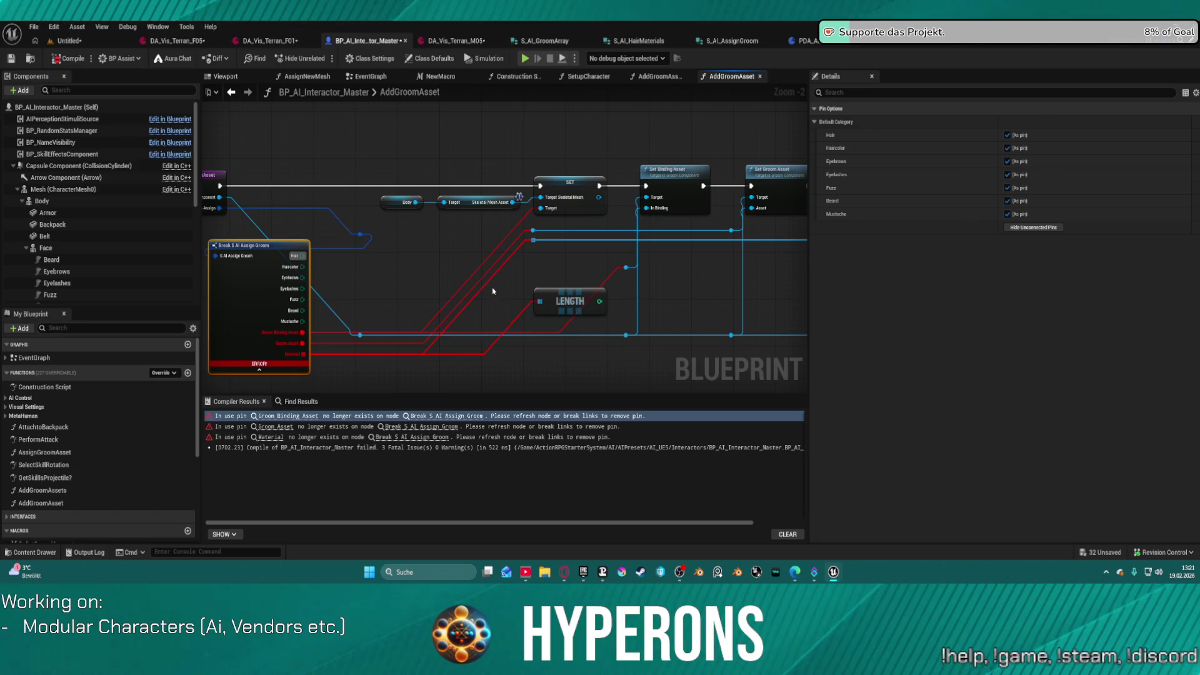
alt+click(478, 270)
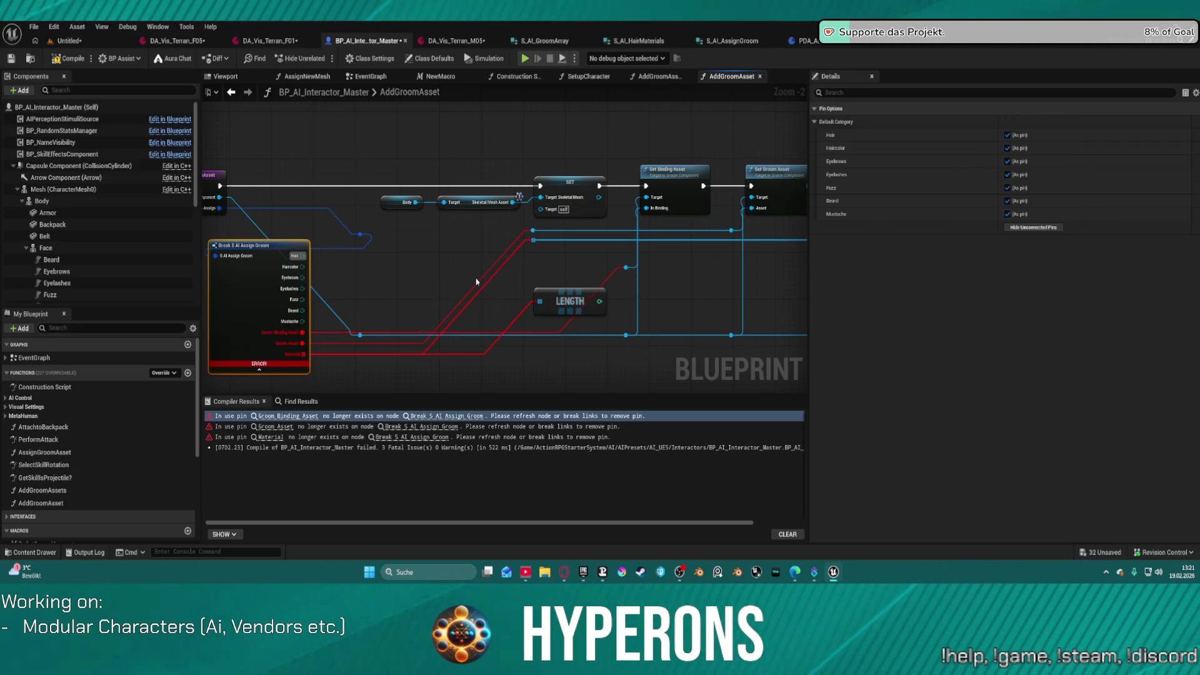
alt+click(476, 286)
alt+click(479, 294)
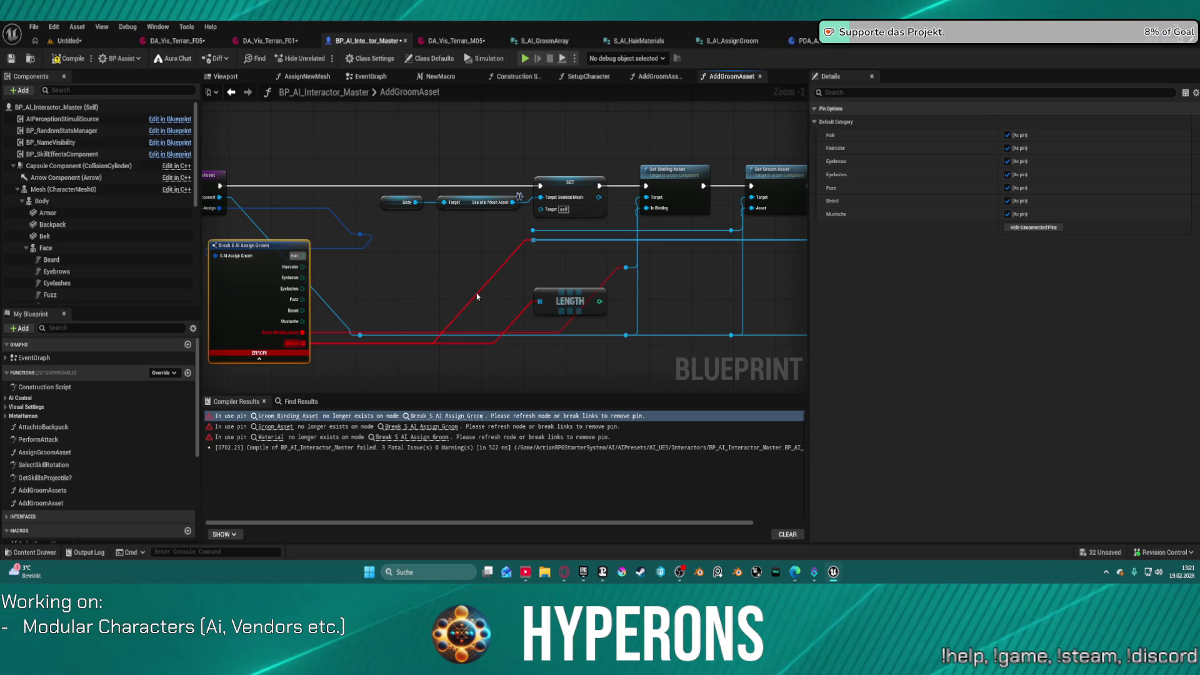
alt+click(513, 326)
click(567, 309)
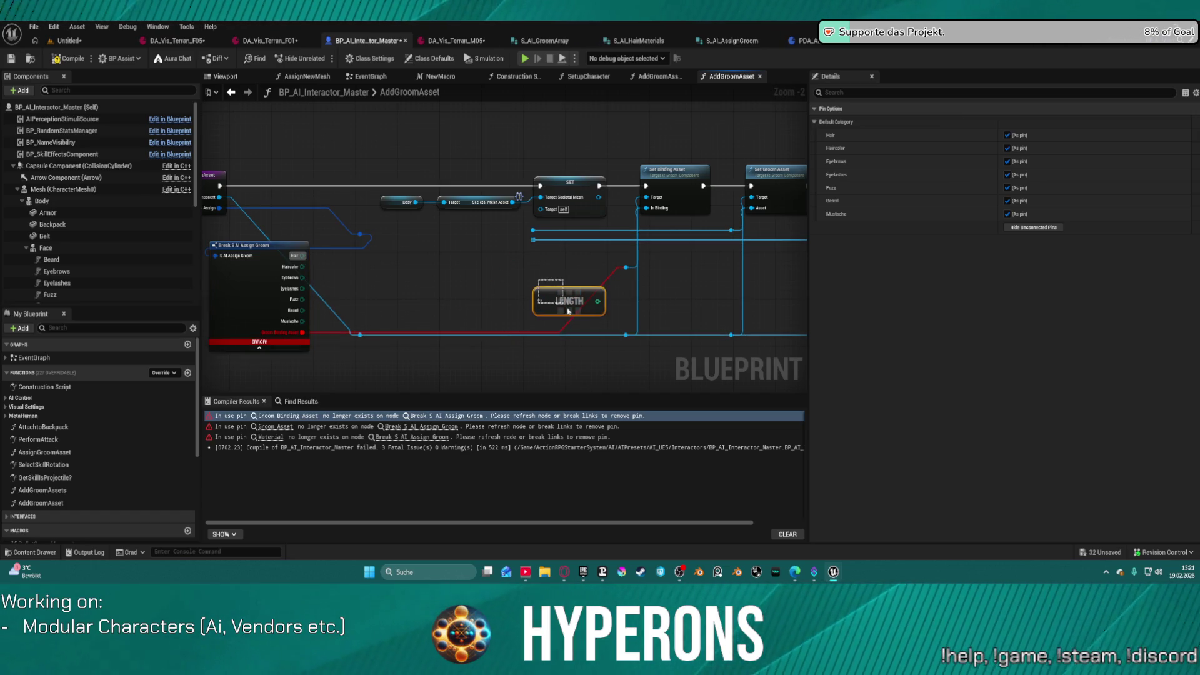
key(Delete)
alt+click(593, 301)
click(250, 245)
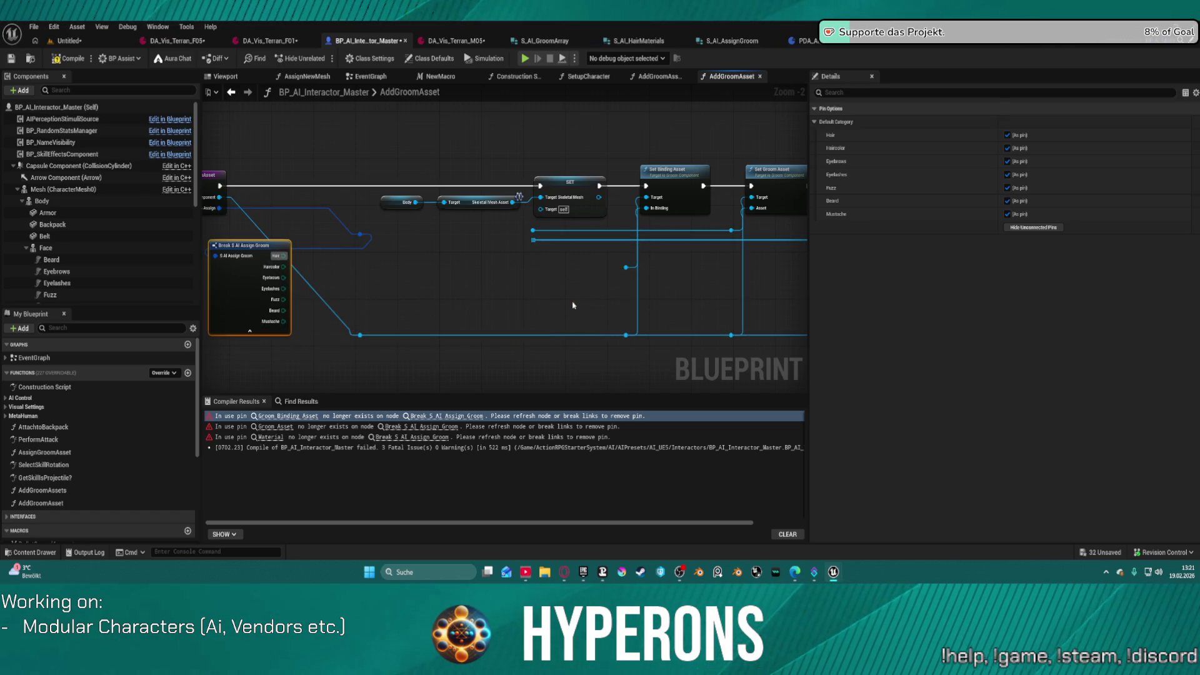
click(71, 60)
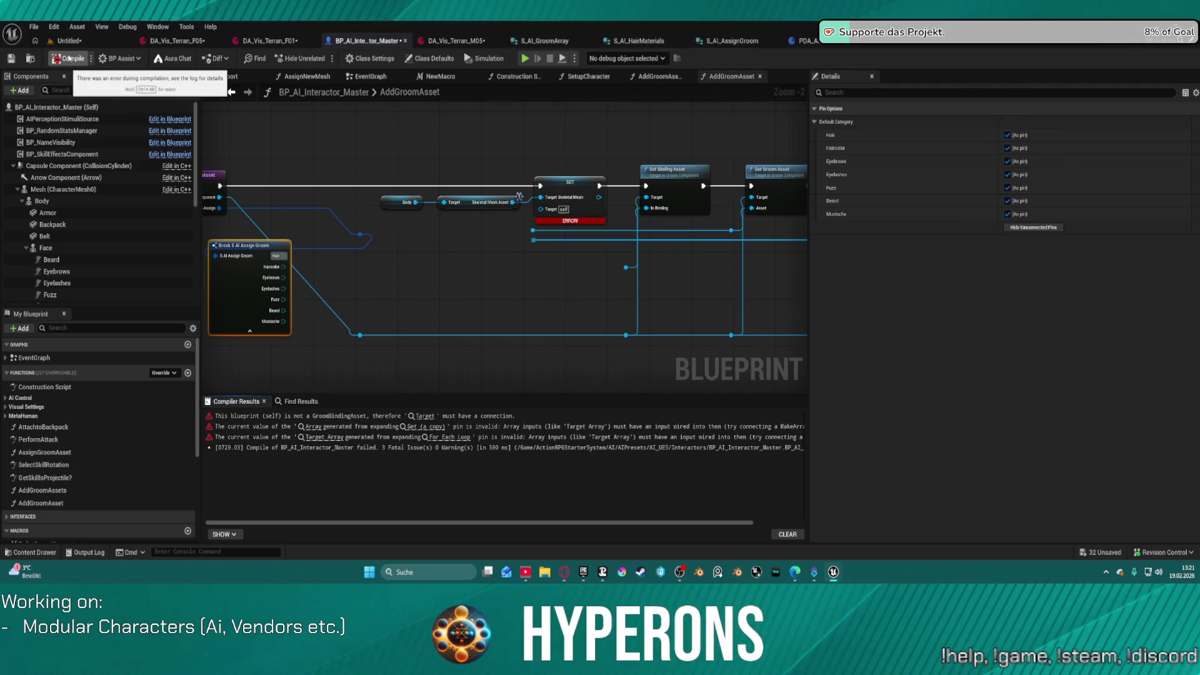
Step: Disconnect the entry-to-SET execution link and recompile the blueprint successfully
drag(494, 286, 614, 300)
scroll(626, 263, up, 2)
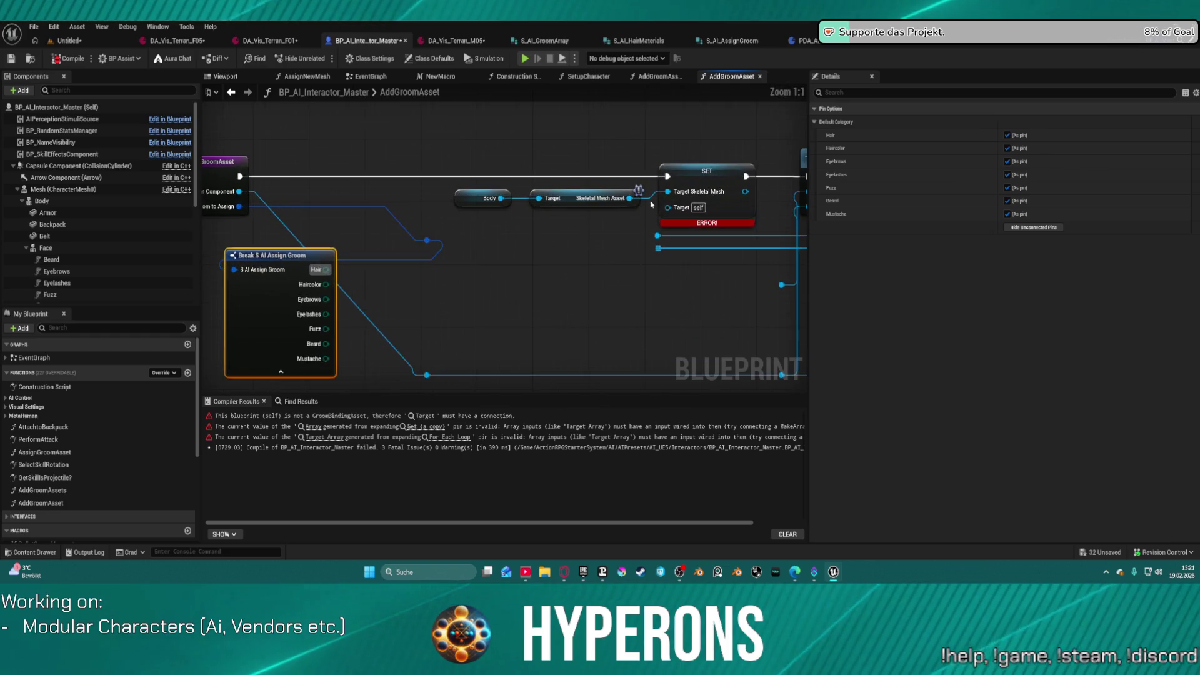
alt+click(288, 177)
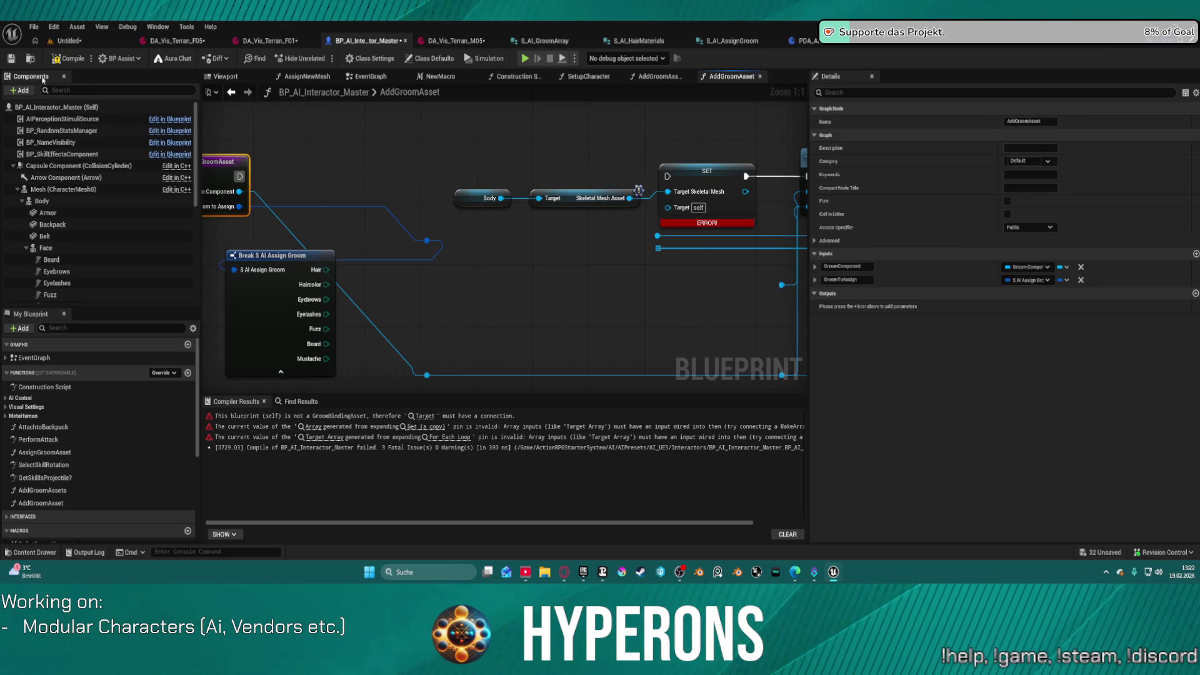
click(63, 63)
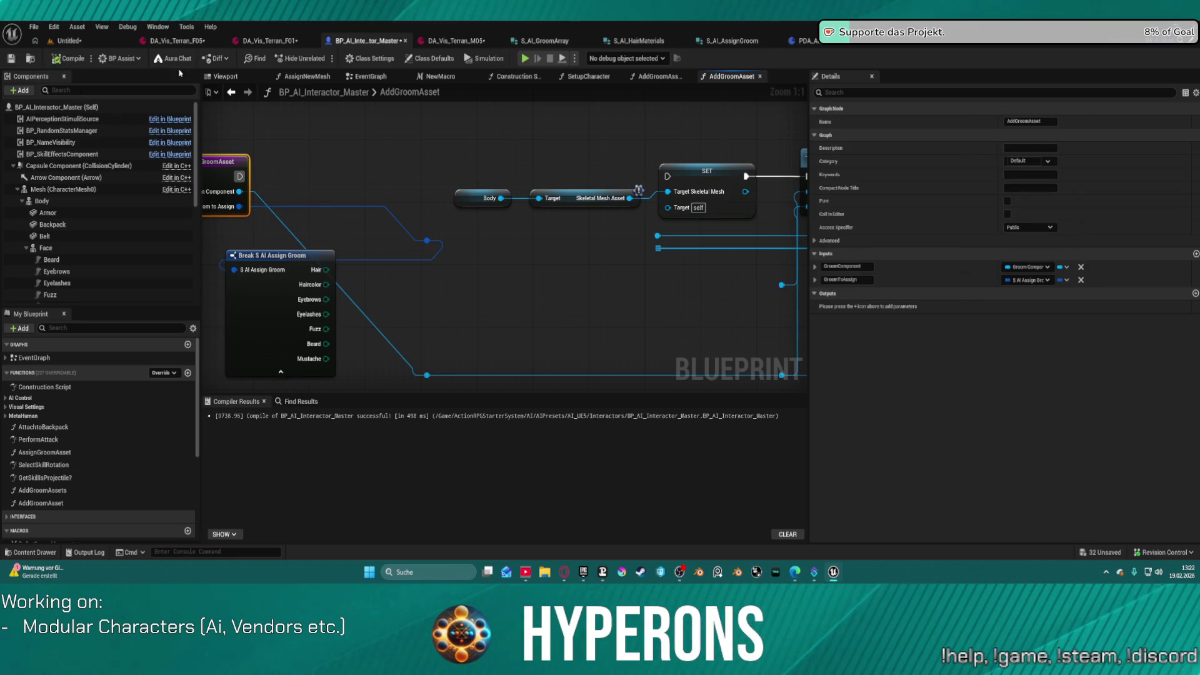
click(73, 42)
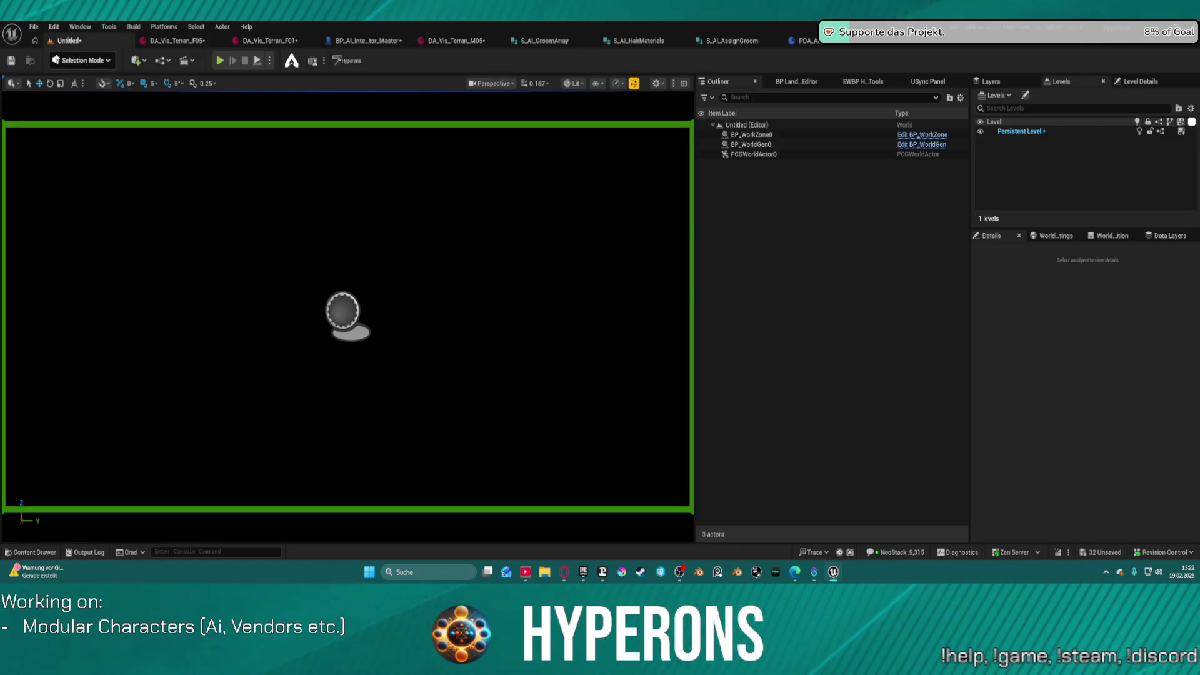
Step: Load the DEV_CharacterPreview level from Recent Levels, saving the modified packages
click(34, 26)
mouse_move(75, 85)
click(223, 114)
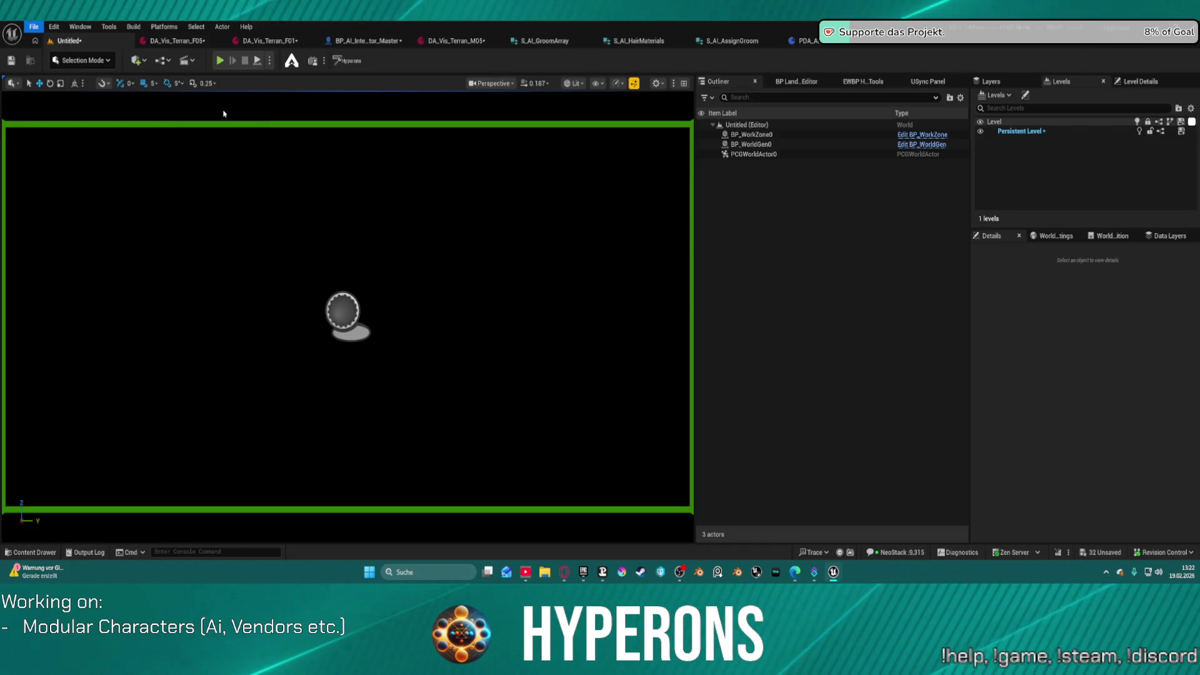
click(638, 407)
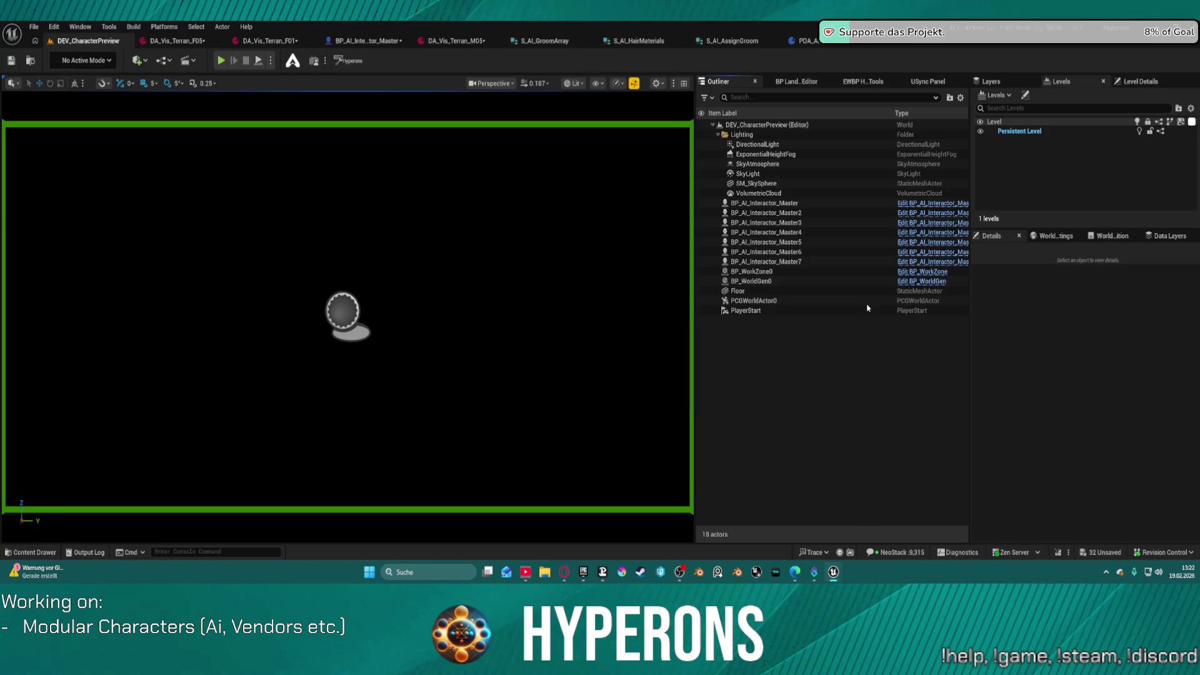
Step: Select the armored BP_AI_Interactor_Master5 character and view the DA_Vis_Terran_M05 data asset
scroll(347, 317, down, 5)
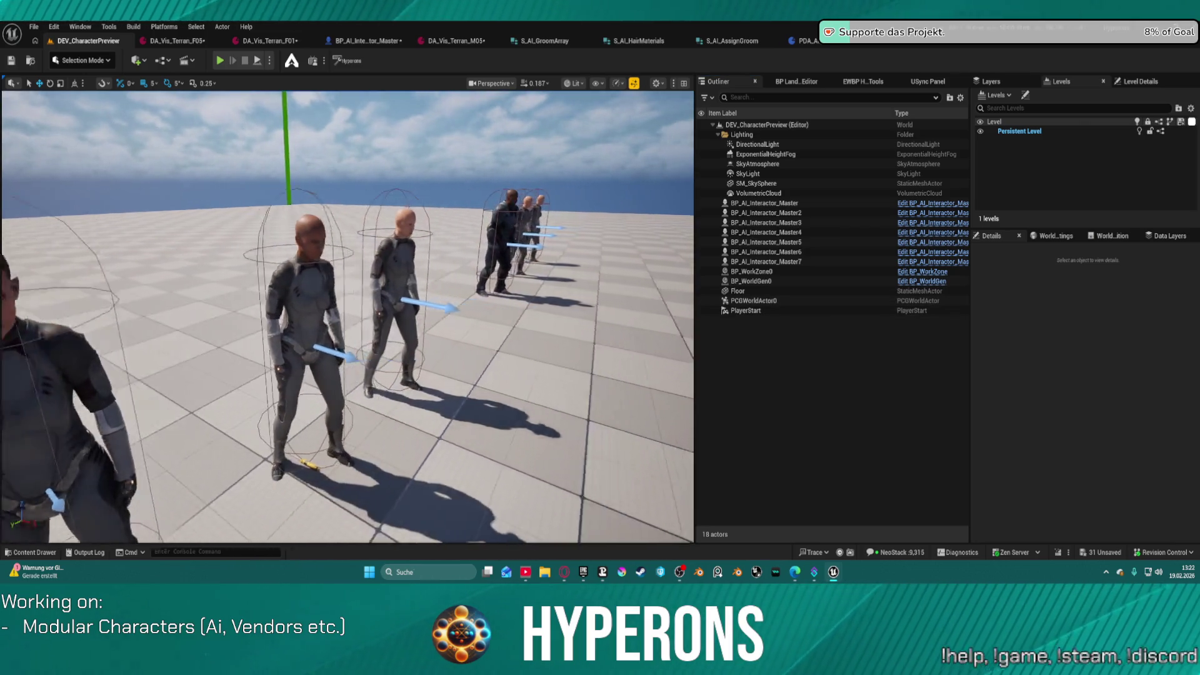
scroll(347, 317, up, 10)
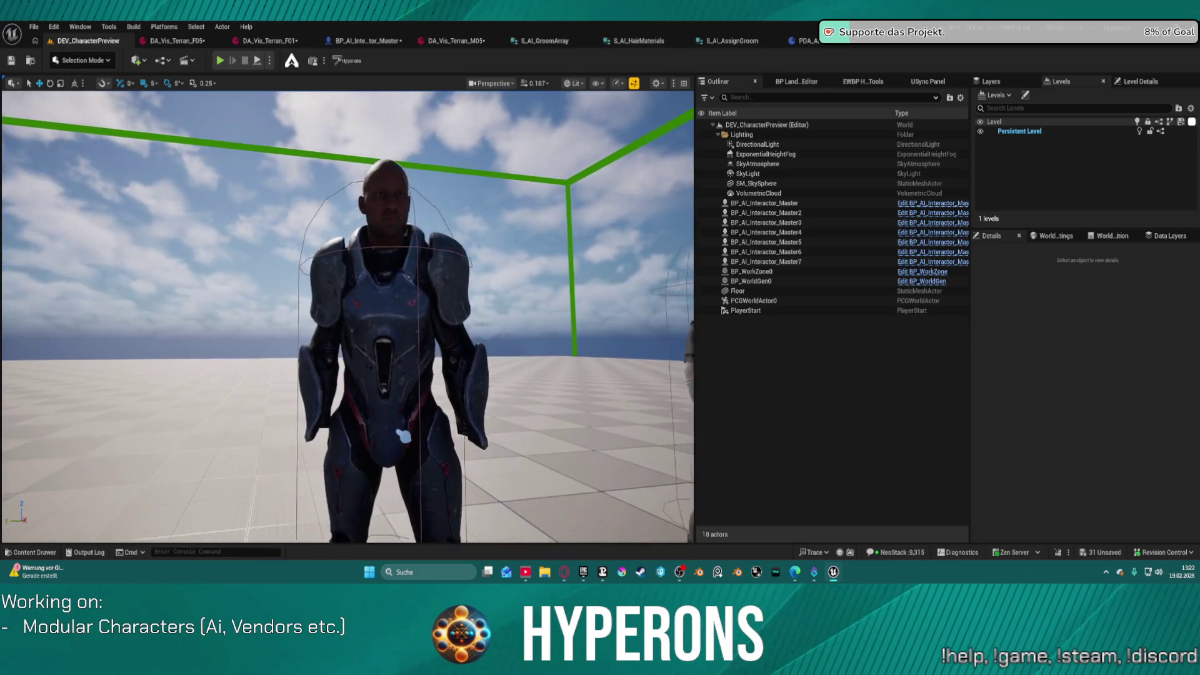
key(ctrl+space)
key(ctrl+space)
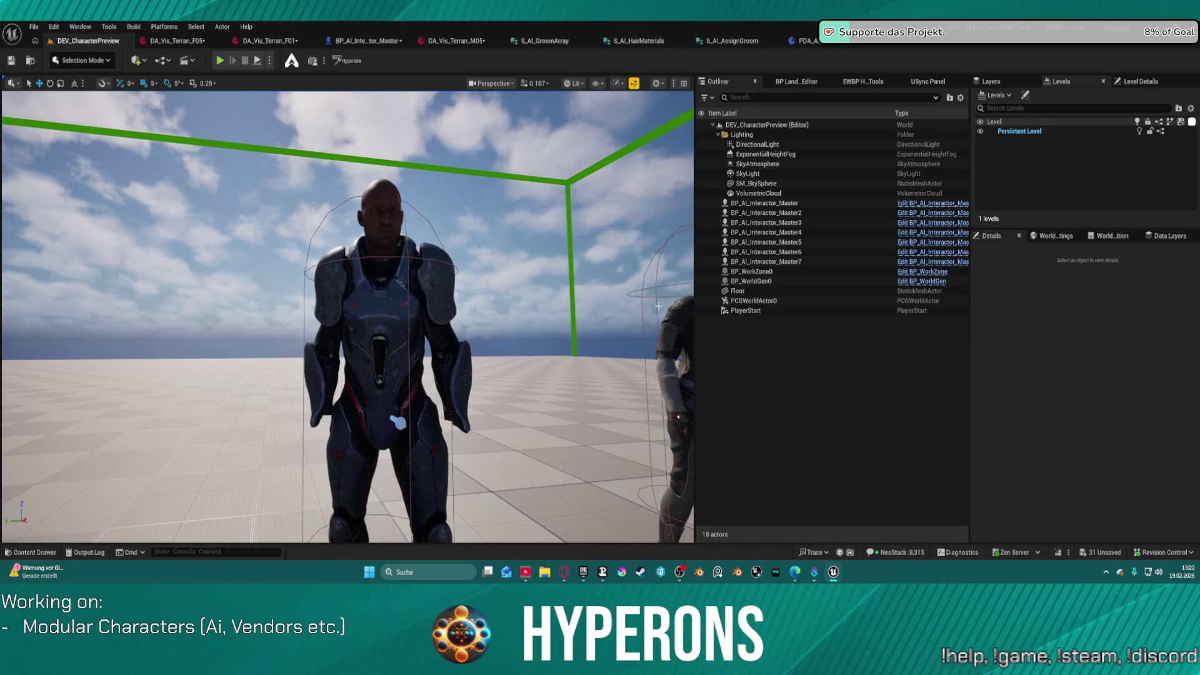
click(392, 304)
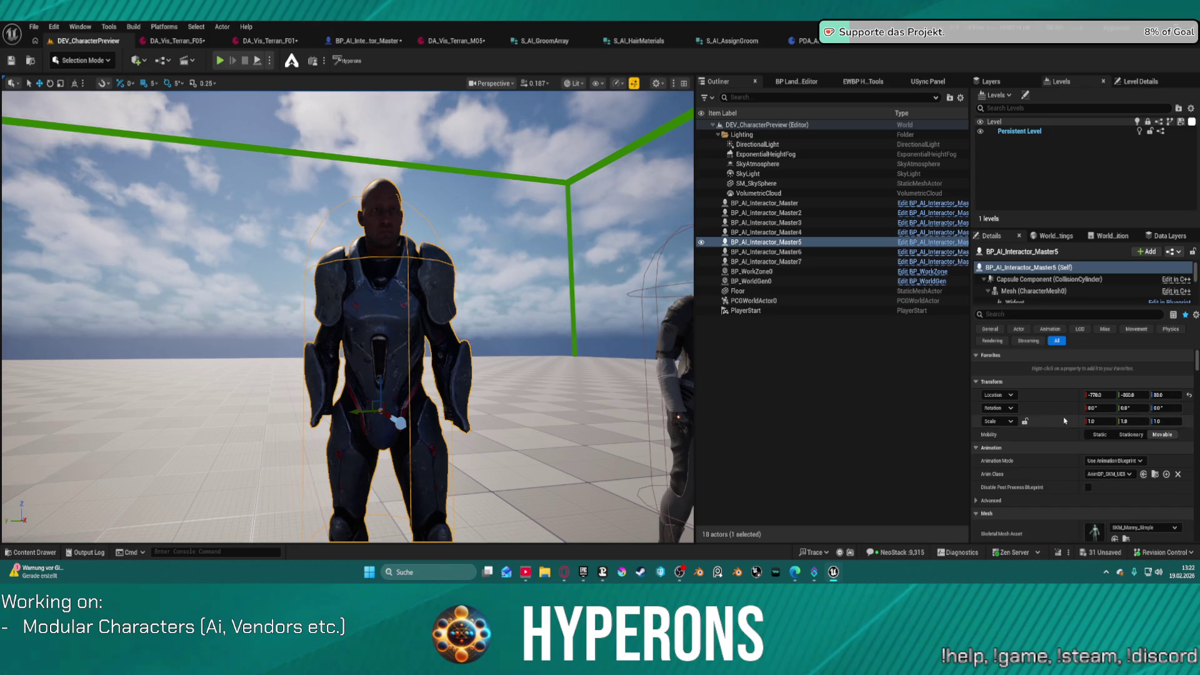
click(478, 41)
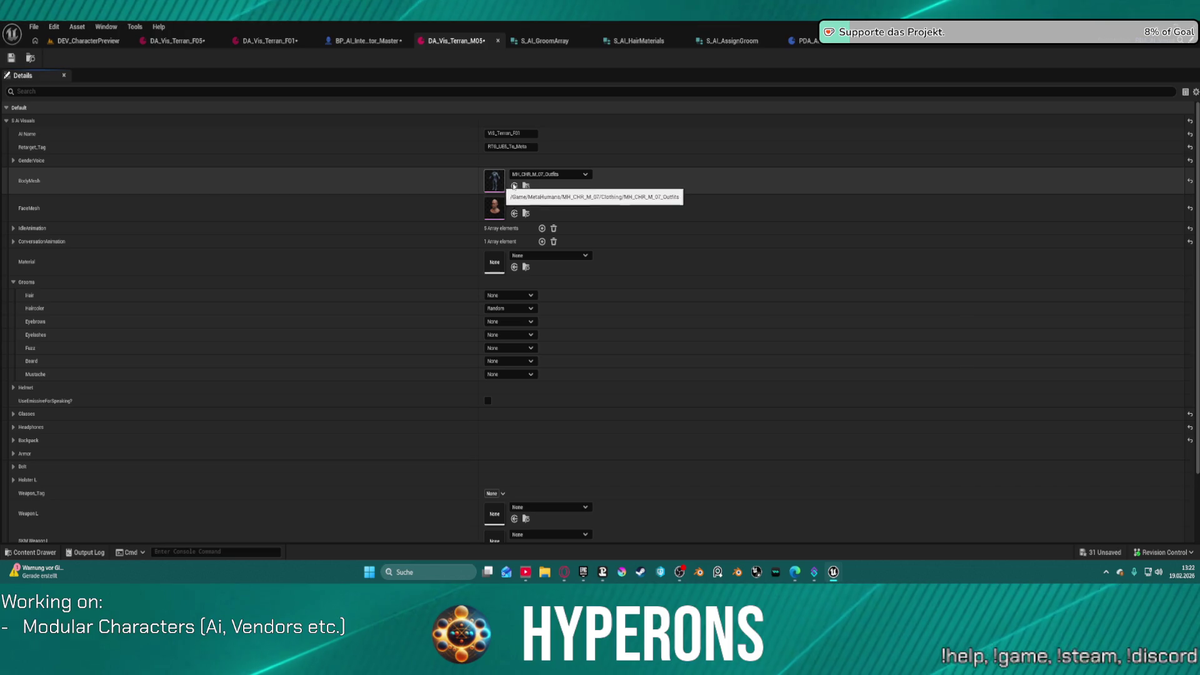
Step: Locate the MH_CHR_M_07_Outfits body mesh, then return to the BP_AI_Interactor_Master AddGroomAsset graph
click(527, 186)
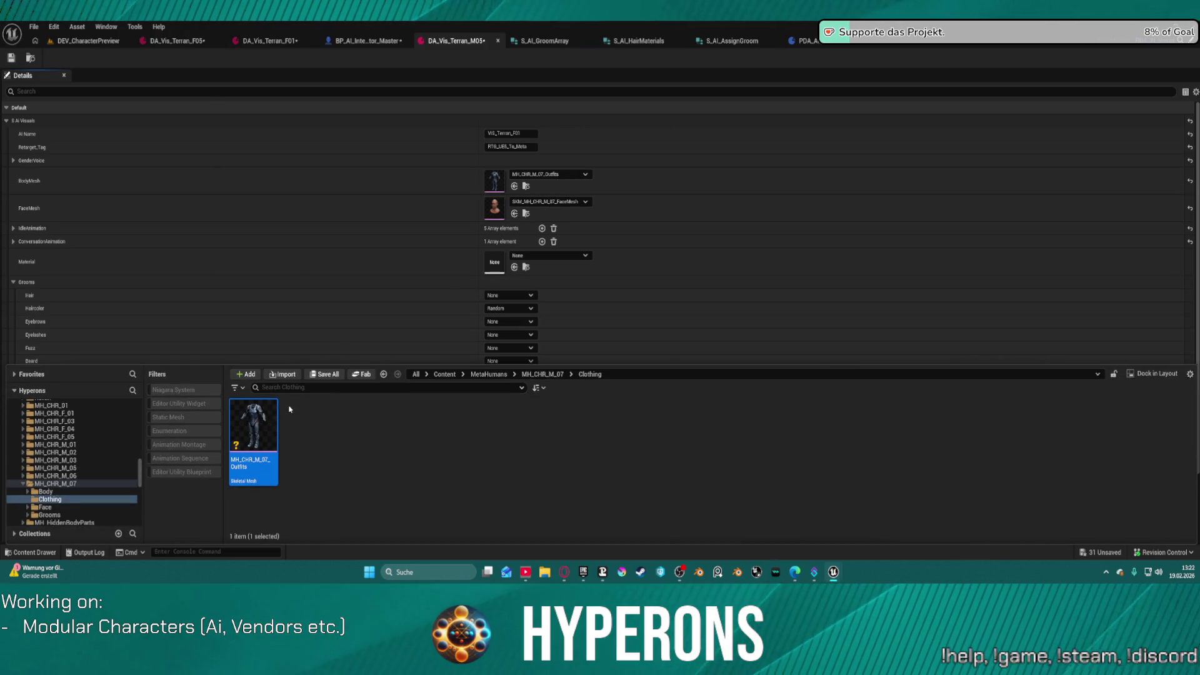
click(104, 41)
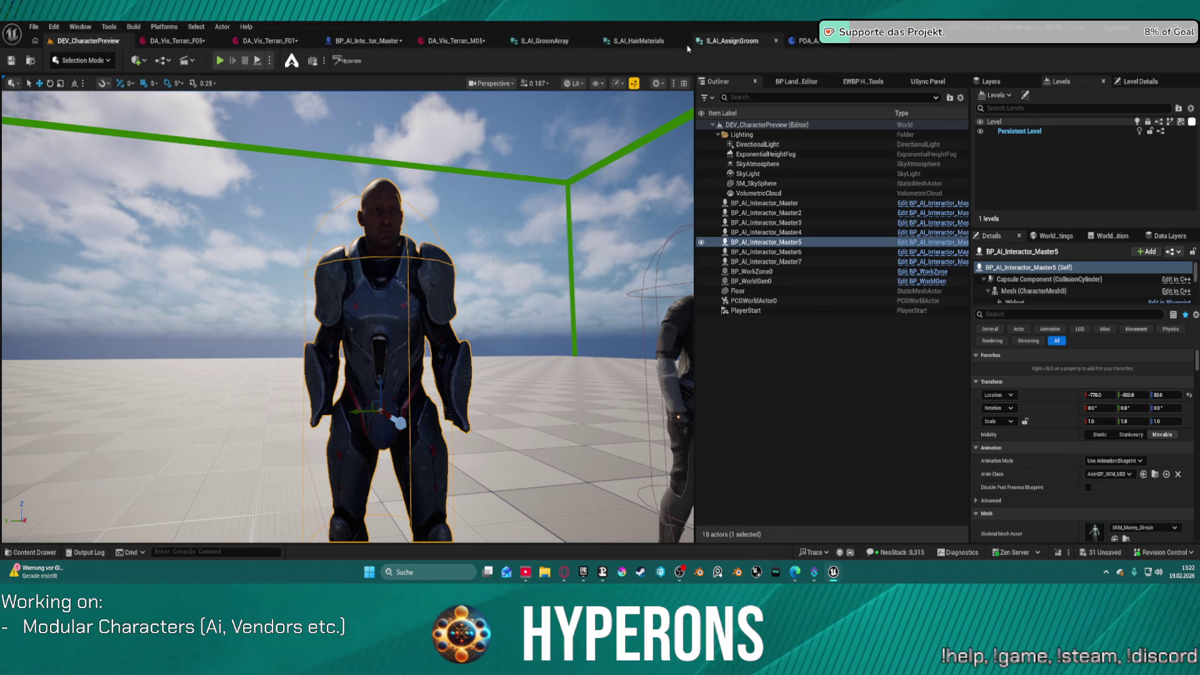
click(375, 41)
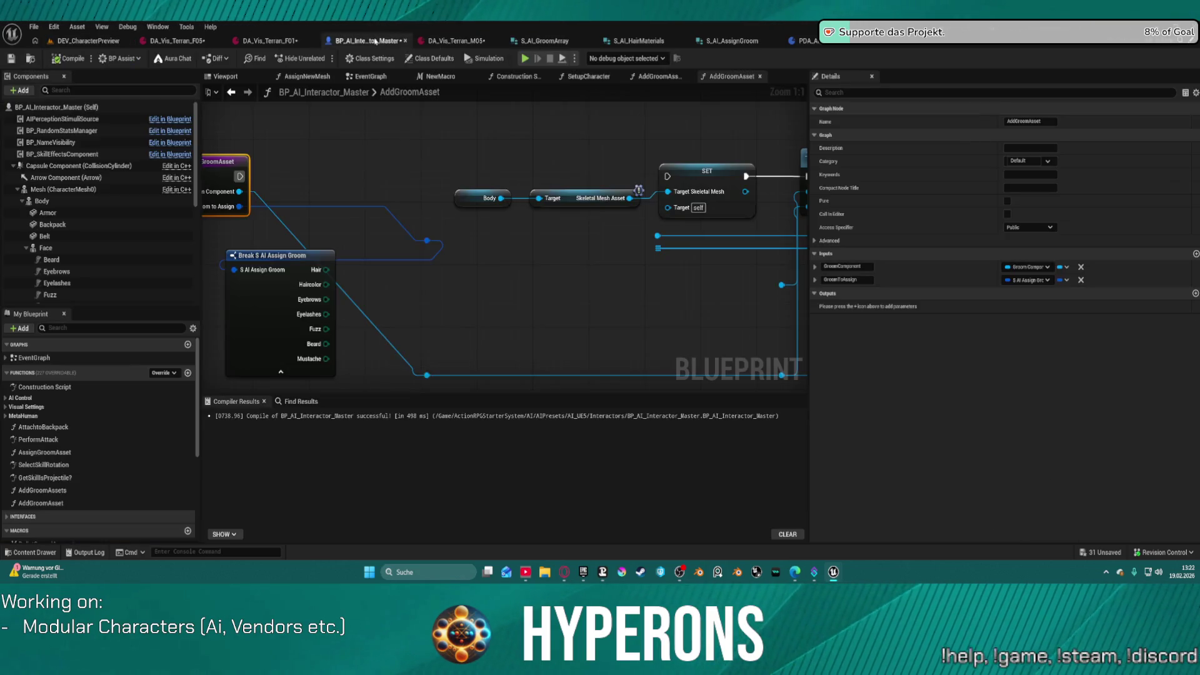
scroll(507, 271, down, 1)
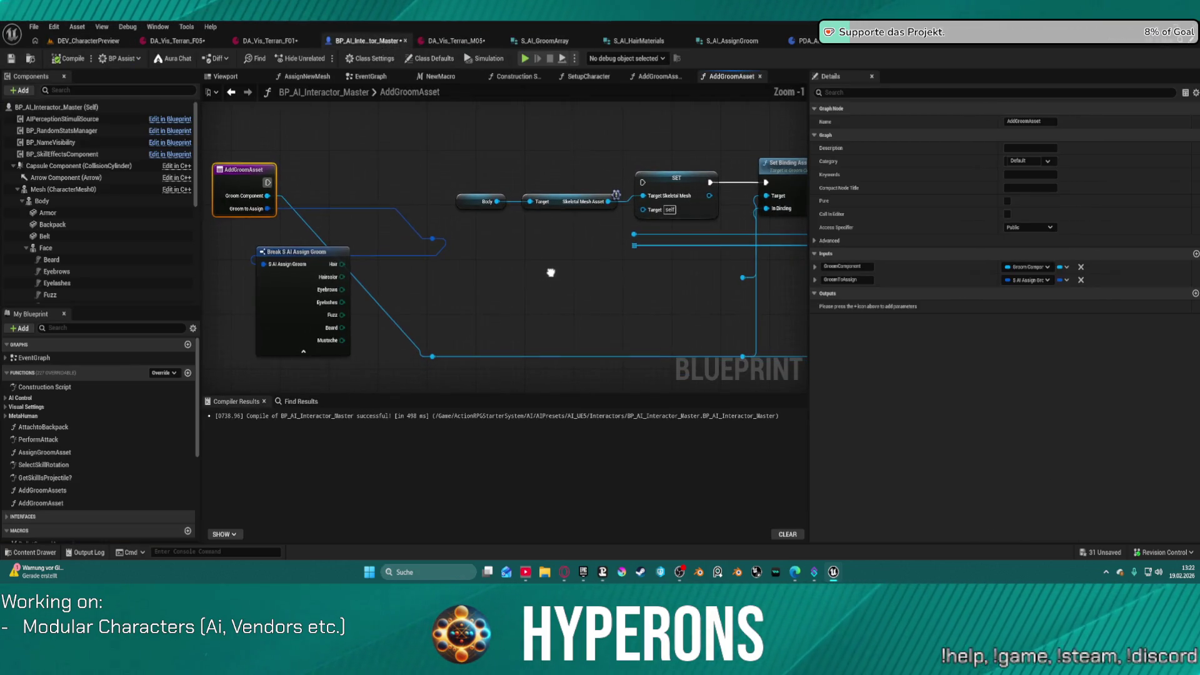
drag(340, 264, 450, 270)
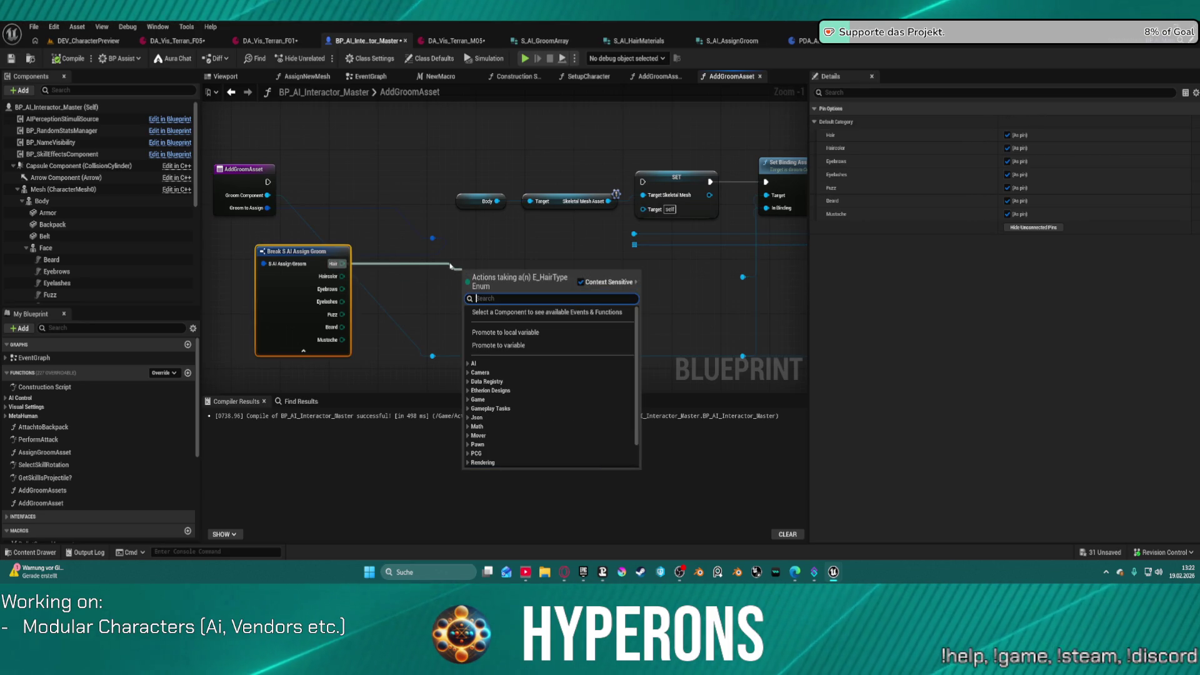
right_click(462, 255)
click(474, 249)
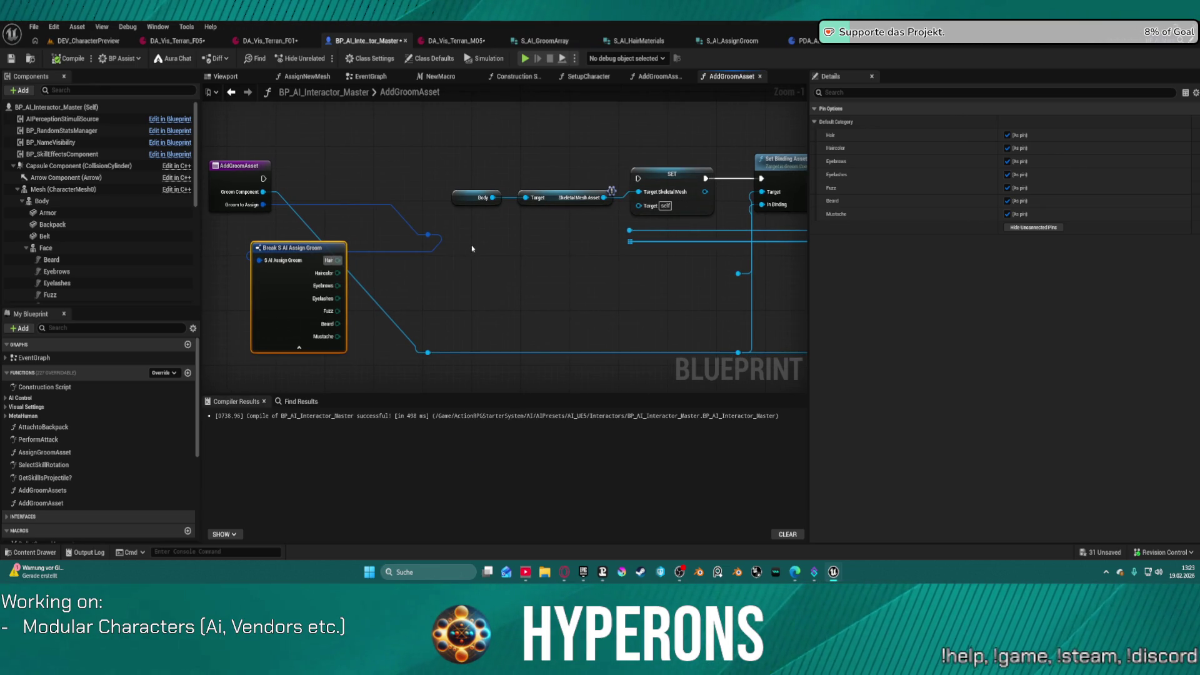
key(Delete)
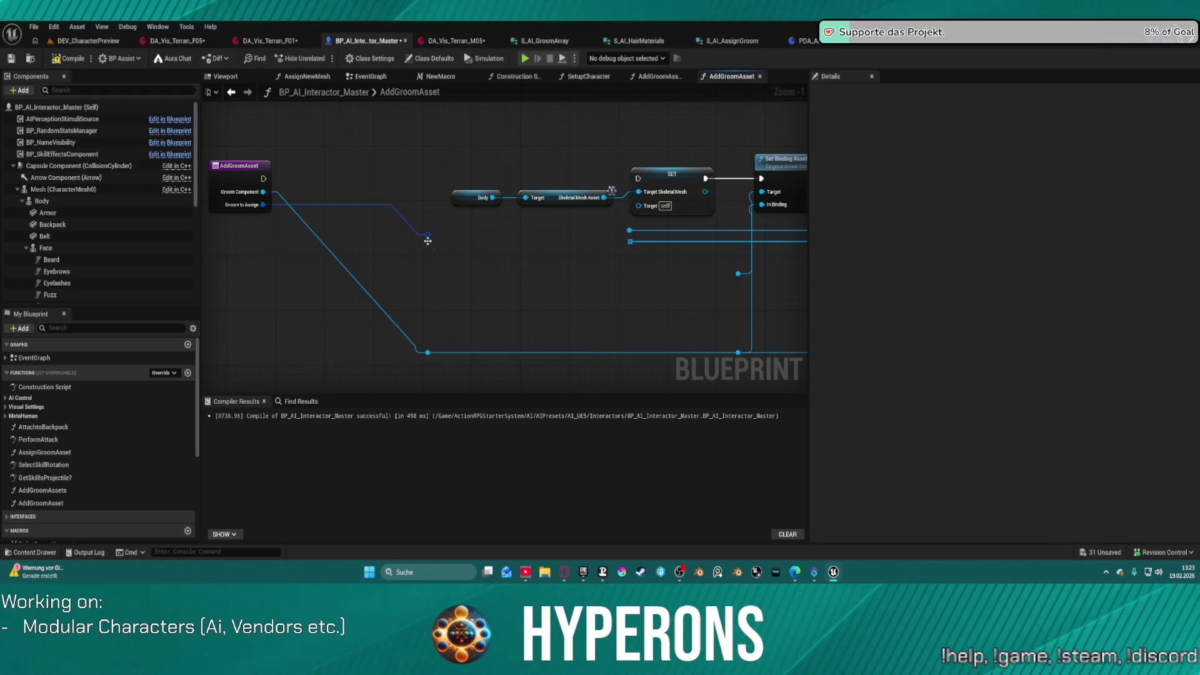
key(ctrl+z)
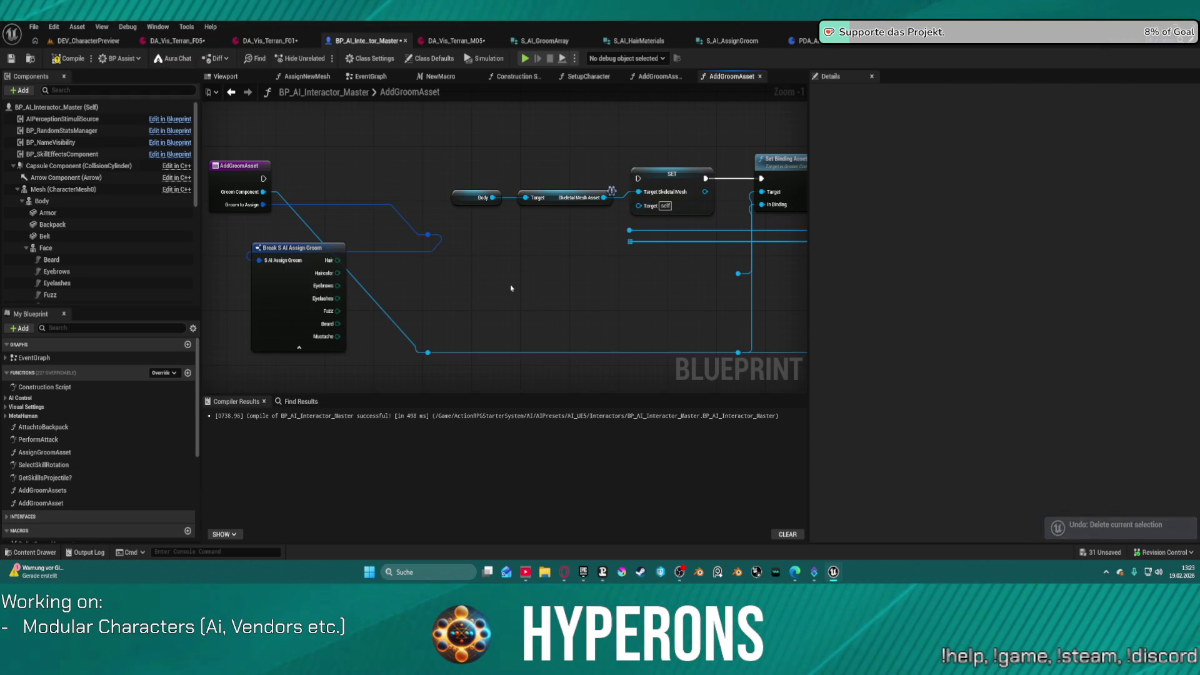
scroll(340, 260, down, 4)
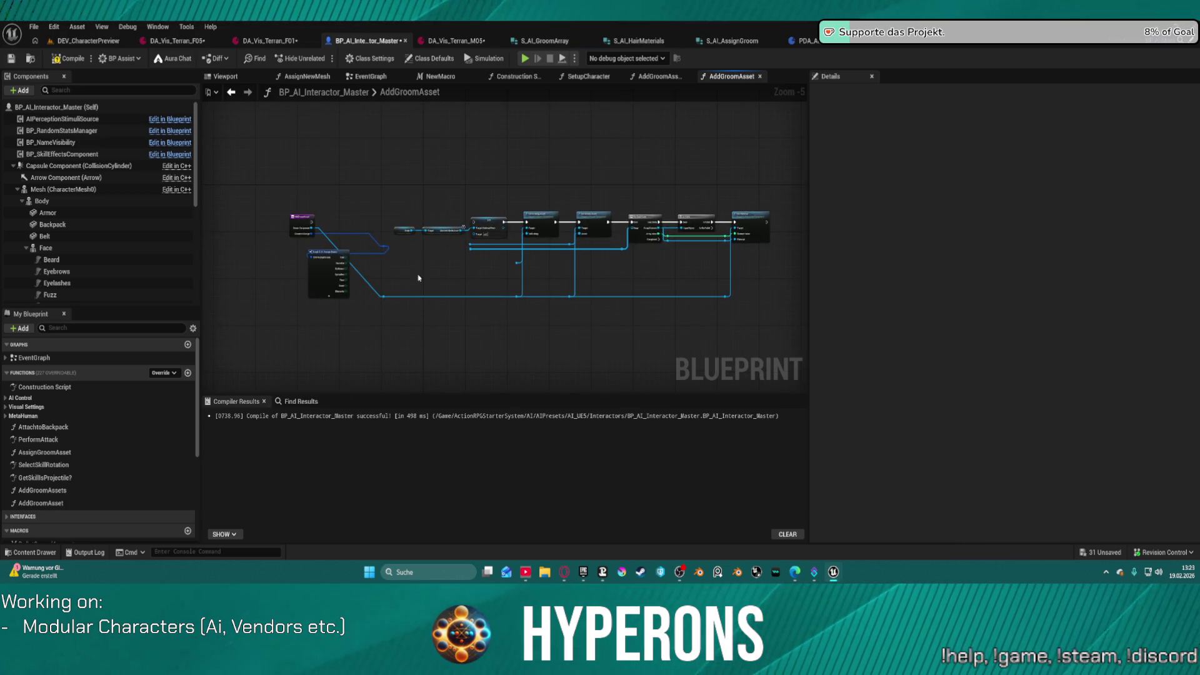
scroll(406, 280, up, 1)
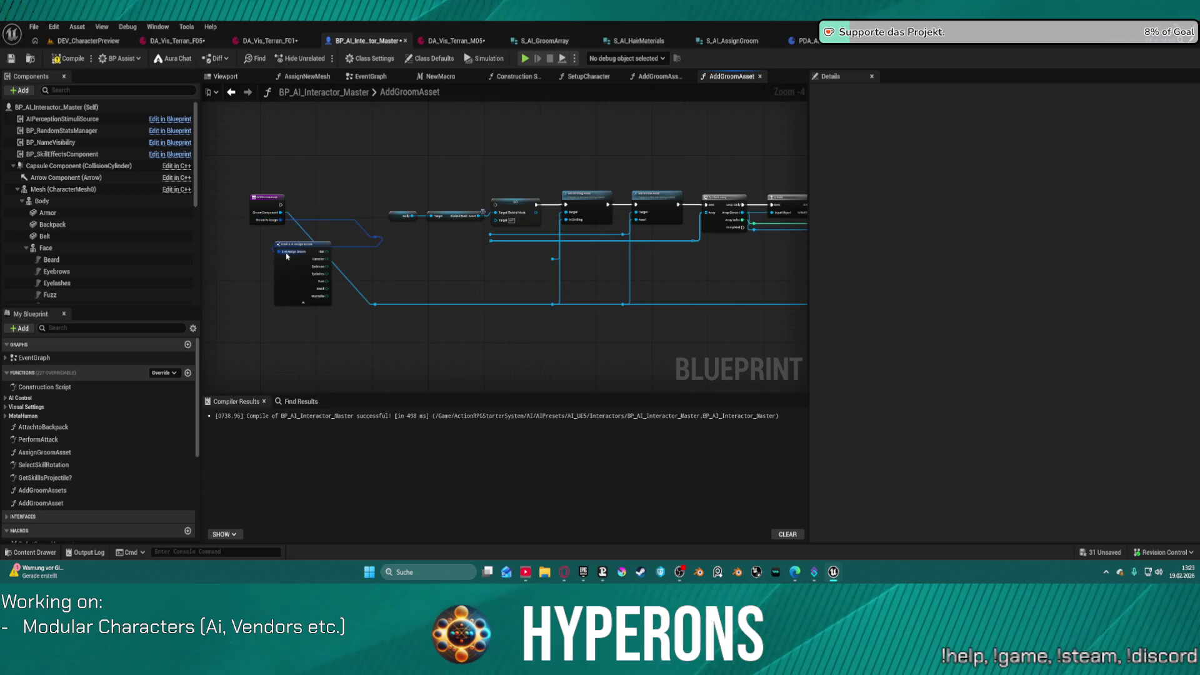
drag(260, 235, 297, 275)
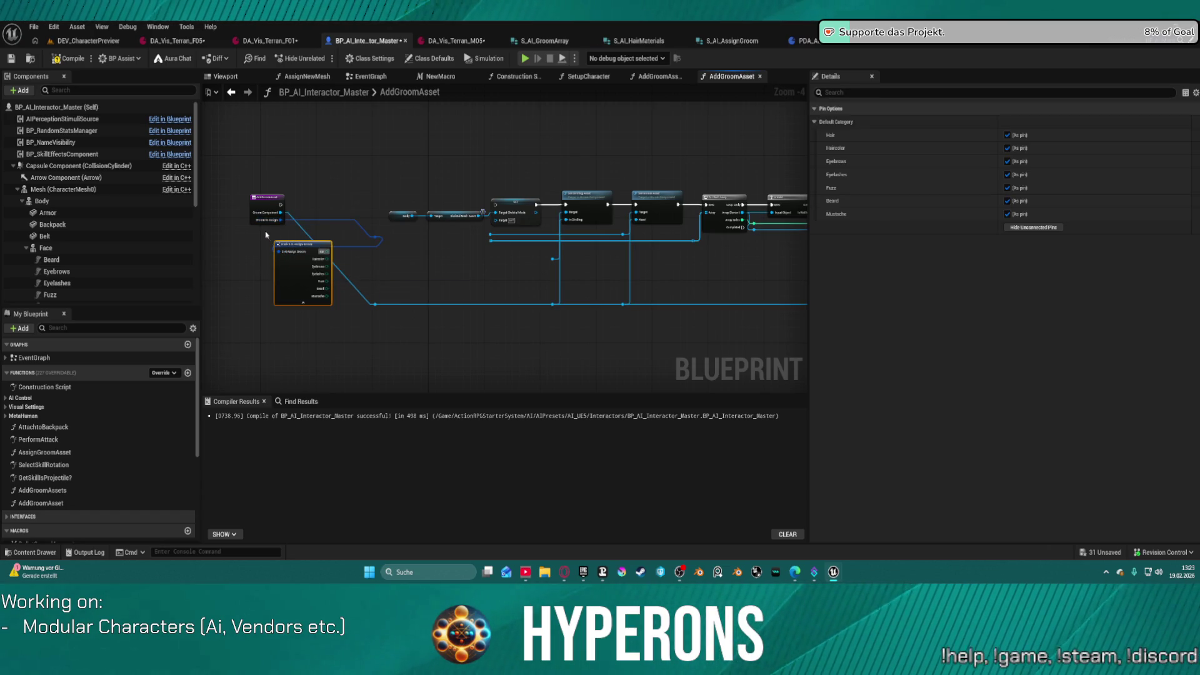
click(261, 222)
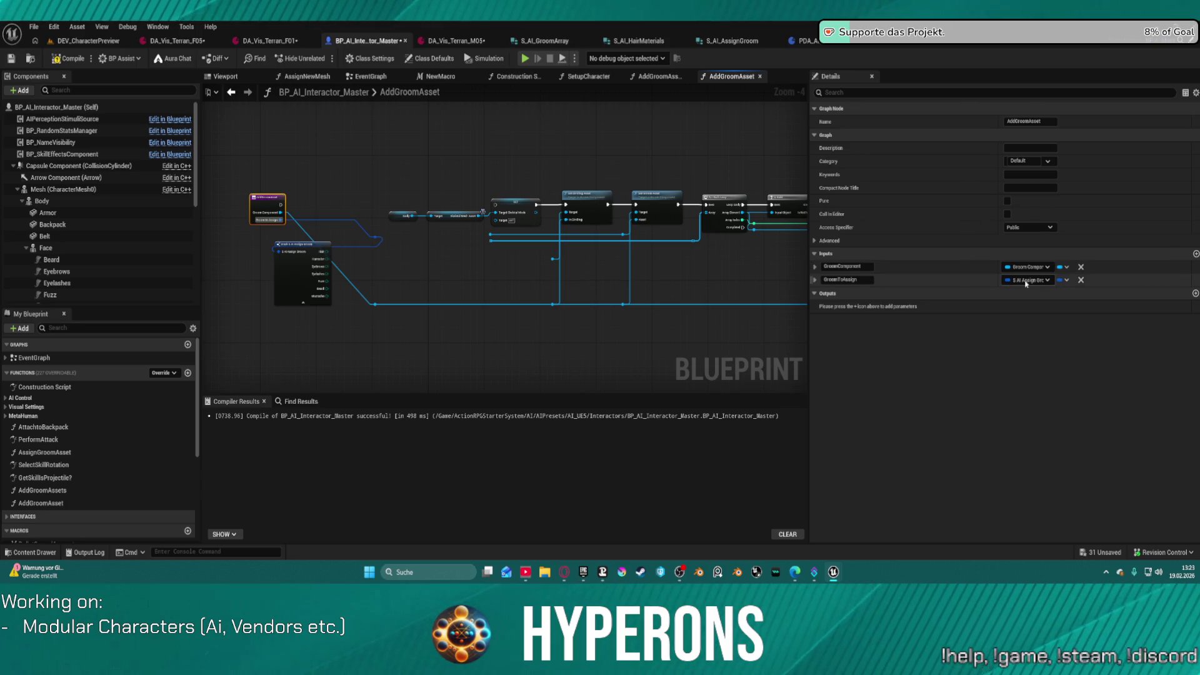
key(Home)
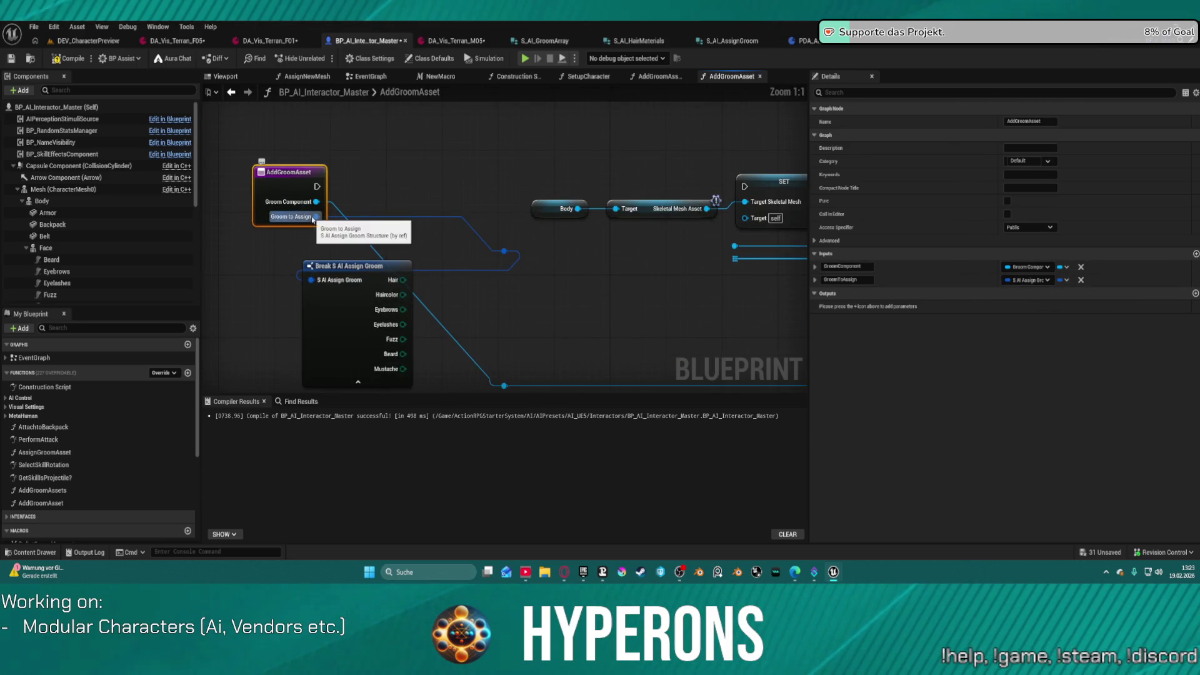
Step: Change the GroomToAssign input type to Data Table Row Handle
click(1031, 280)
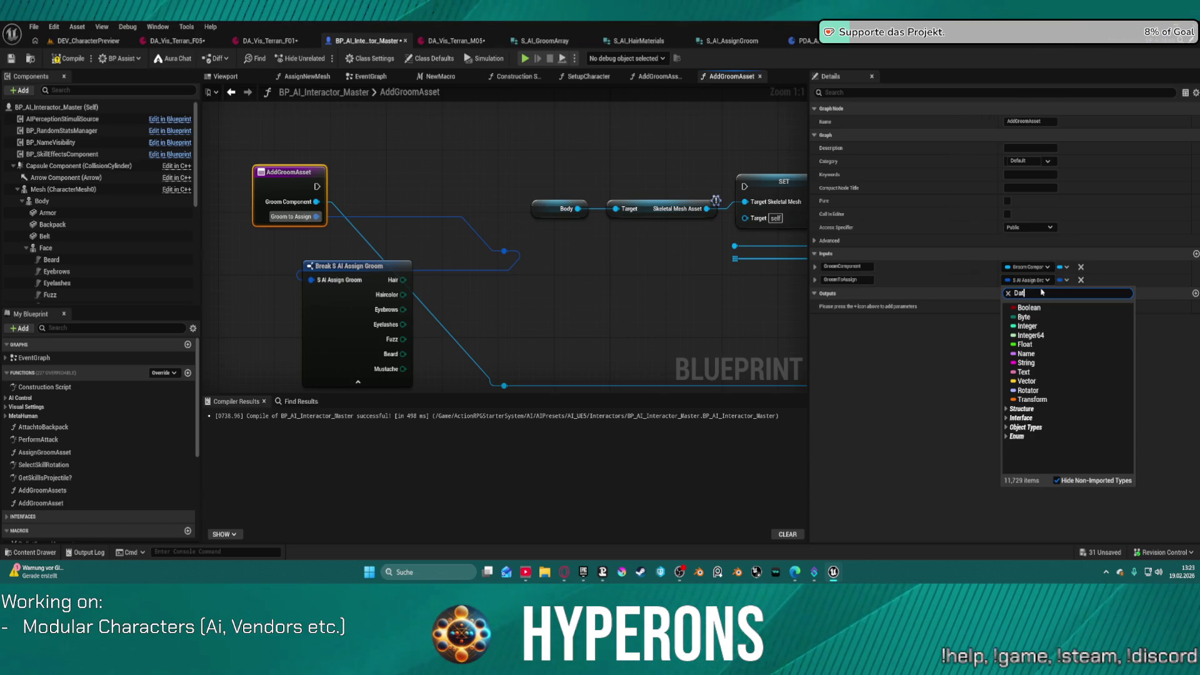
text(a table)
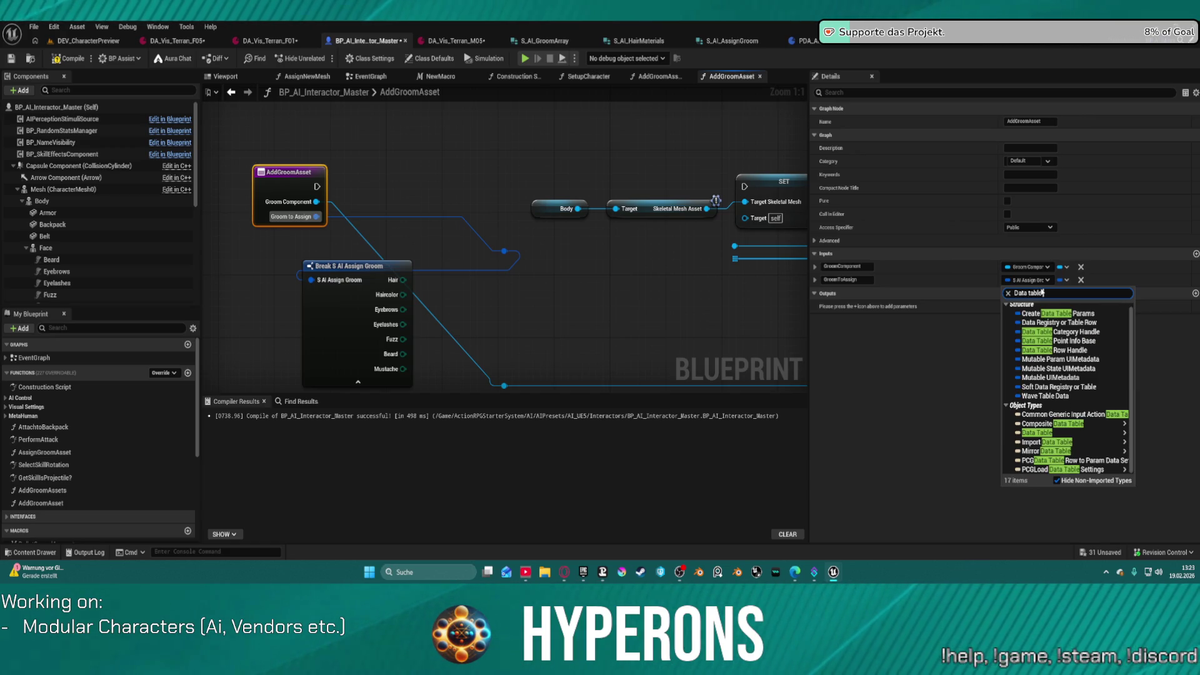
text( row)
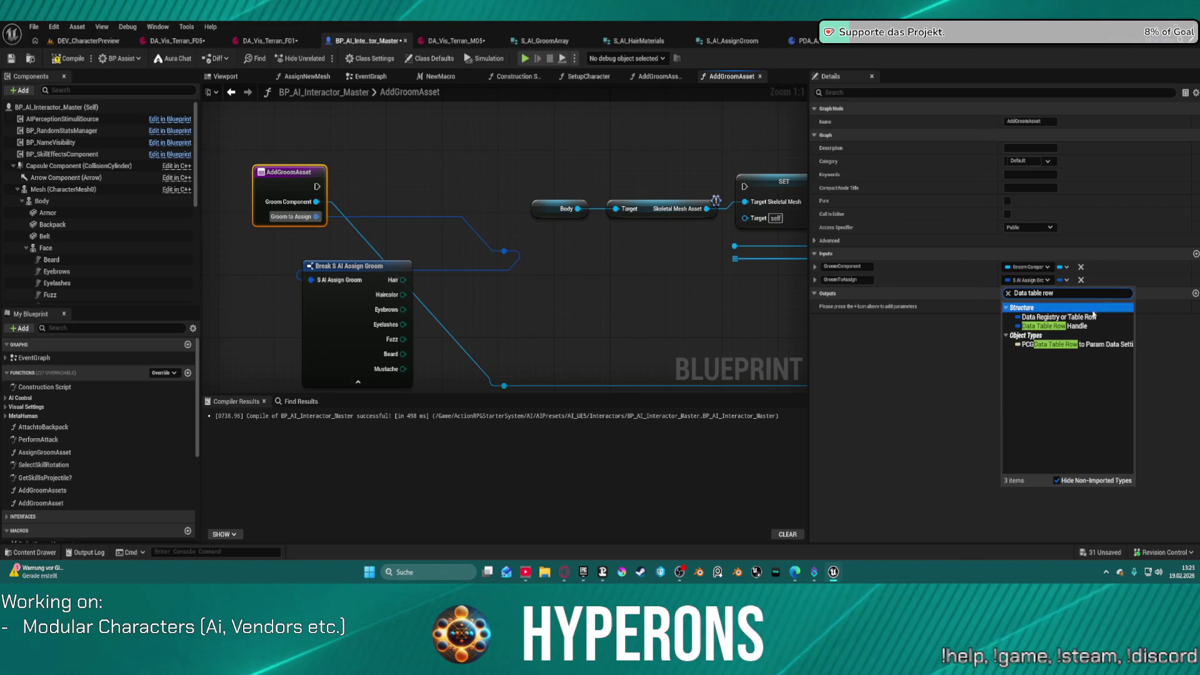
click(1087, 326)
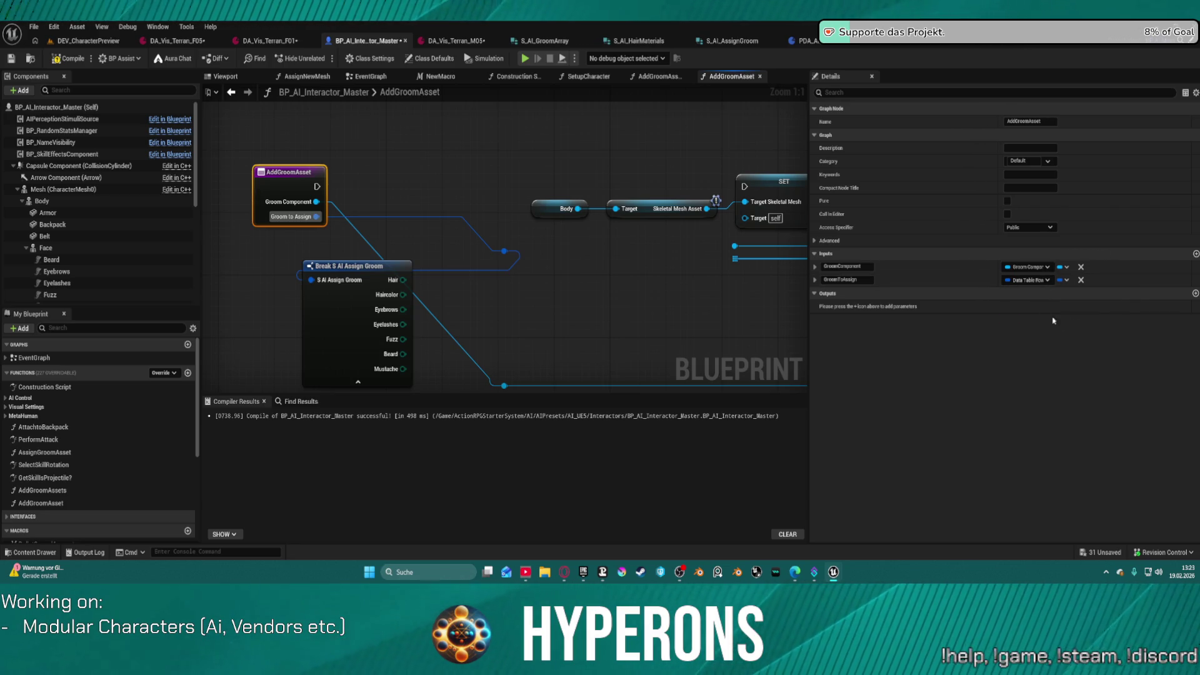
click(524, 222)
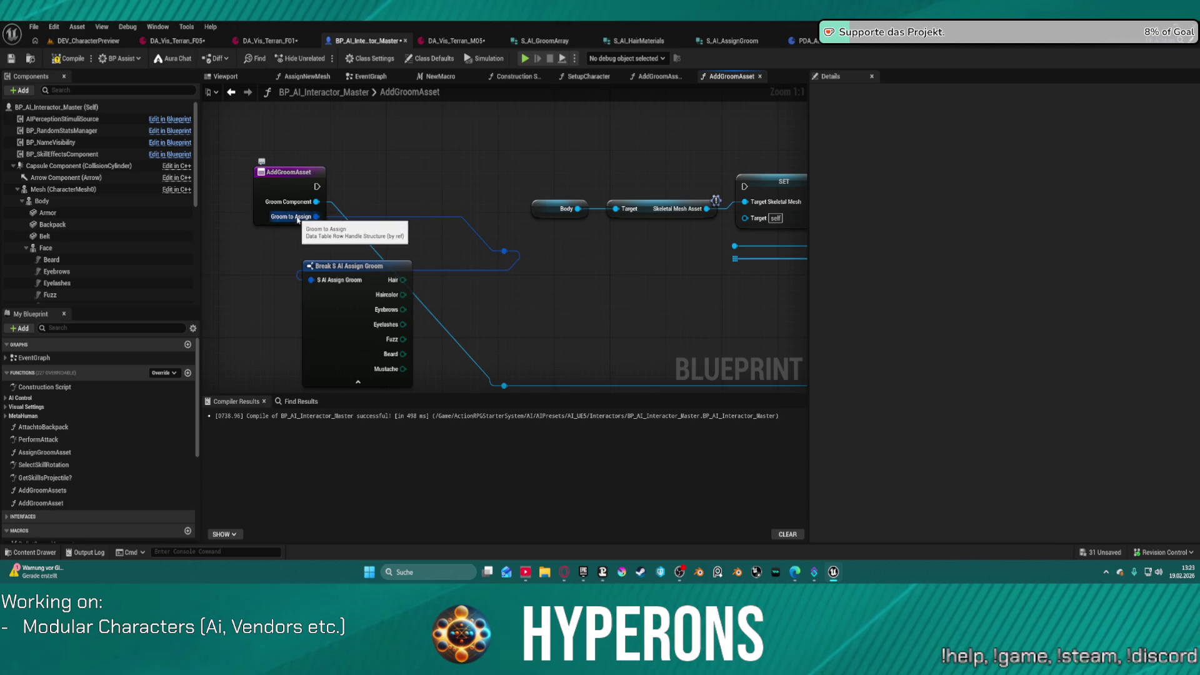
Step: Break the Groom to Assign pin's link and split it into Data Table and Row Name pins
right_click(315, 218)
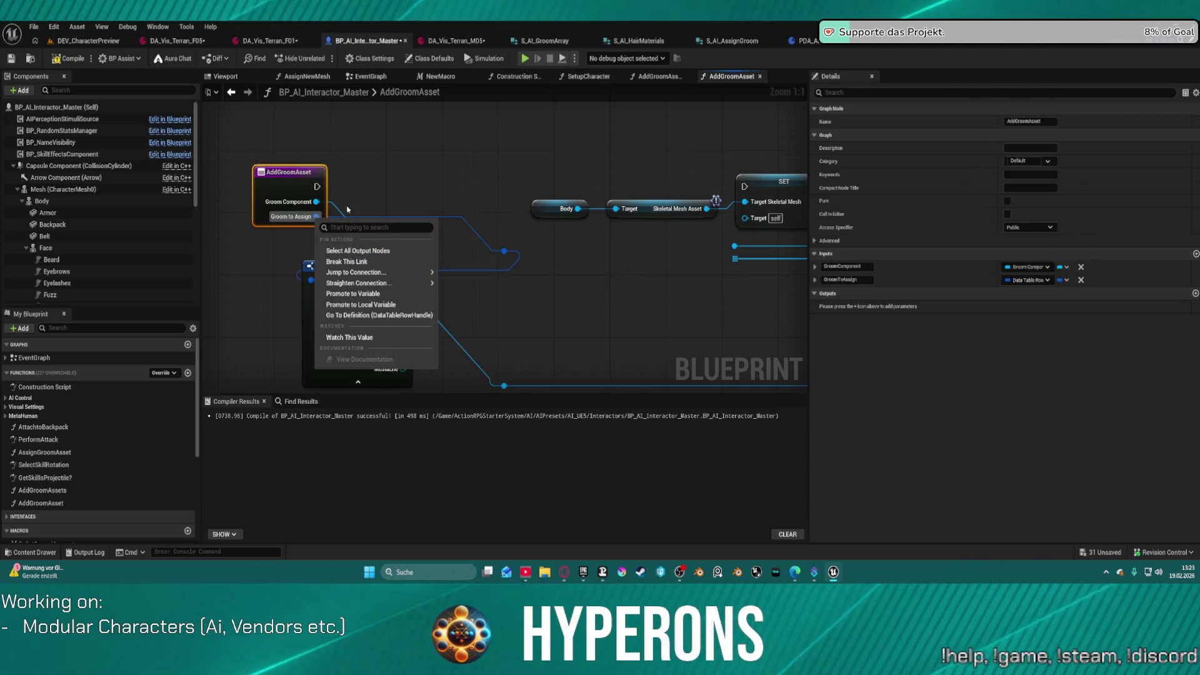
click(347, 261)
right_click(316, 216)
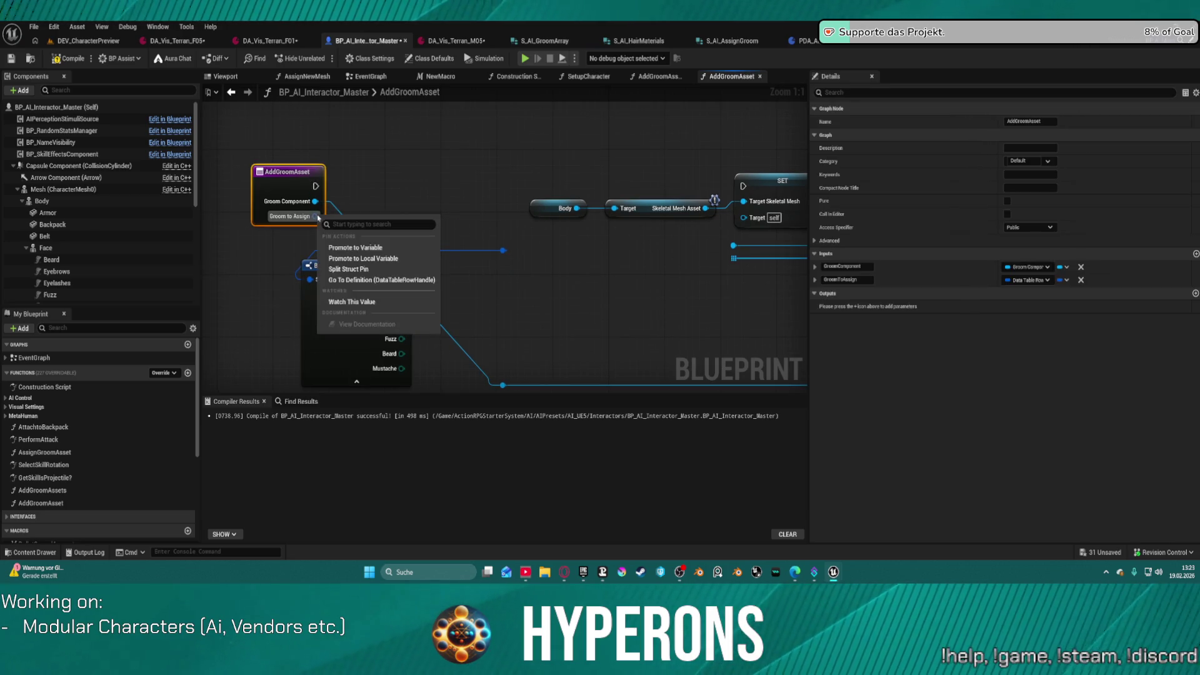
click(348, 269)
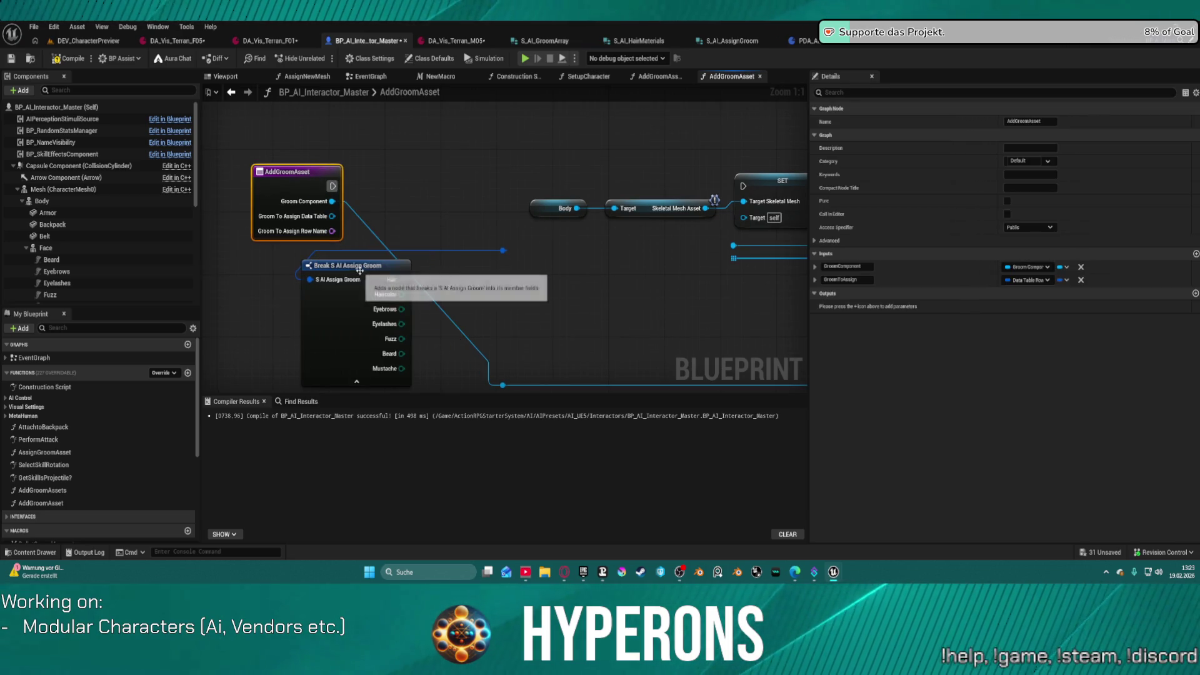
Step: Add a Get Data Table Row Names node by searching 'data table'
right_click(429, 208)
text(data)
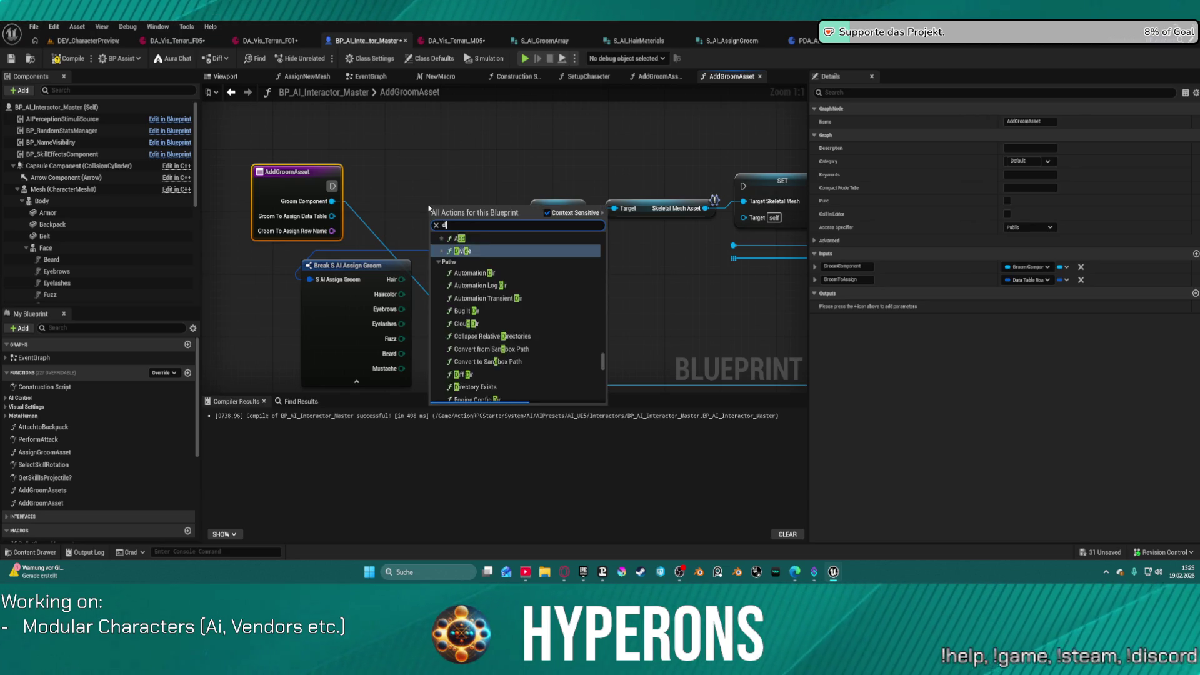
text( table )
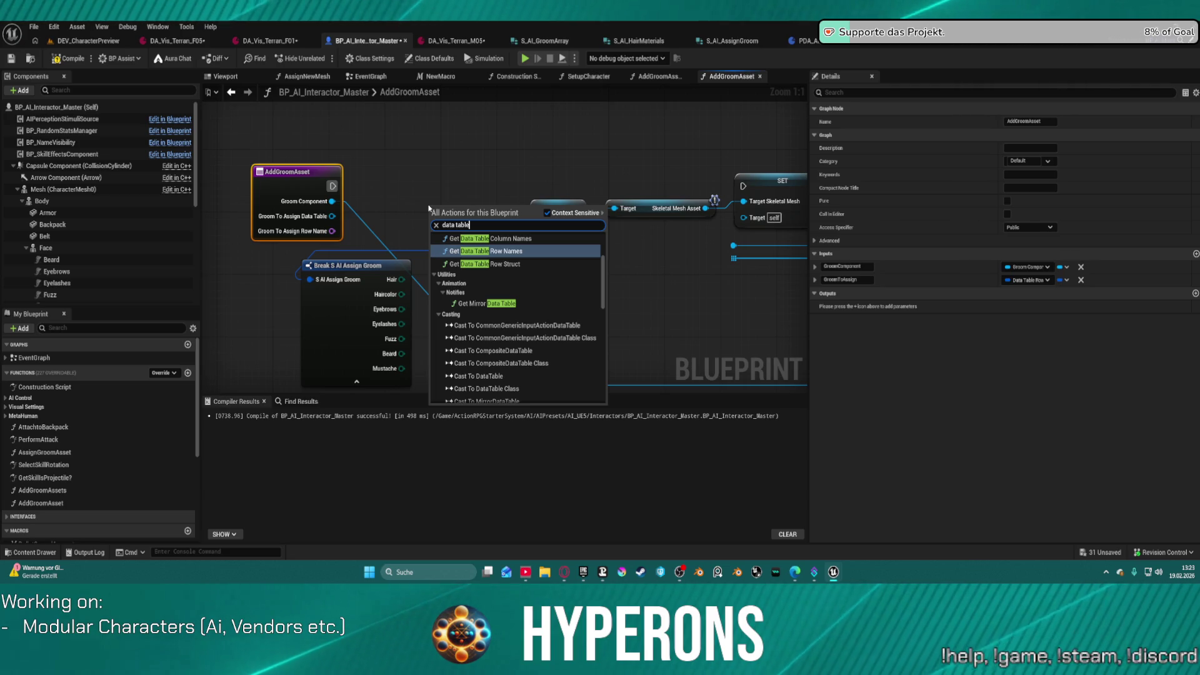
text(r)
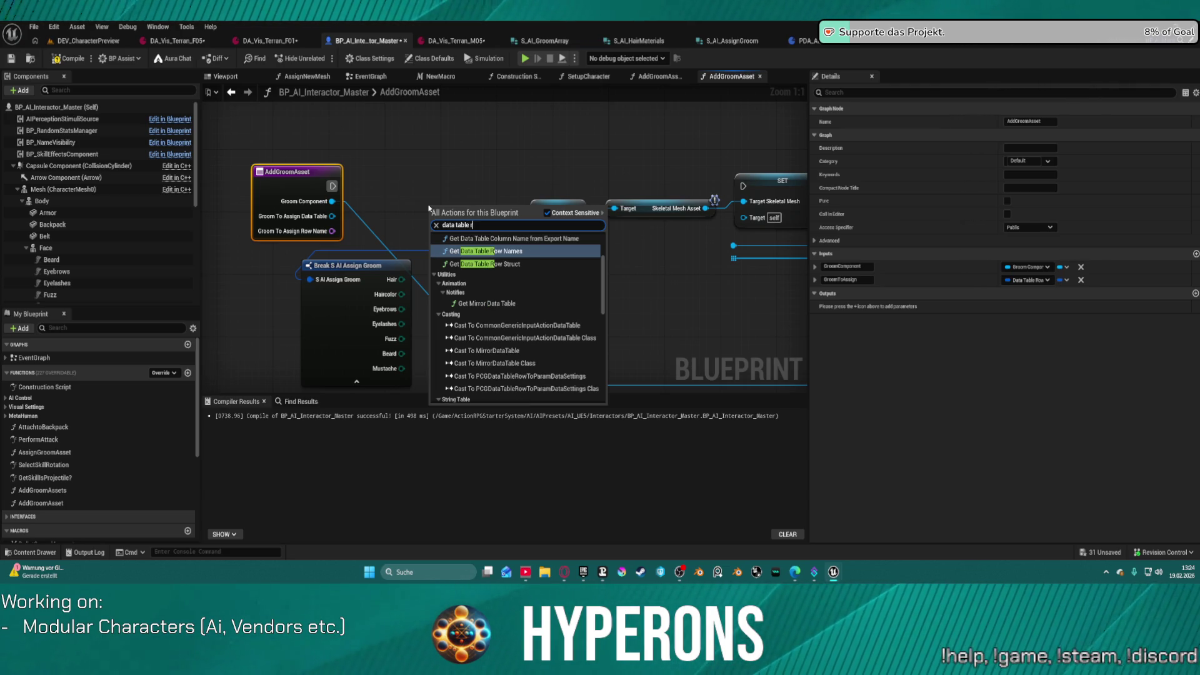
text(e)
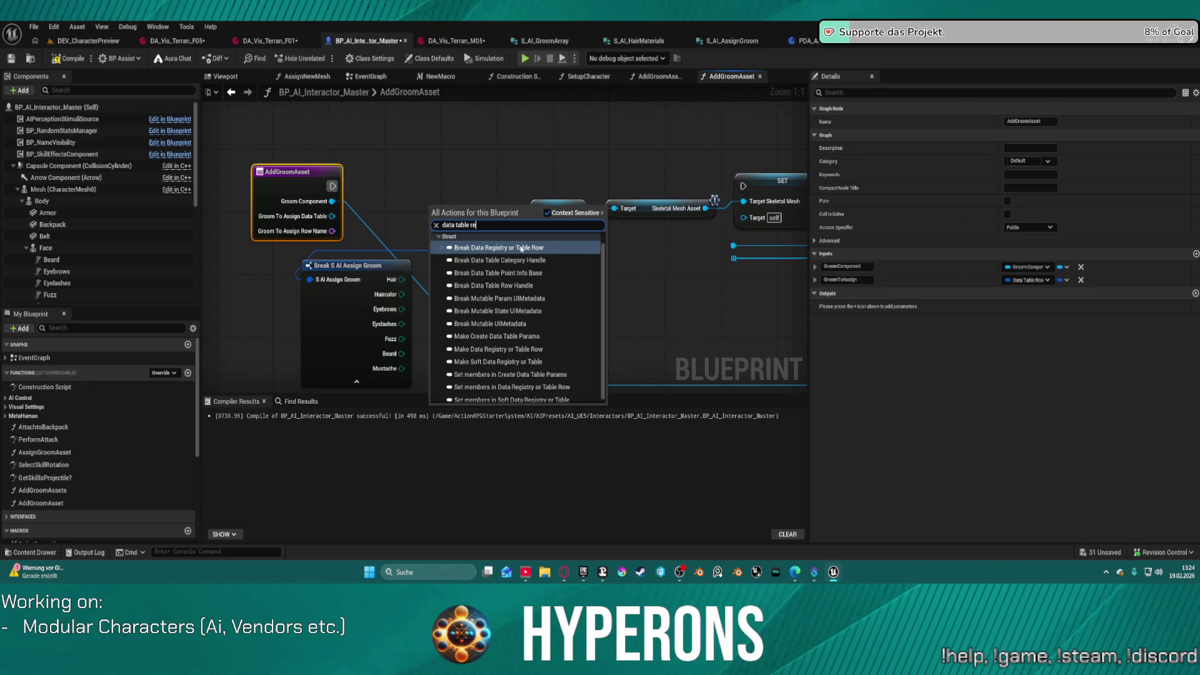
key(BackSpace)
text(or)
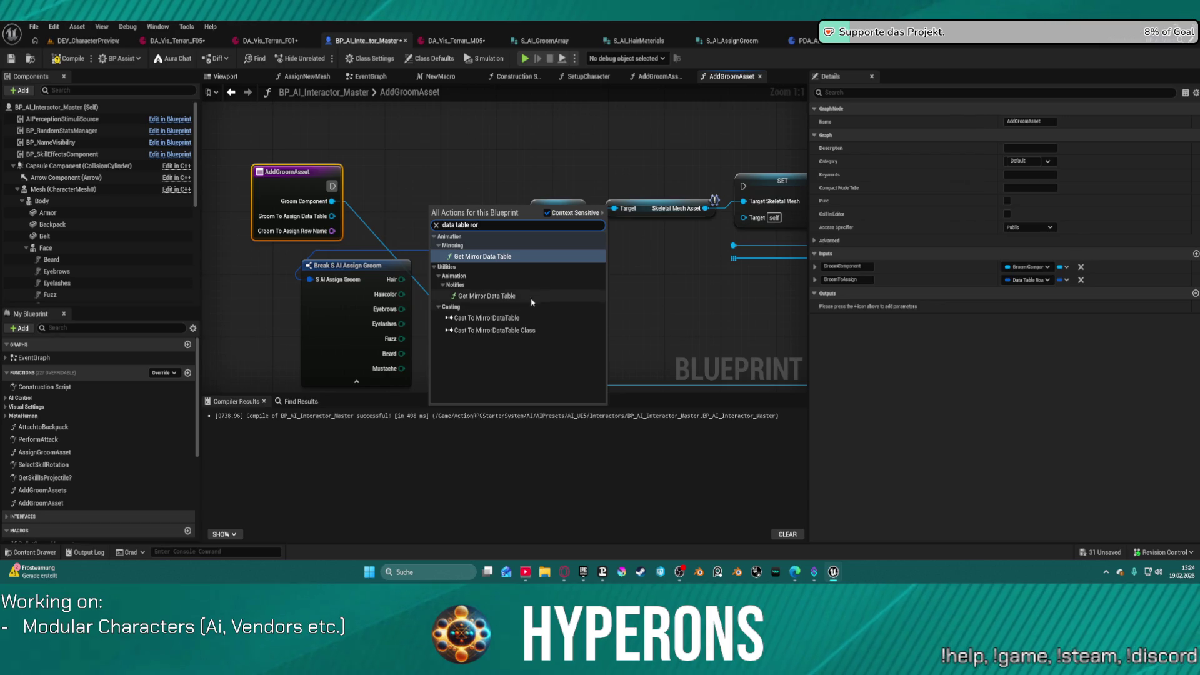
drag(484, 222, 469, 224)
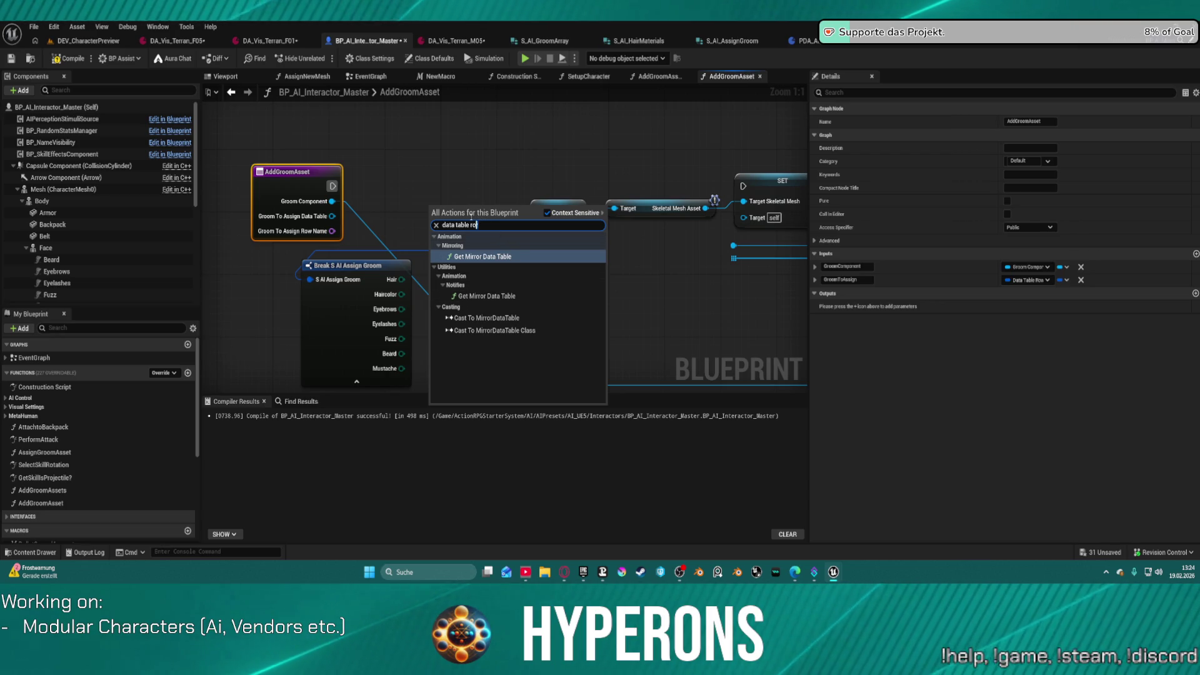
key(BackSpace)
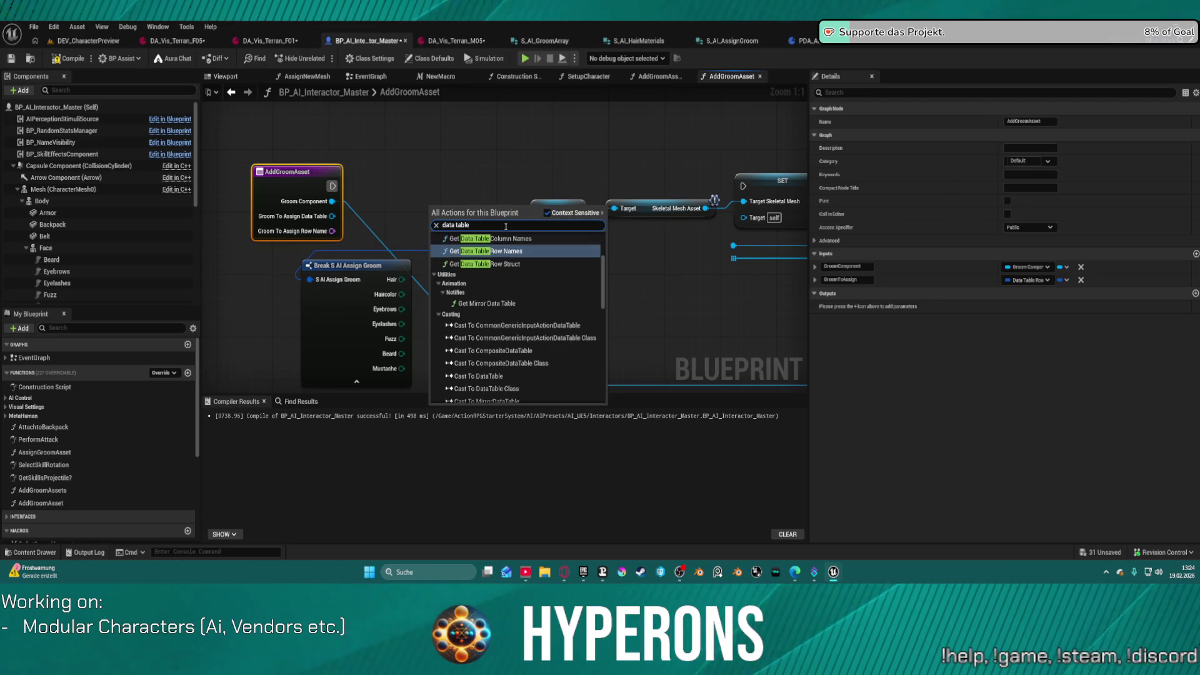
scroll(496, 291, down, 2)
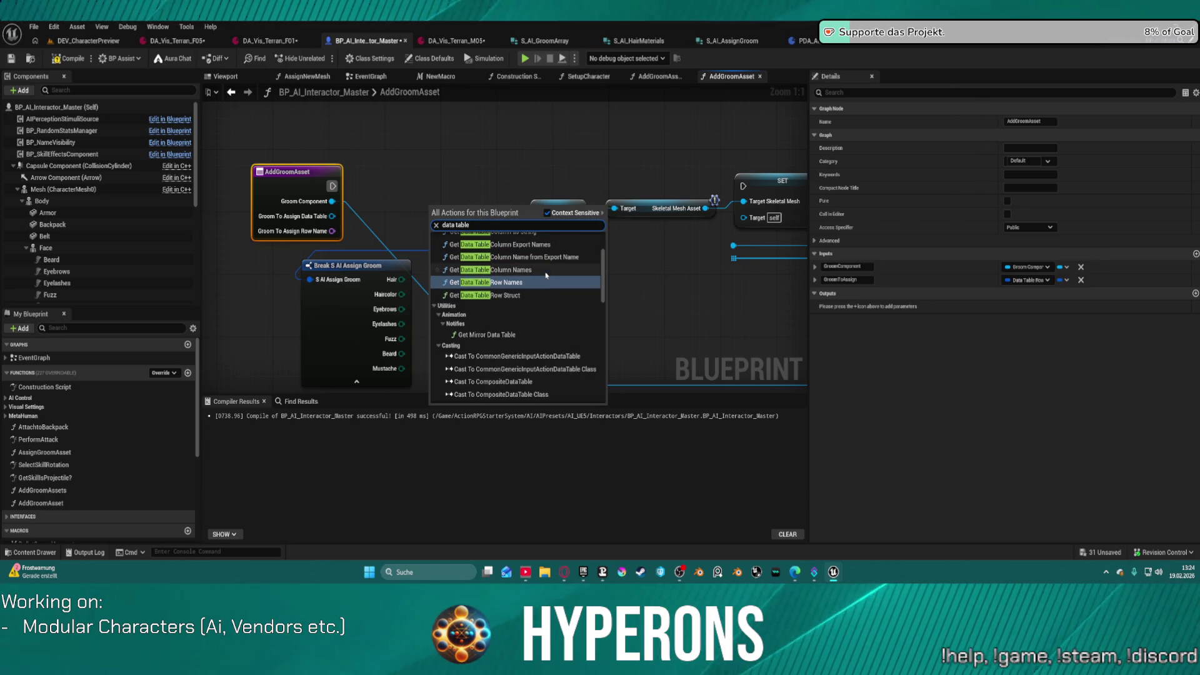
click(504, 283)
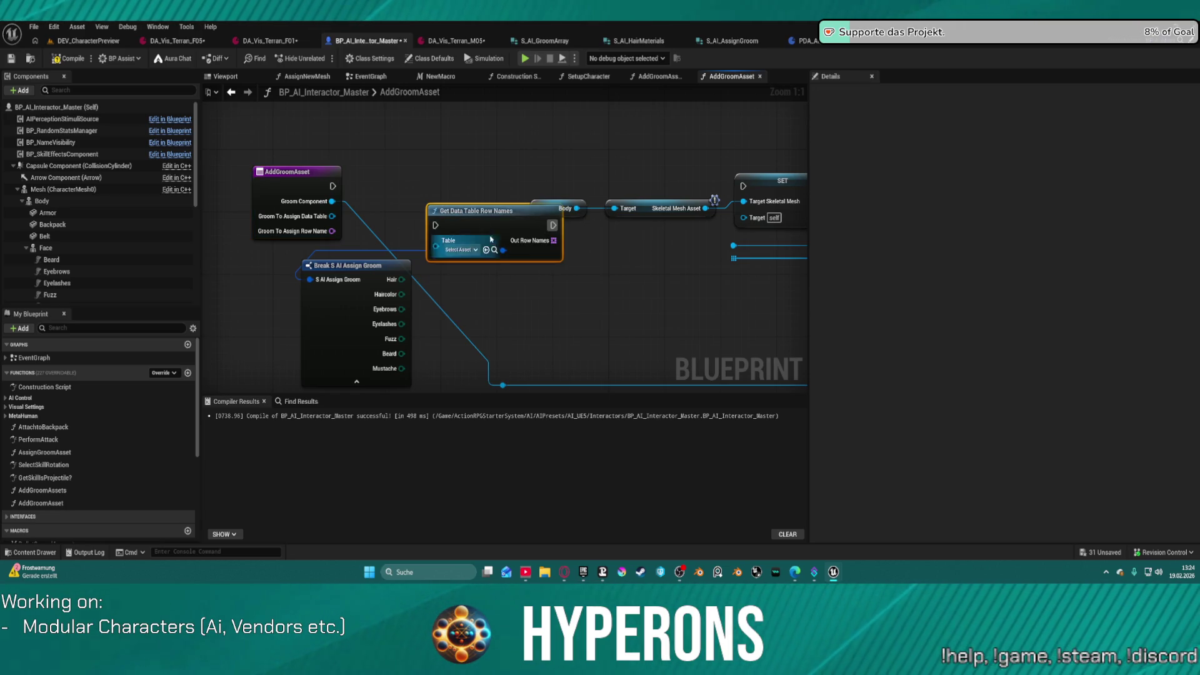
Step: Place Get Data Table Row Names at the top and wire Groom To Assign Data Table into Table
mouse_move(480, 231)
mouse_down()
mouse_move(445, 127)
mouse_move(436, 135)
mouse_up()
drag(535, 175, 567, 182)
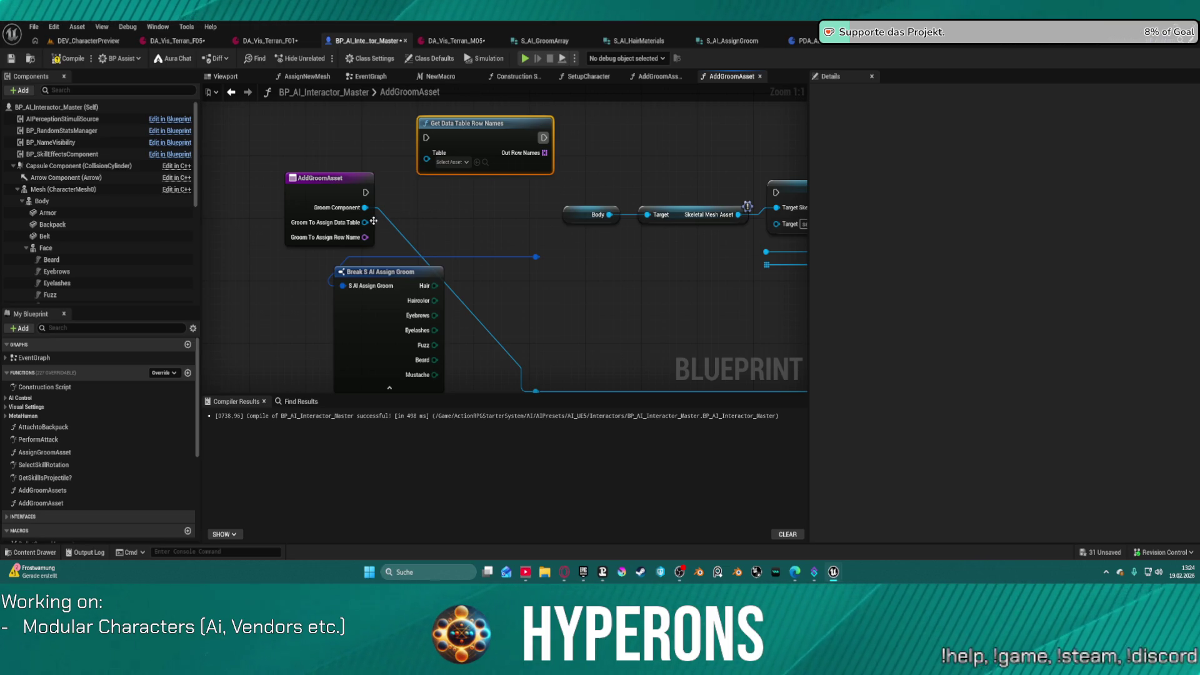
mouse_move(365, 222)
mouse_down()
mouse_move(416, 190)
mouse_move(427, 153)
mouse_up()
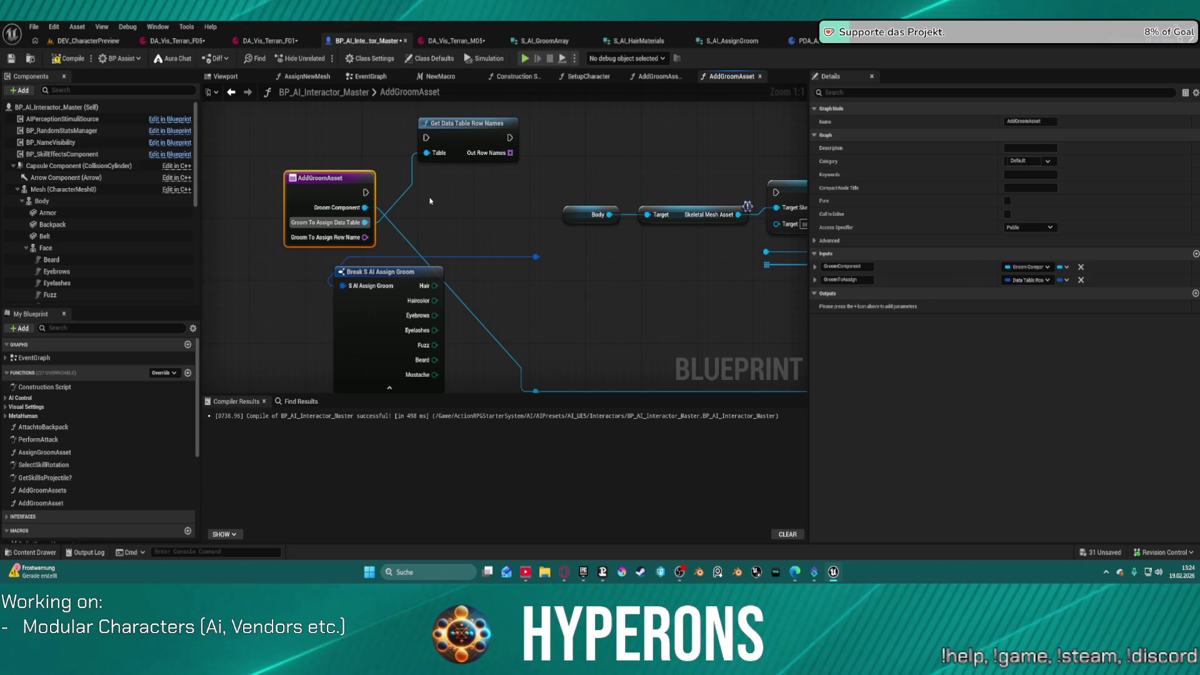
drag(482, 138, 536, 147)
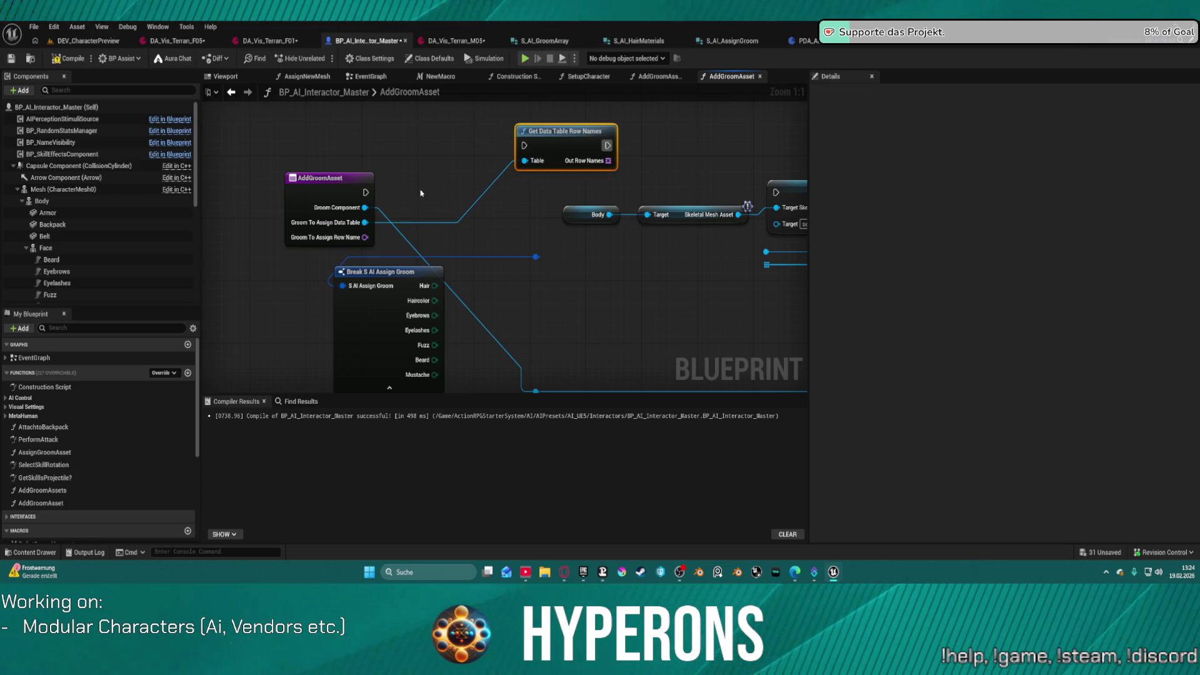
drag(366, 222, 504, 249)
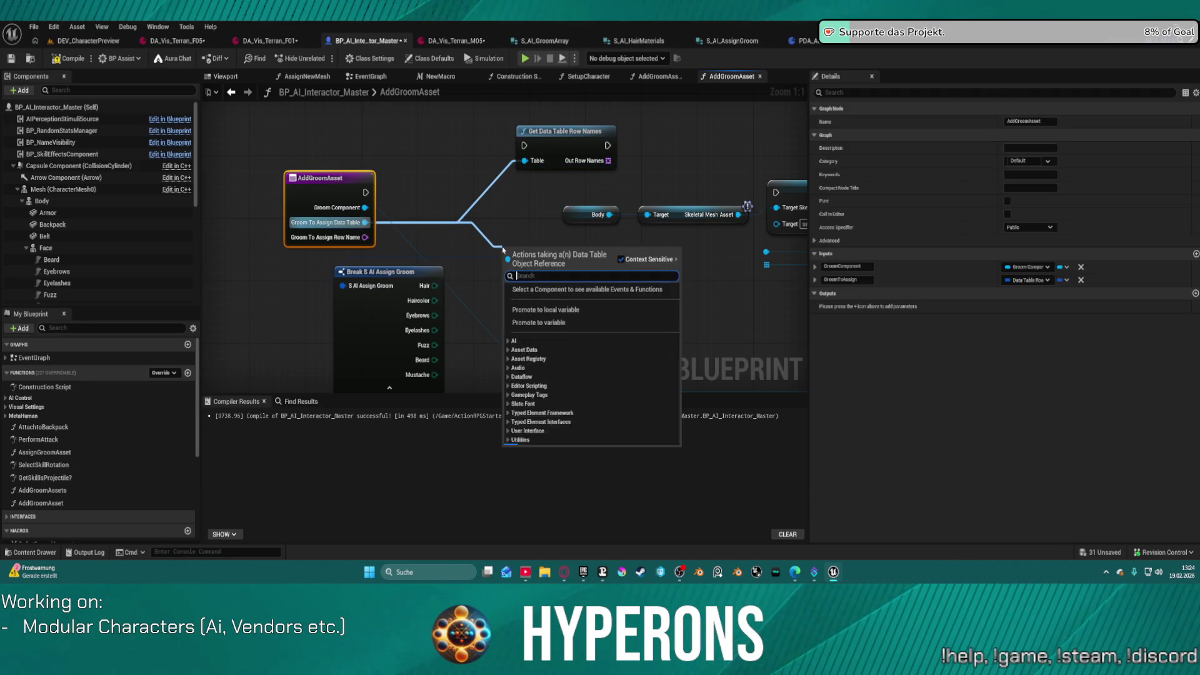
Step: Add a Get Data Table Row node fed by the Groom To Assign Data Table and Row Name pins
text(get da)
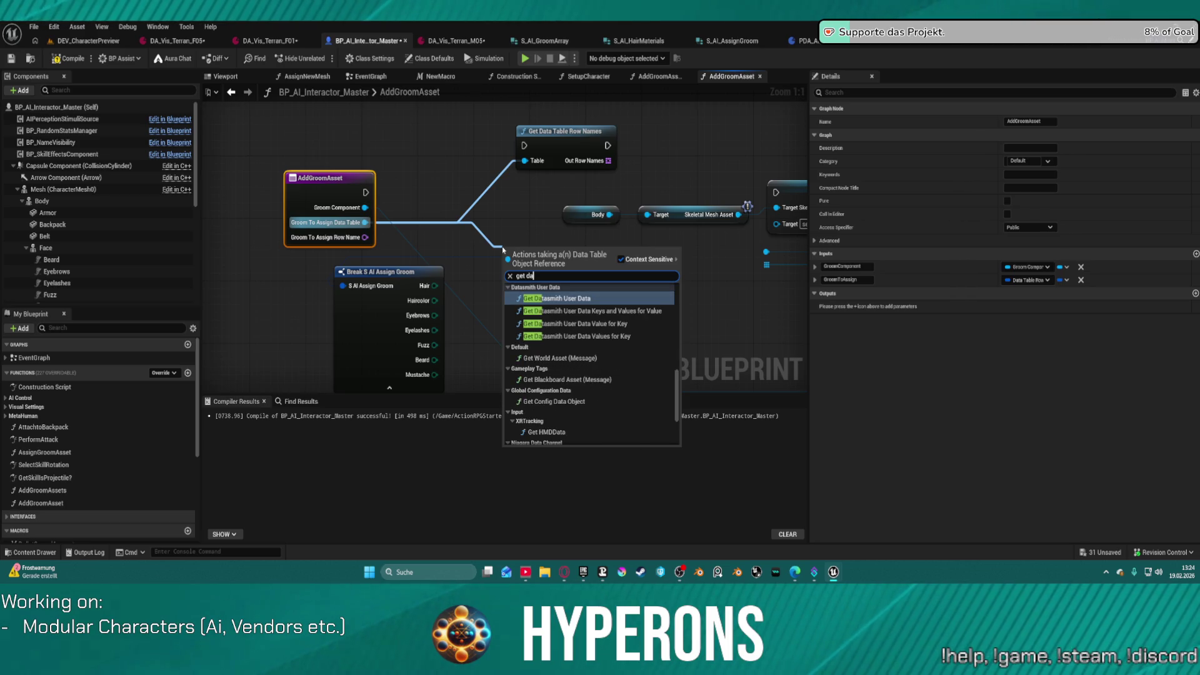
text(ta)
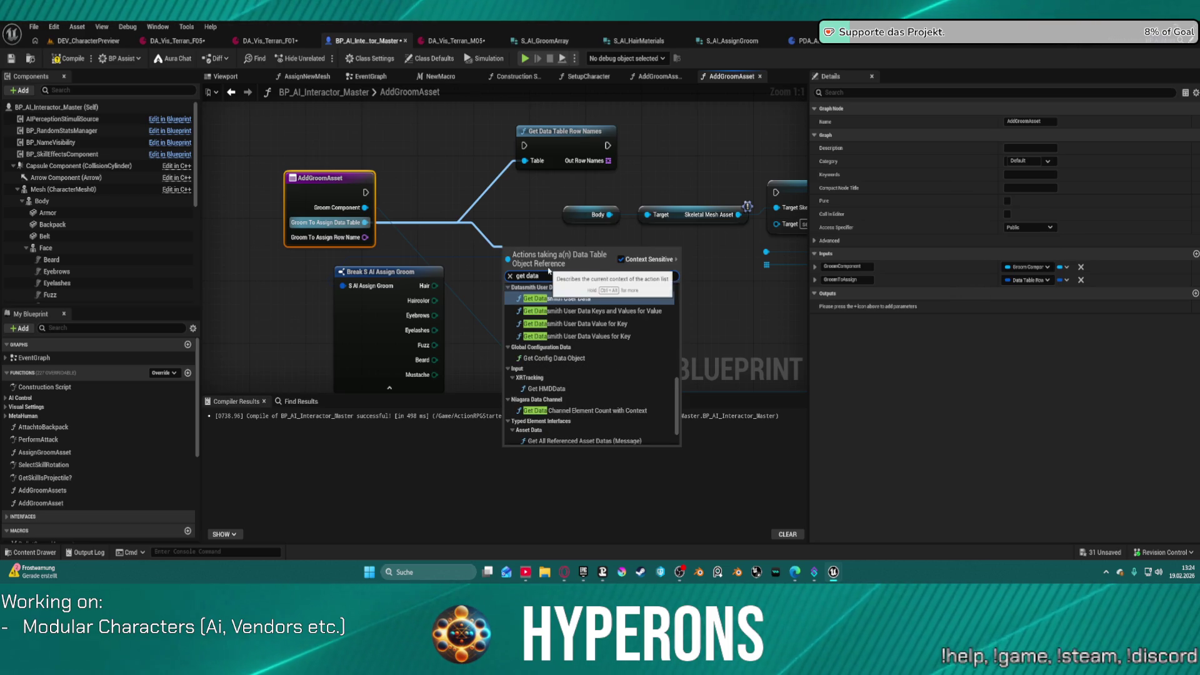
text(row)
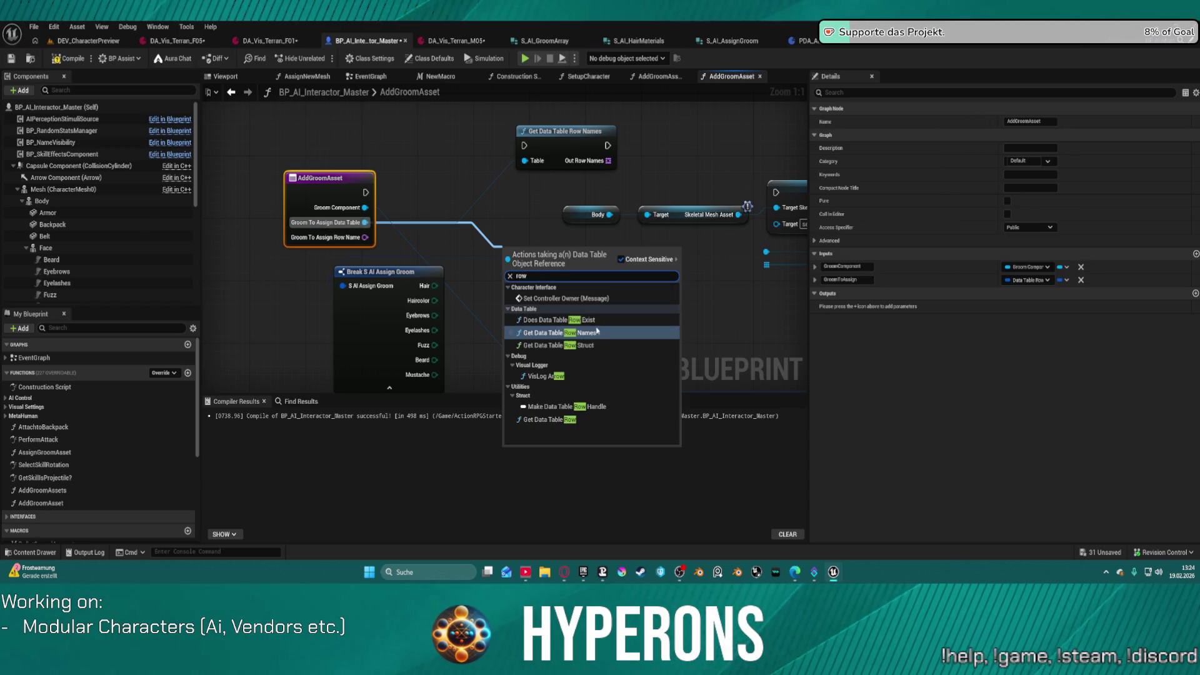
click(575, 335)
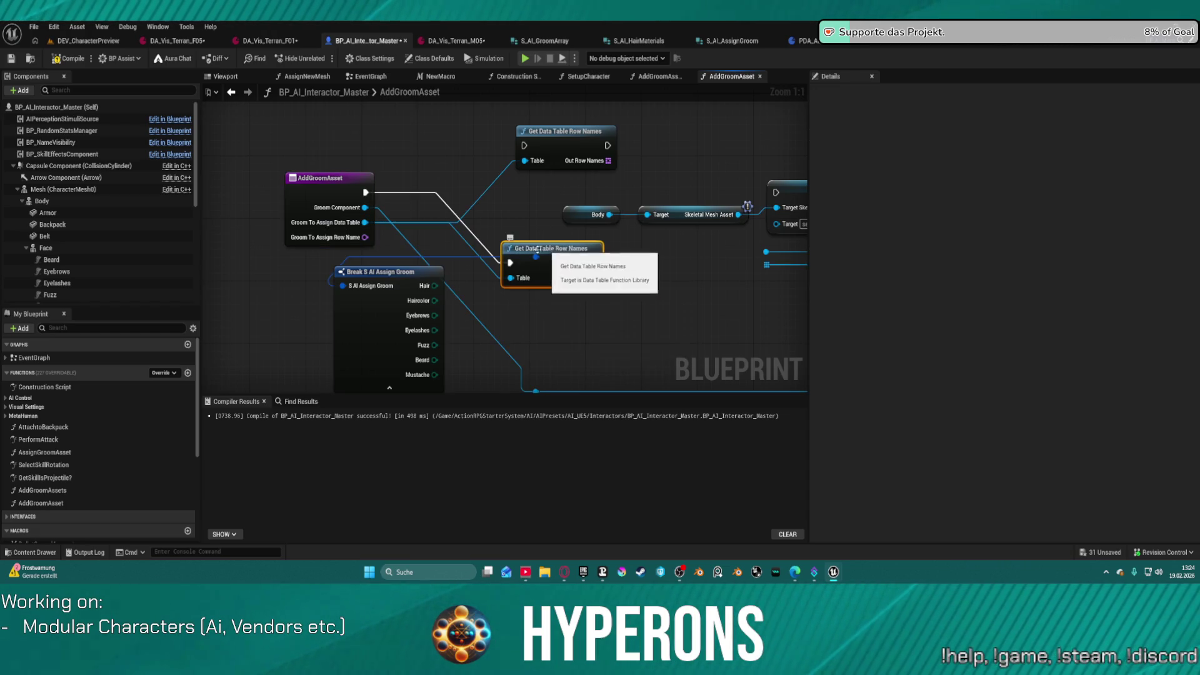
key(Delete)
drag(365, 223, 472, 266)
text(get rw)
key(BackSpace)
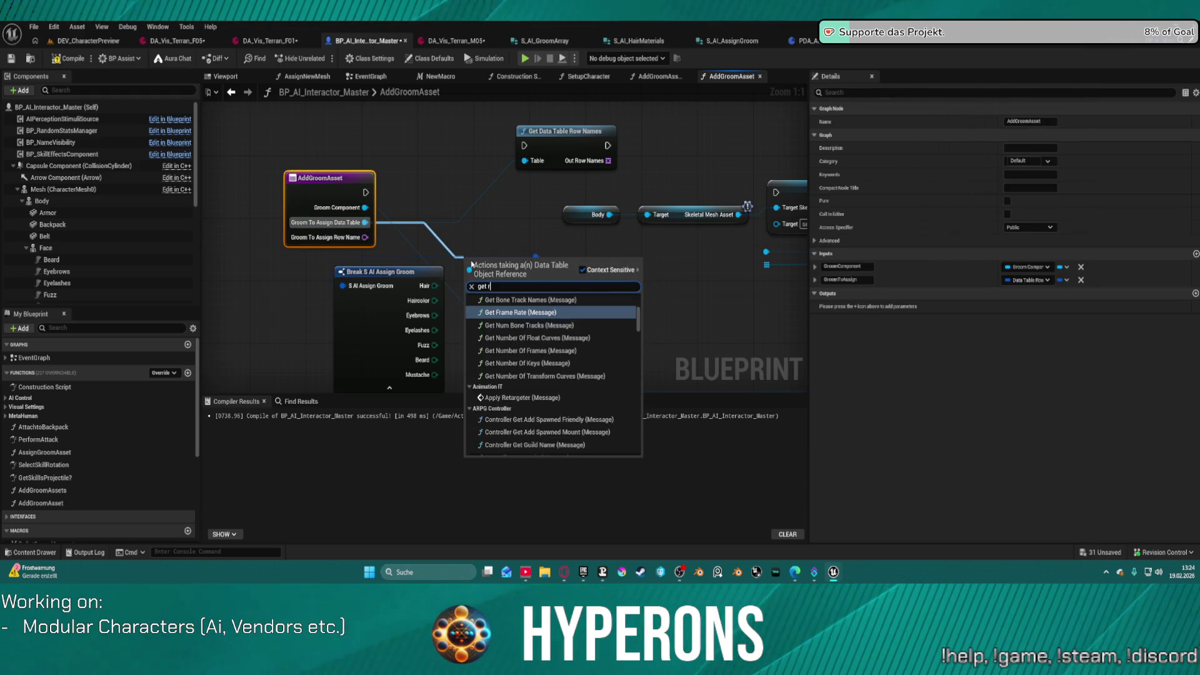
text(ow)
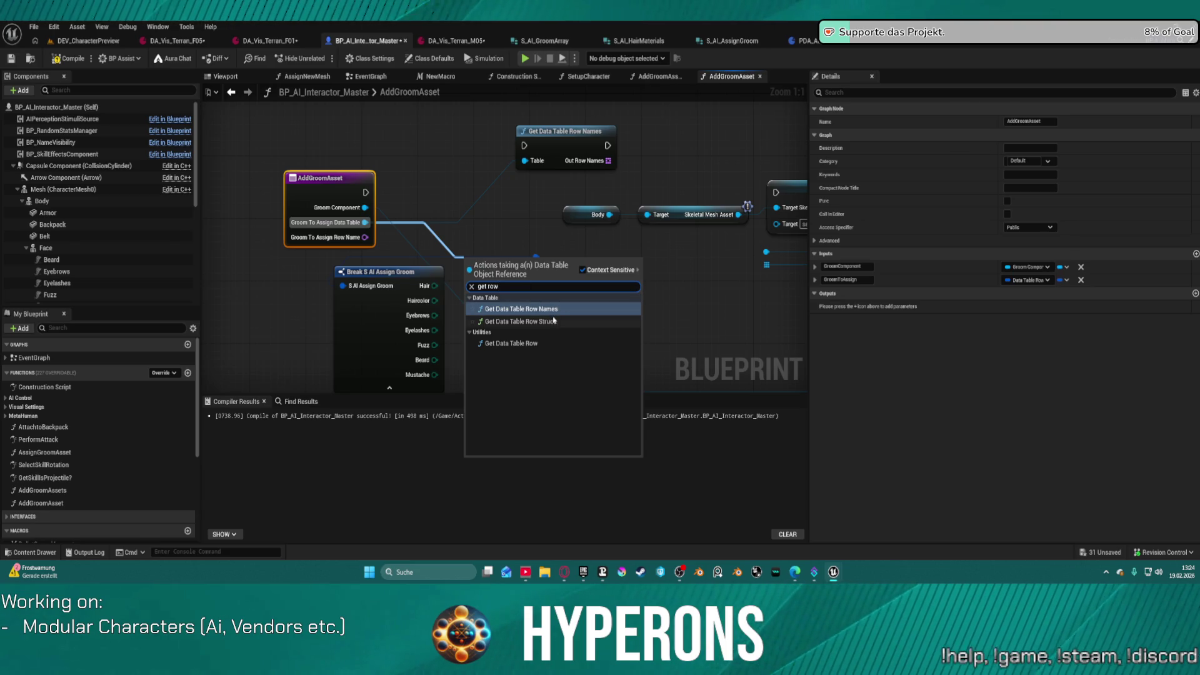
click(537, 343)
drag(502, 262, 535, 234)
mouse_move(365, 237)
mouse_down()
mouse_move(504, 278)
mouse_move(548, 276)
mouse_move(575, 299)
mouse_up()
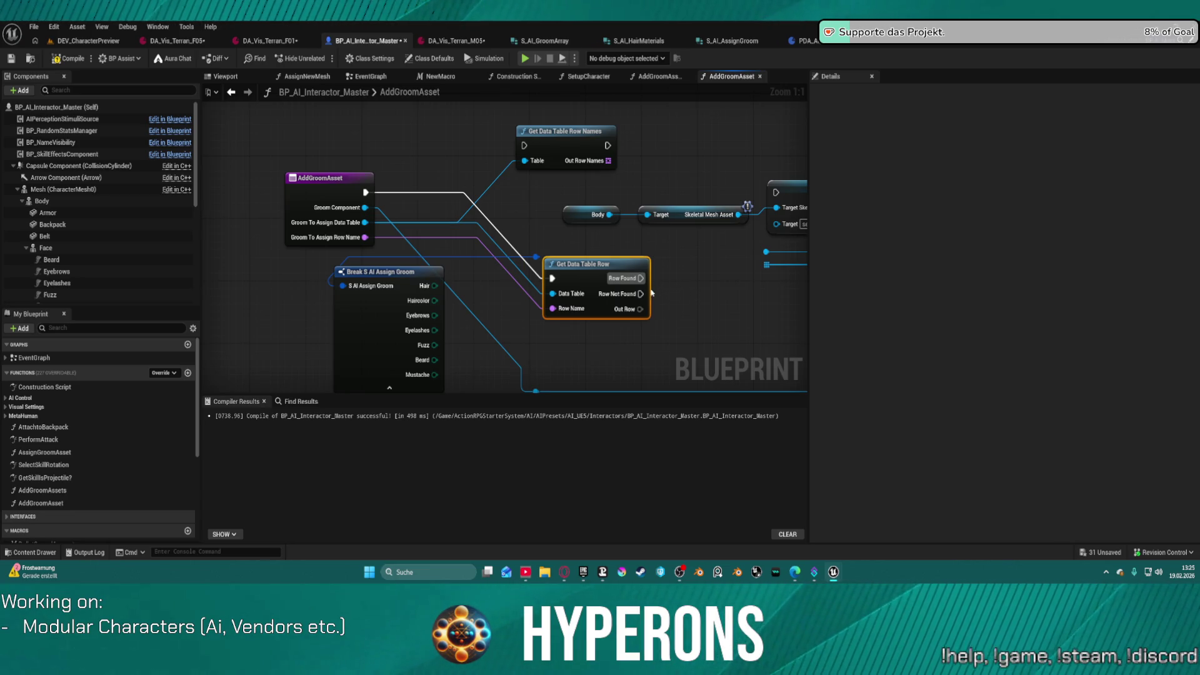
drag(587, 266, 558, 258)
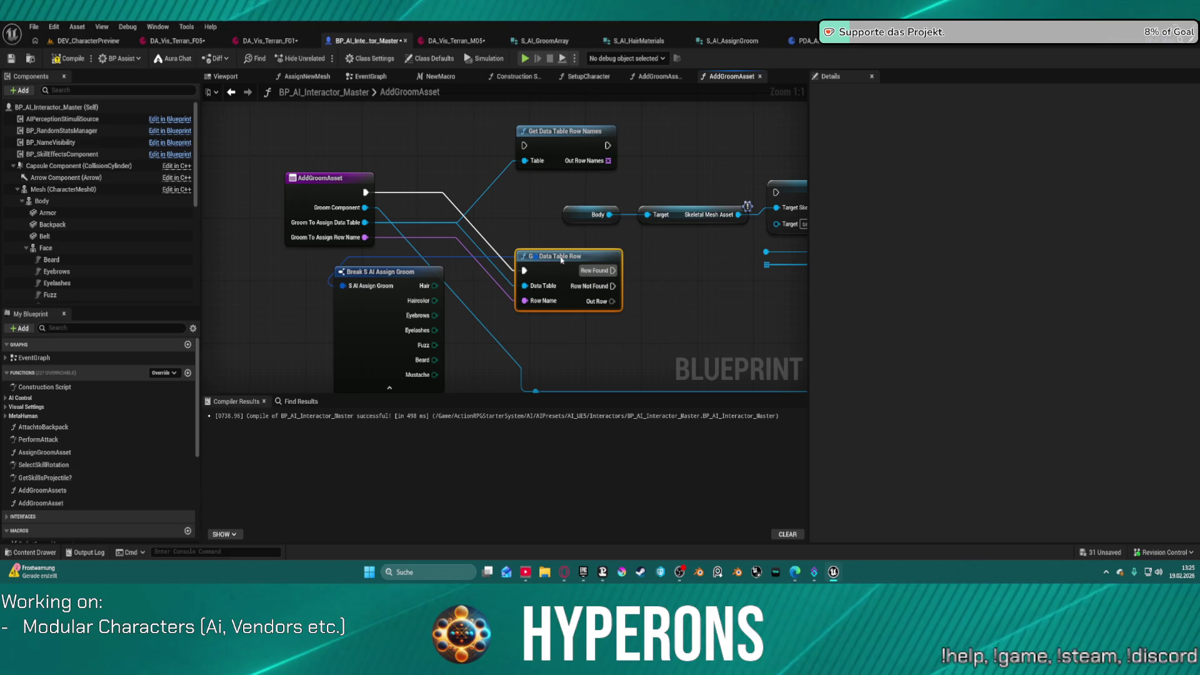
drag(561, 259, 657, 267)
Step: Add a Select node feeding the Data Table input, and drop a Hair wire unconnected
click(591, 269)
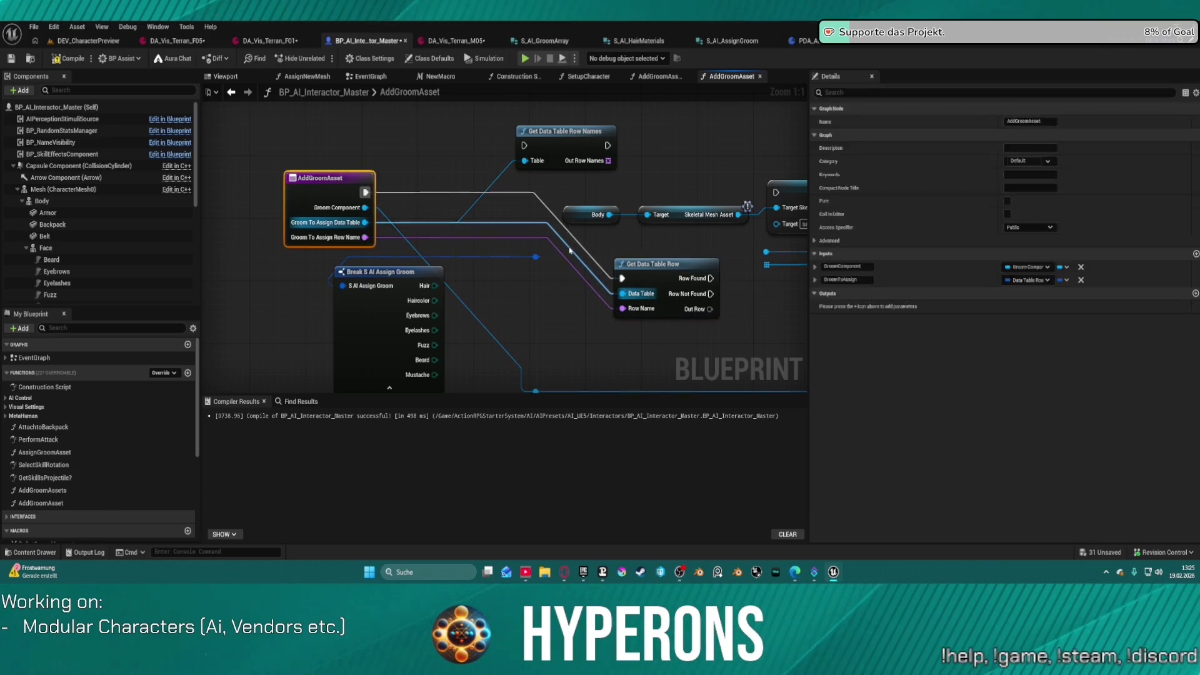
alt+click(621, 299)
drag(620, 301, 541, 294)
text(select)
key(Return)
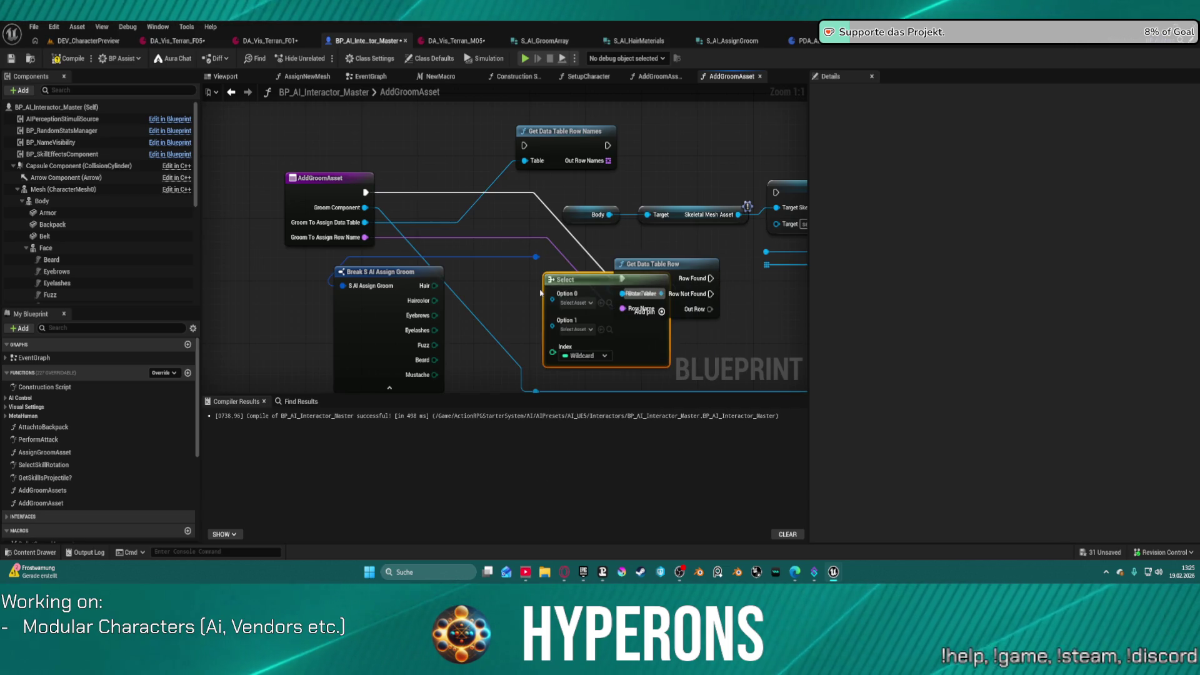
drag(435, 286, 550, 356)
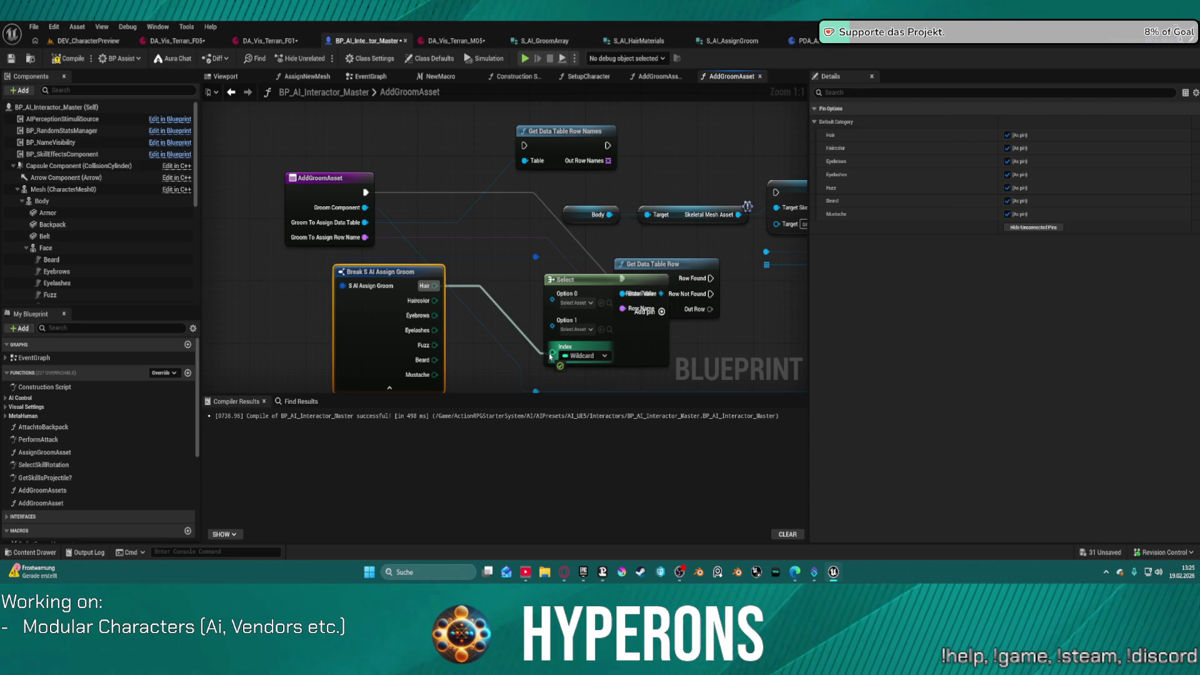
drag(548, 354, 548, 354)
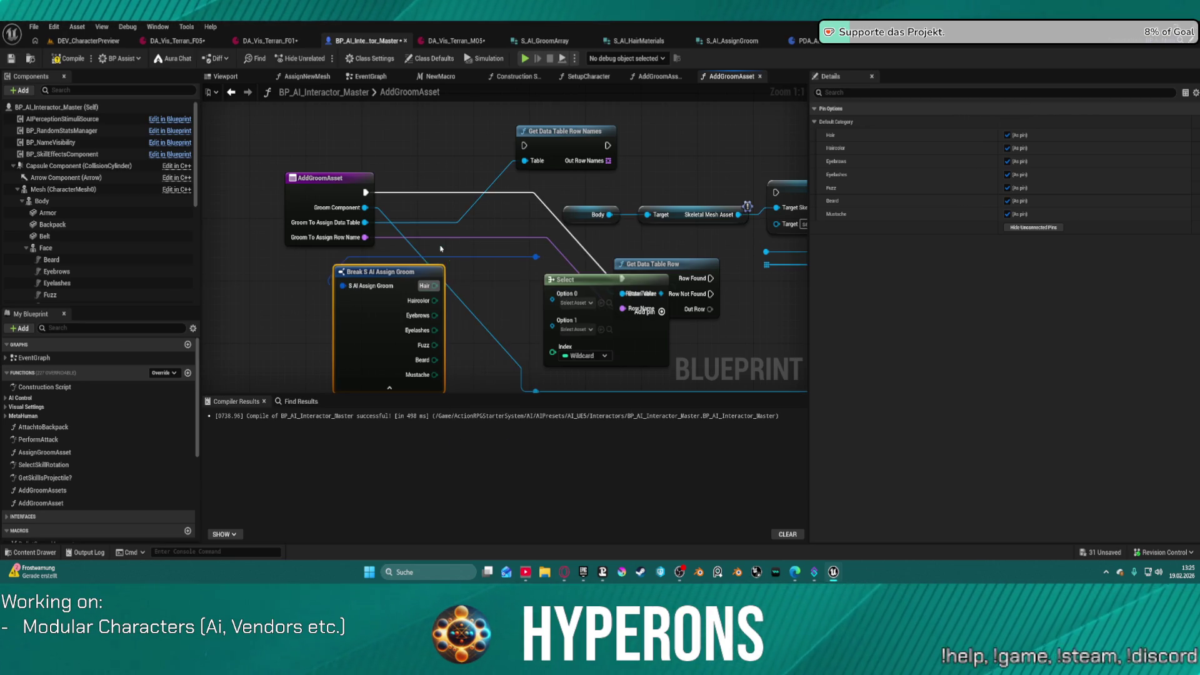
click(543, 252)
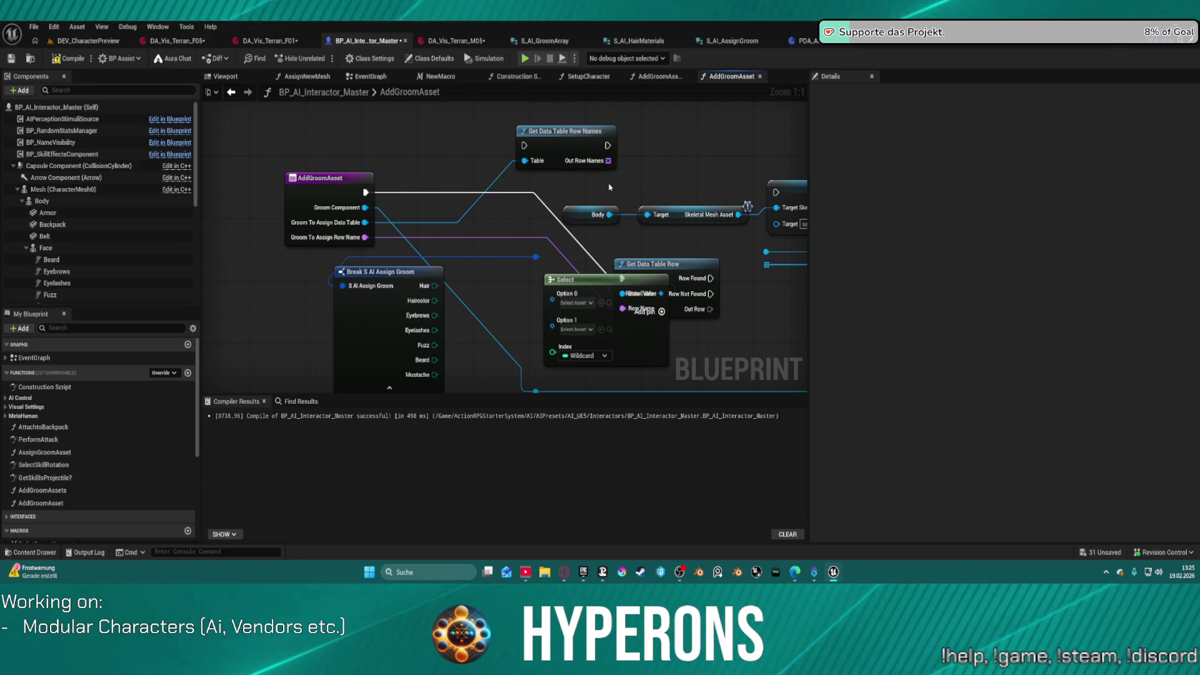
scroll(610, 187, down, 1)
scroll(609, 187, down, 4)
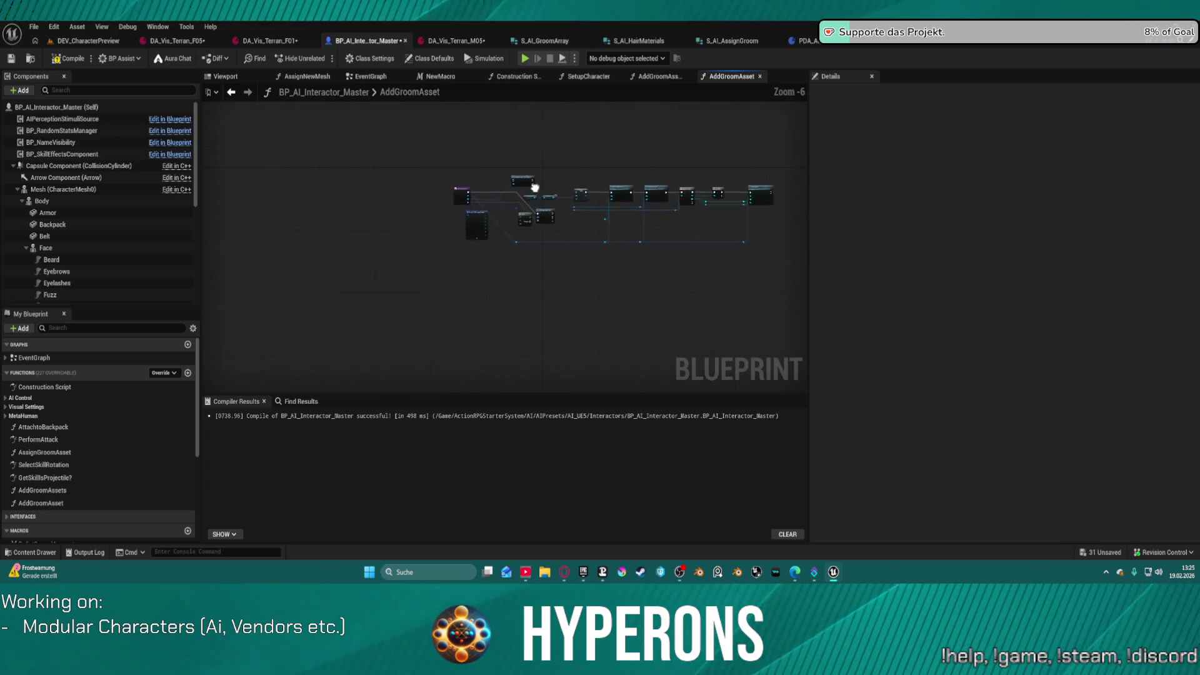
Step: Undo the Select, Get Data Table Row and Row Names nodes plus the GroomToAssign type change
scroll(542, 196, up, 2)
mouse_move(542, 196)
mouse_down()
mouse_move(532, 192)
mouse_move(619, 201)
mouse_up()
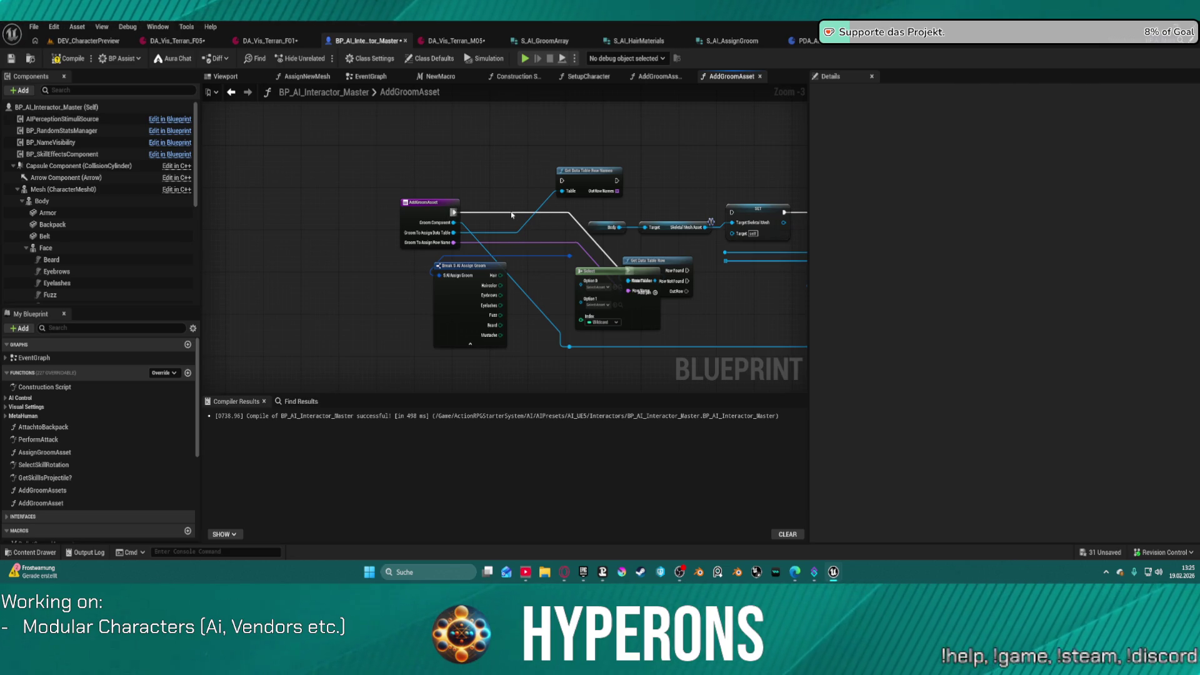
key(ctrl+z)
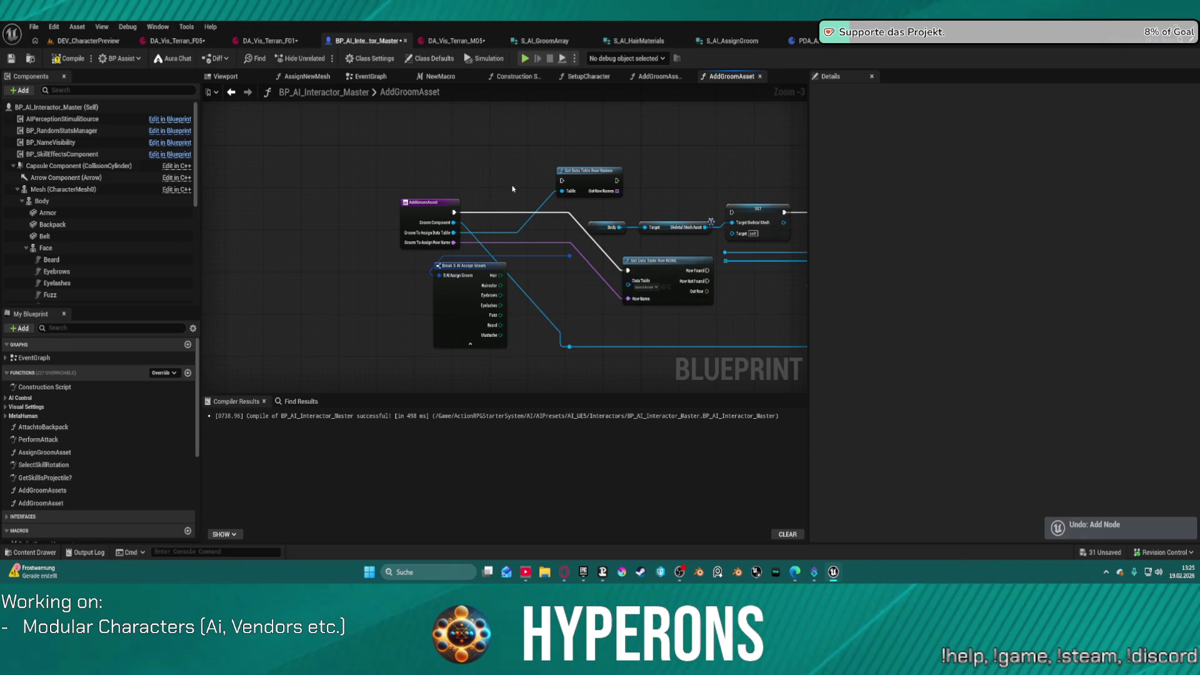
key(ctrl+z)
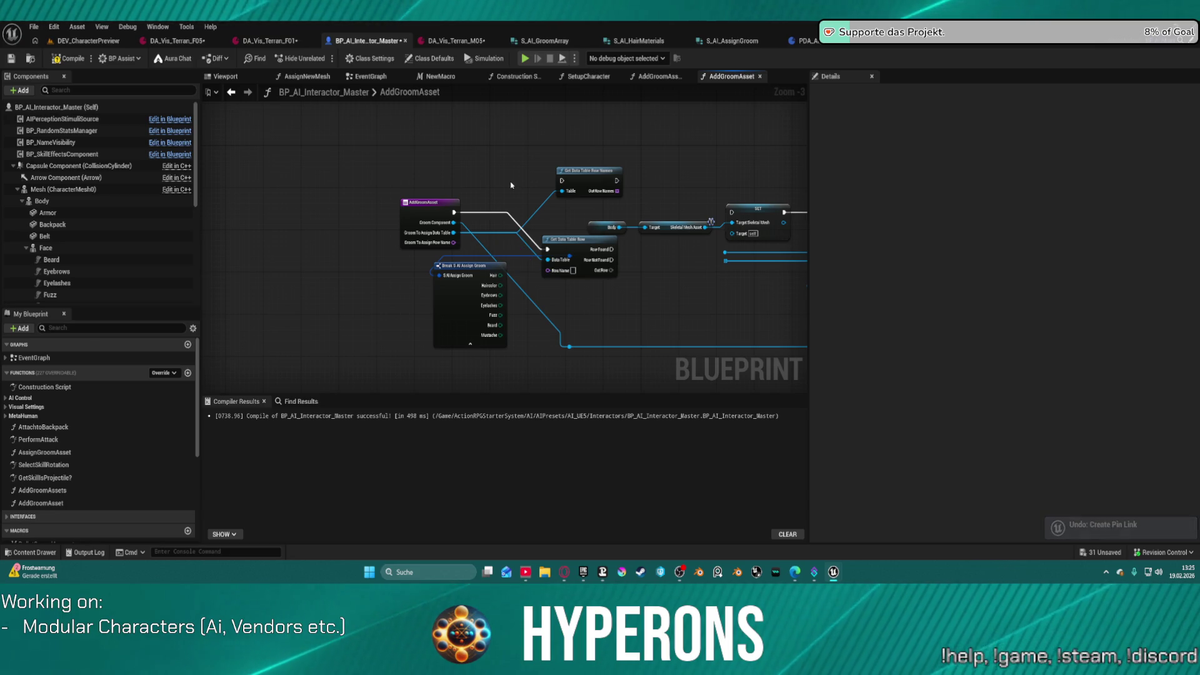
key(ctrl+z)
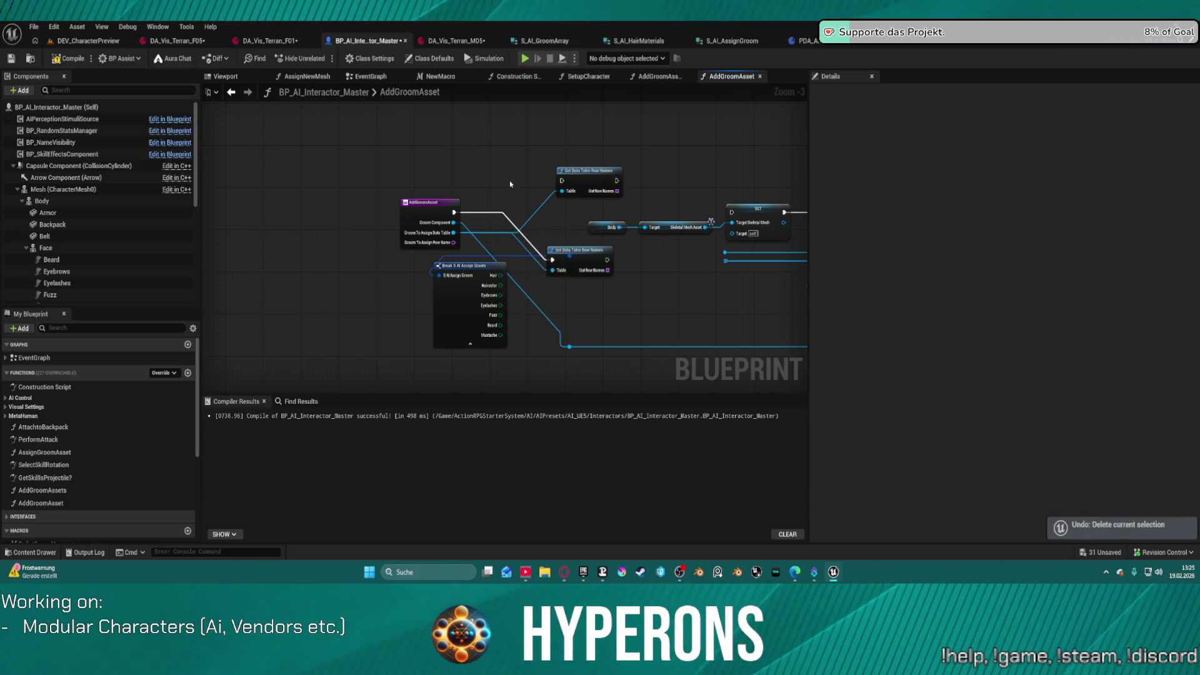
key(ctrl+z)
key(ctrl+z)
key(ctrl+z)
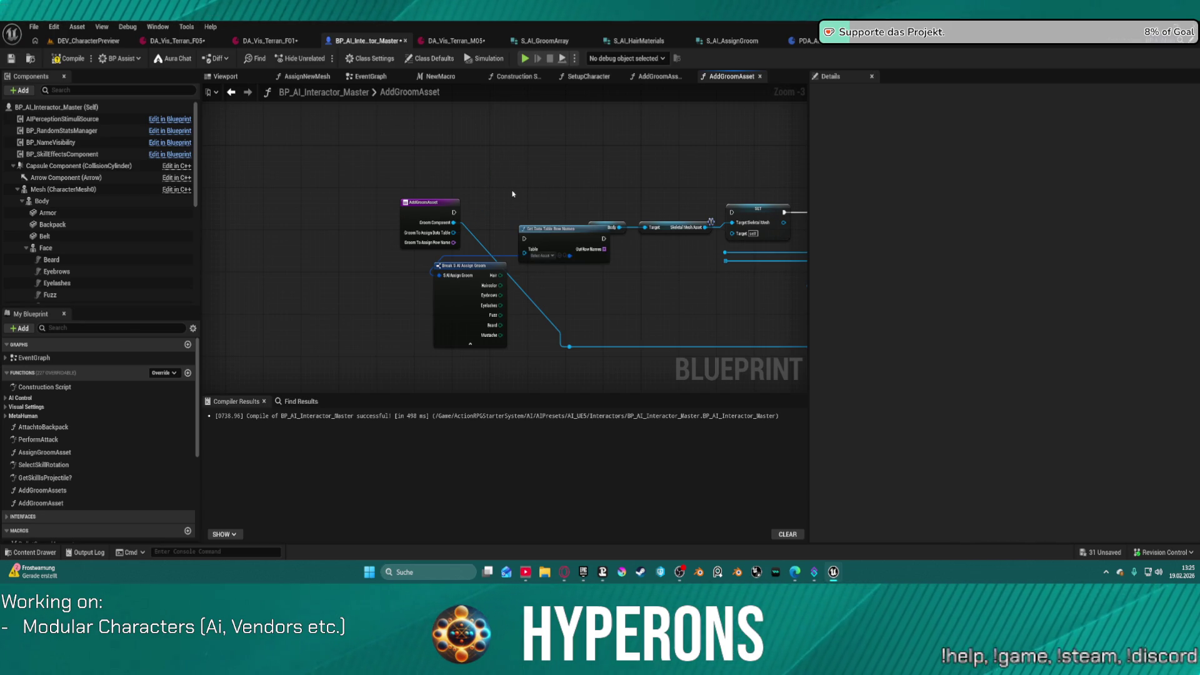
key(ctrl+z)
key(ctrl+z)
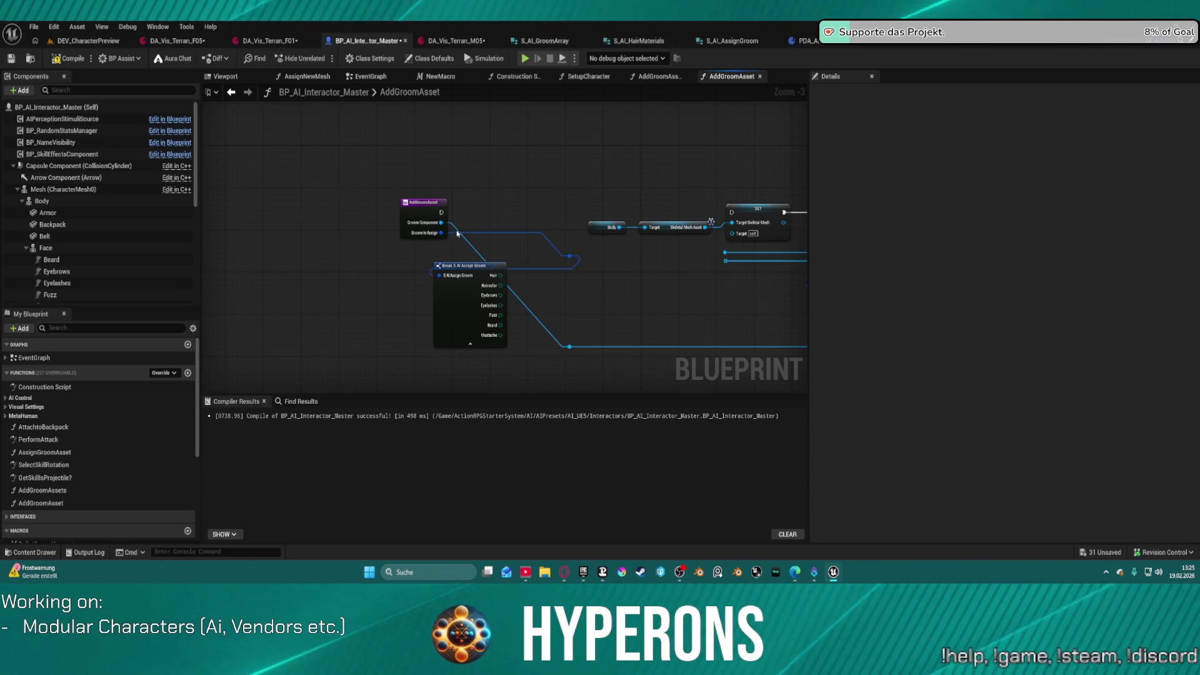
click(424, 204)
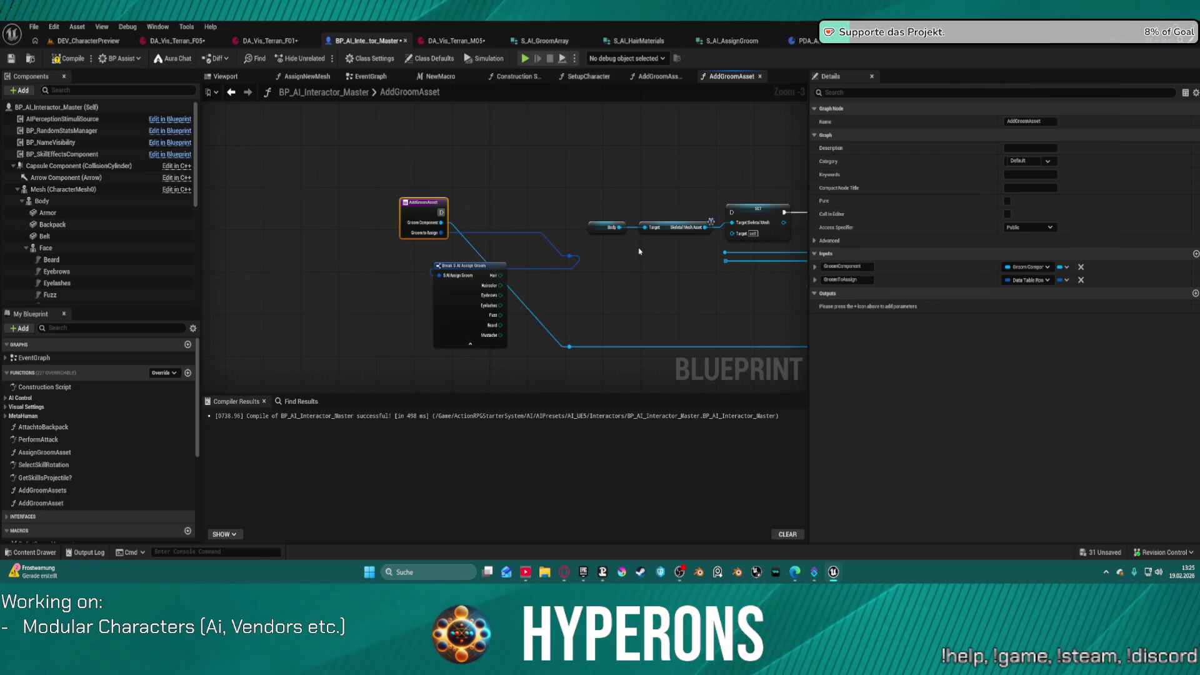
key(ctrl+z)
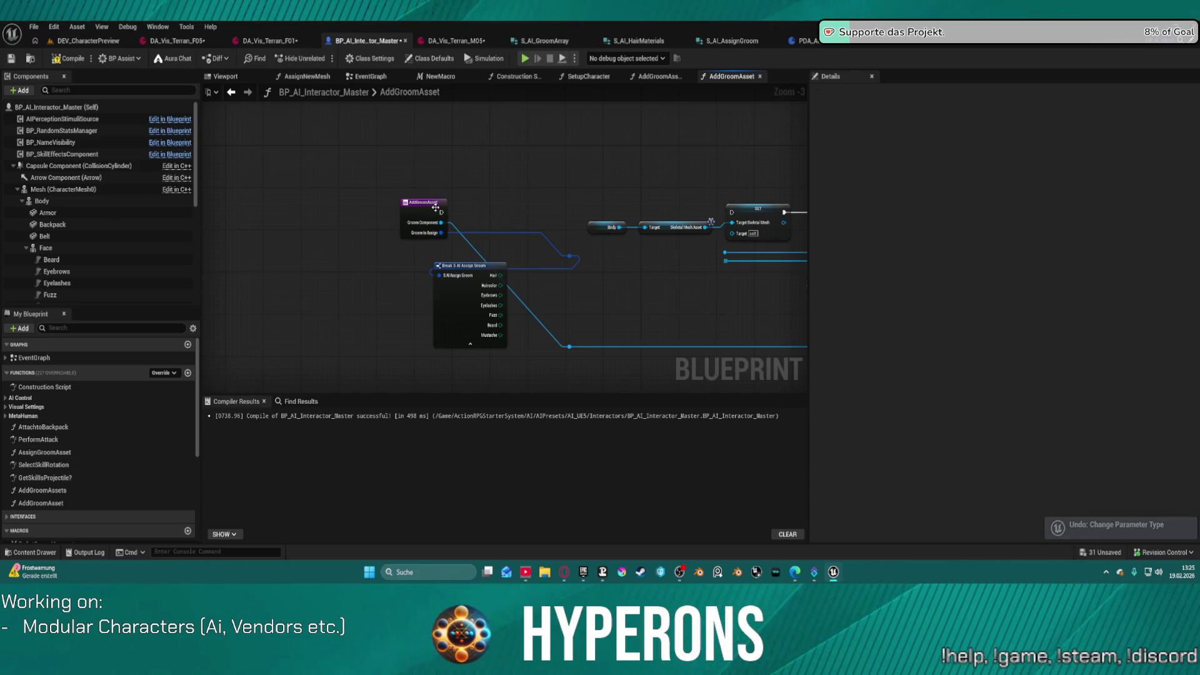
Step: Hide unconnected pins on Break S AI Assign Groom so only the Hair pin shows
click(436, 208)
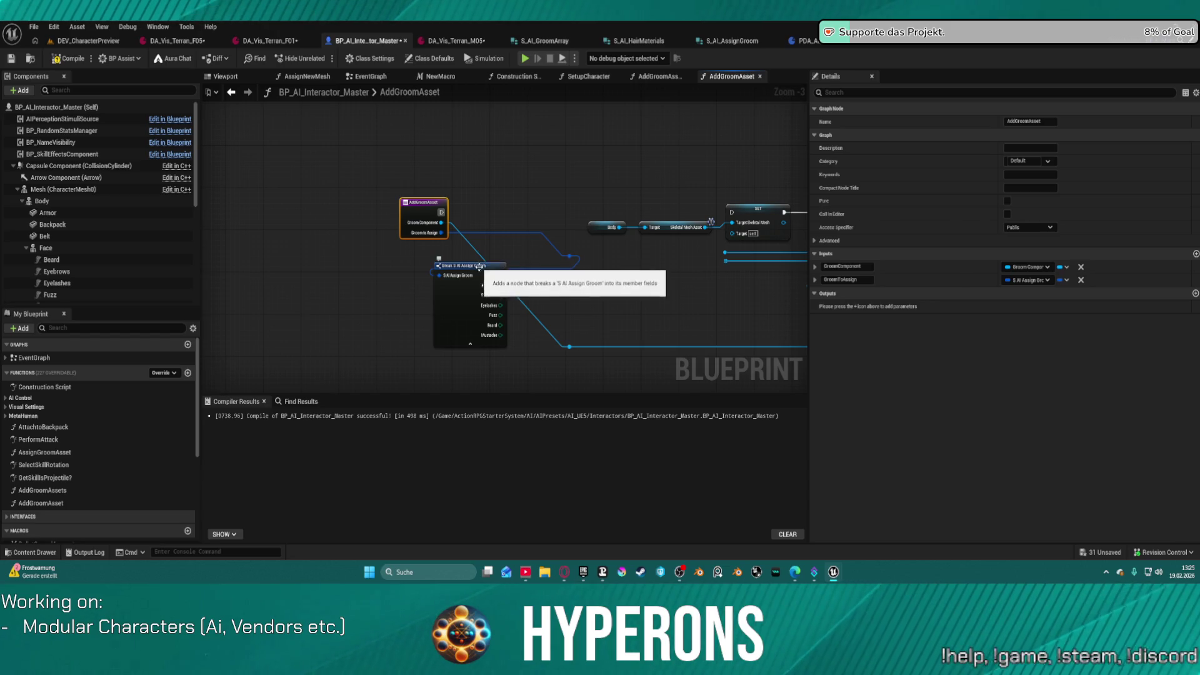
mouse_move(461, 267)
mouse_down()
mouse_move(538, 267)
mouse_move(459, 269)
mouse_up()
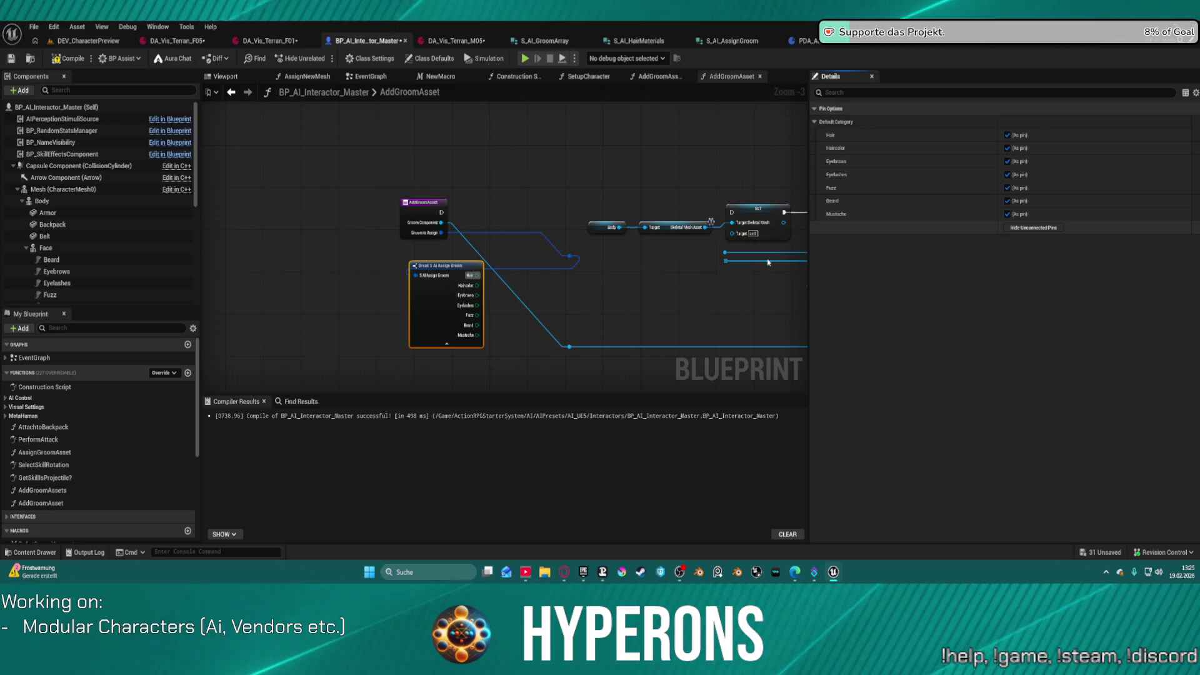
click(1042, 229)
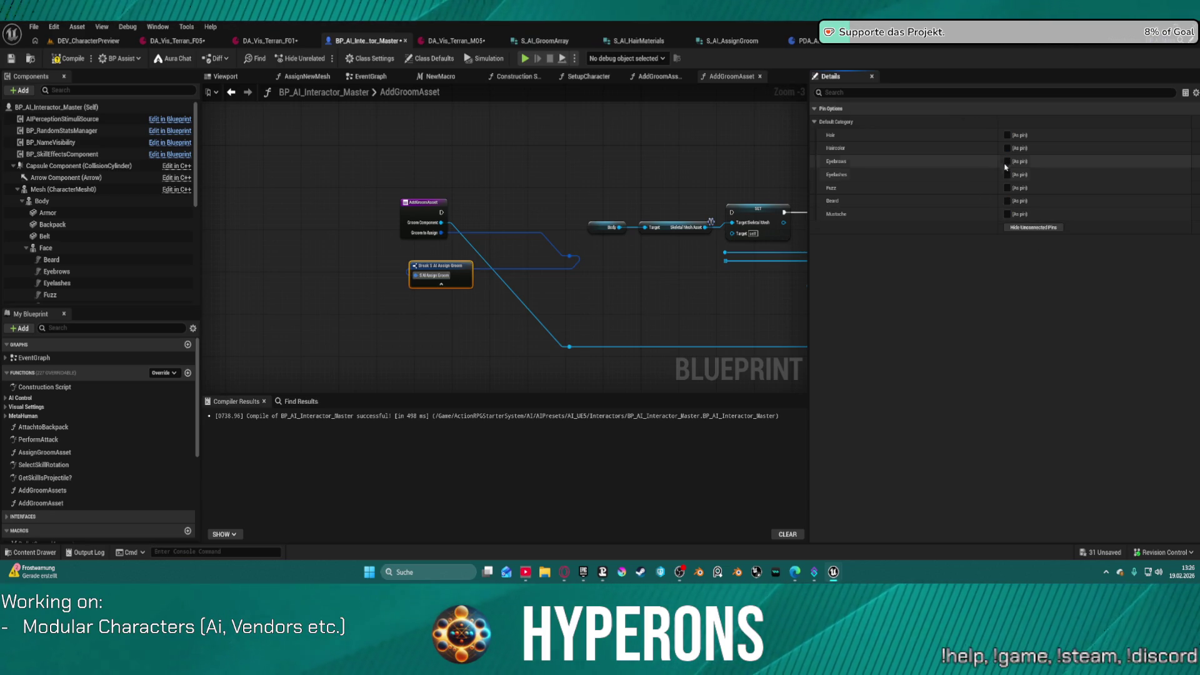
click(1008, 136)
drag(436, 269, 582, 301)
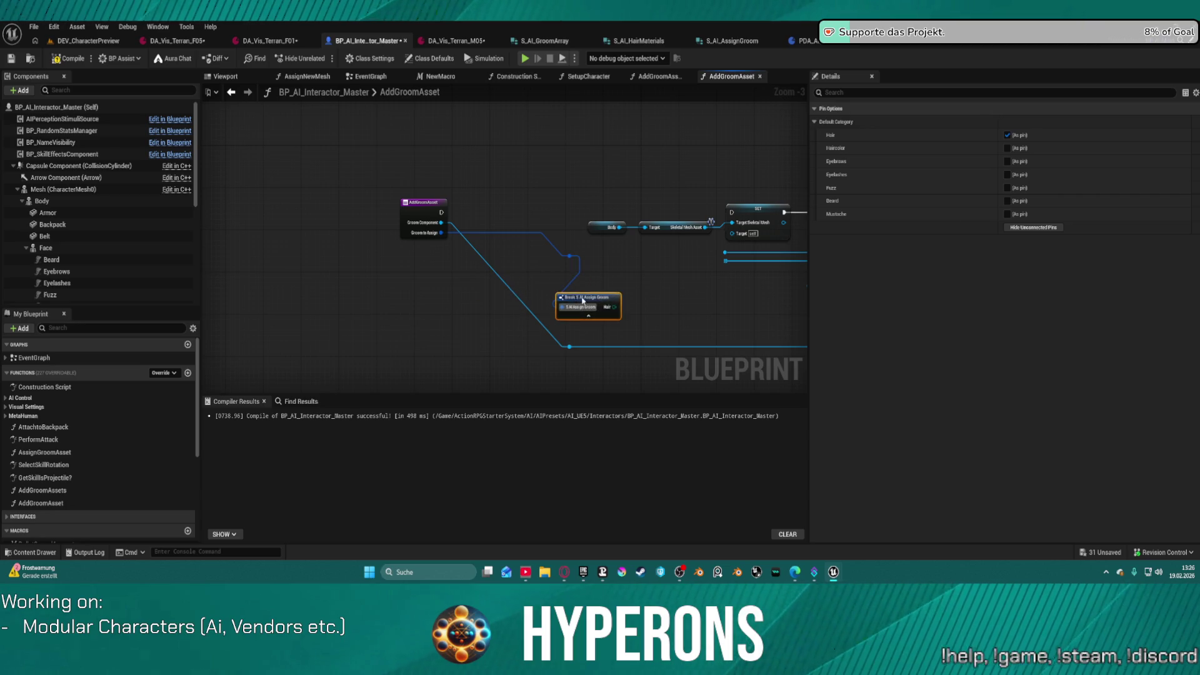
Step: Add a Get Data Table Row Names node beside the break node
right_click(538, 208)
text(data)
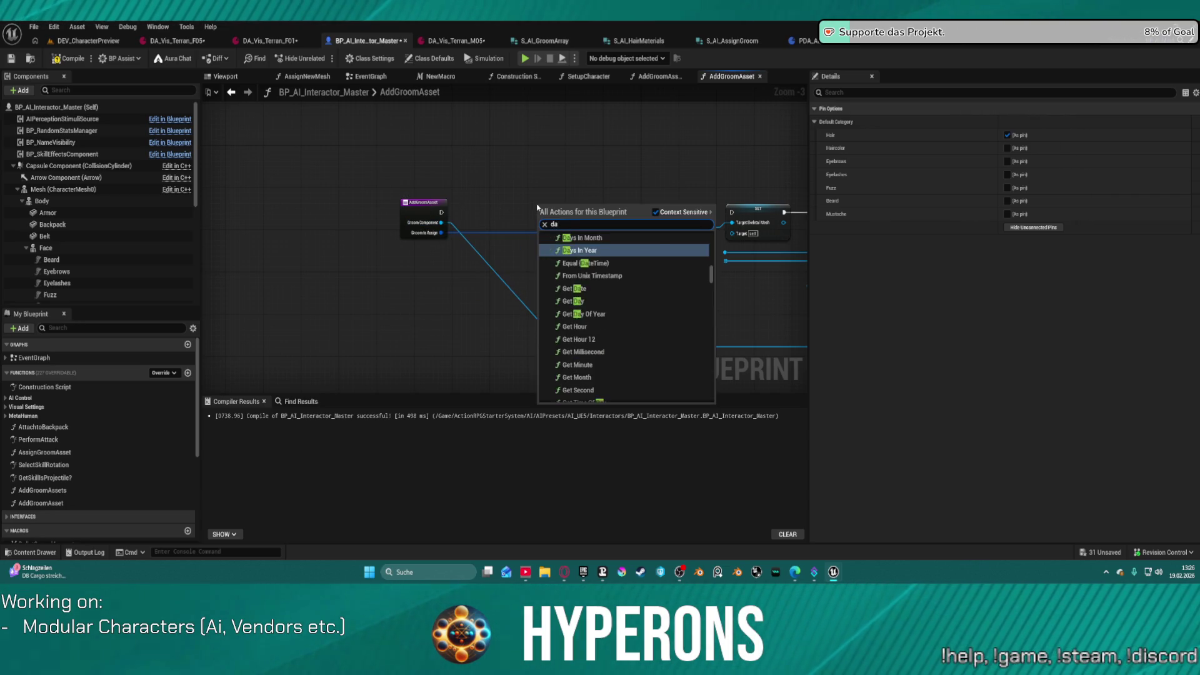
text( row)
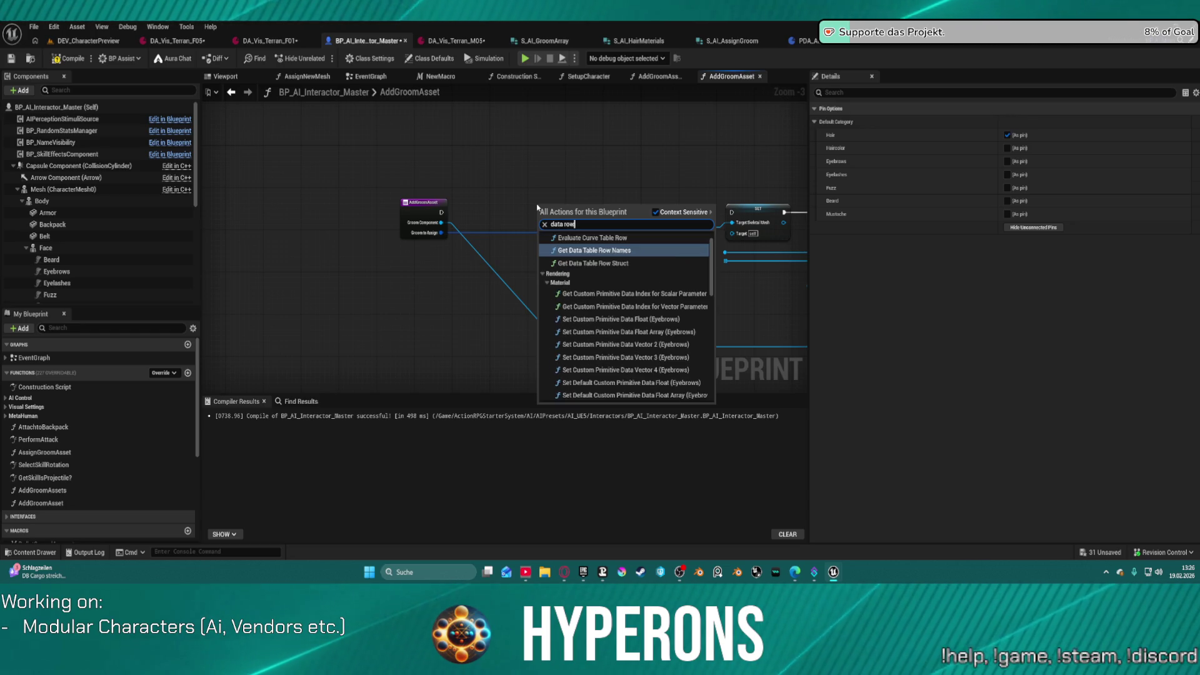
click(587, 250)
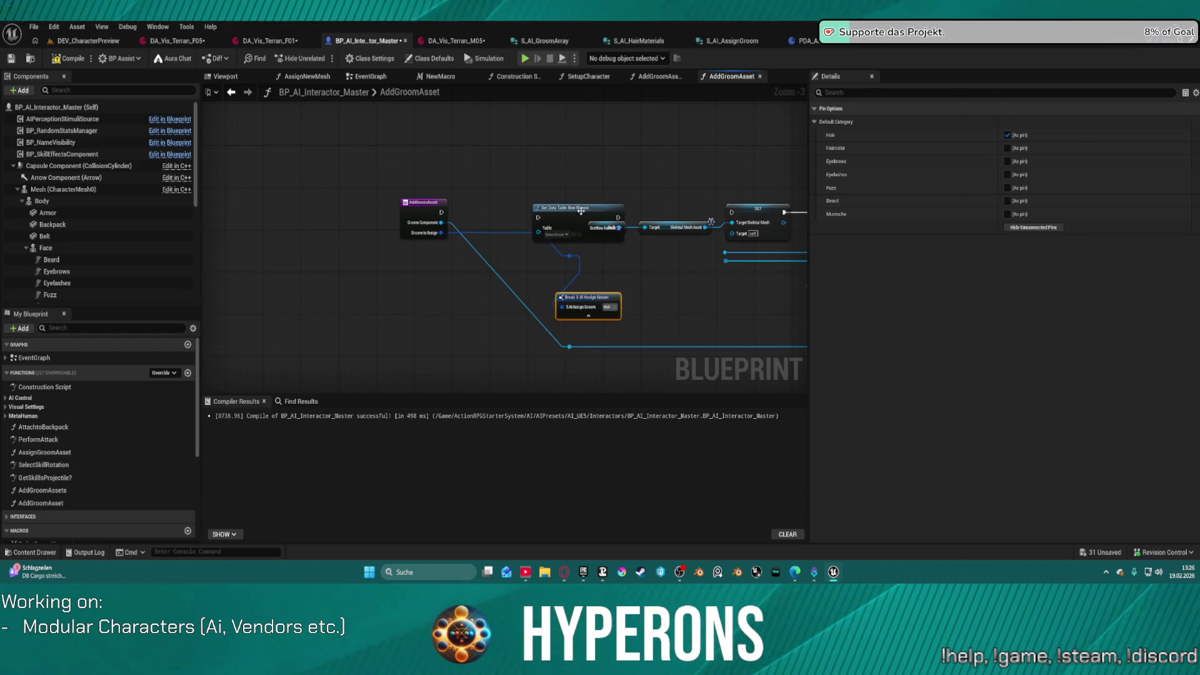
mouse_move(587, 206)
mouse_down()
mouse_move(641, 206)
mouse_move(711, 282)
mouse_up()
mouse_move(551, 292)
mouse_down()
mouse_move(404, 248)
mouse_move(509, 278)
mouse_move(543, 307)
mouse_up()
Step: Add an Equal (Enum) node off the Hair pin to compare it against Random
text(ge)
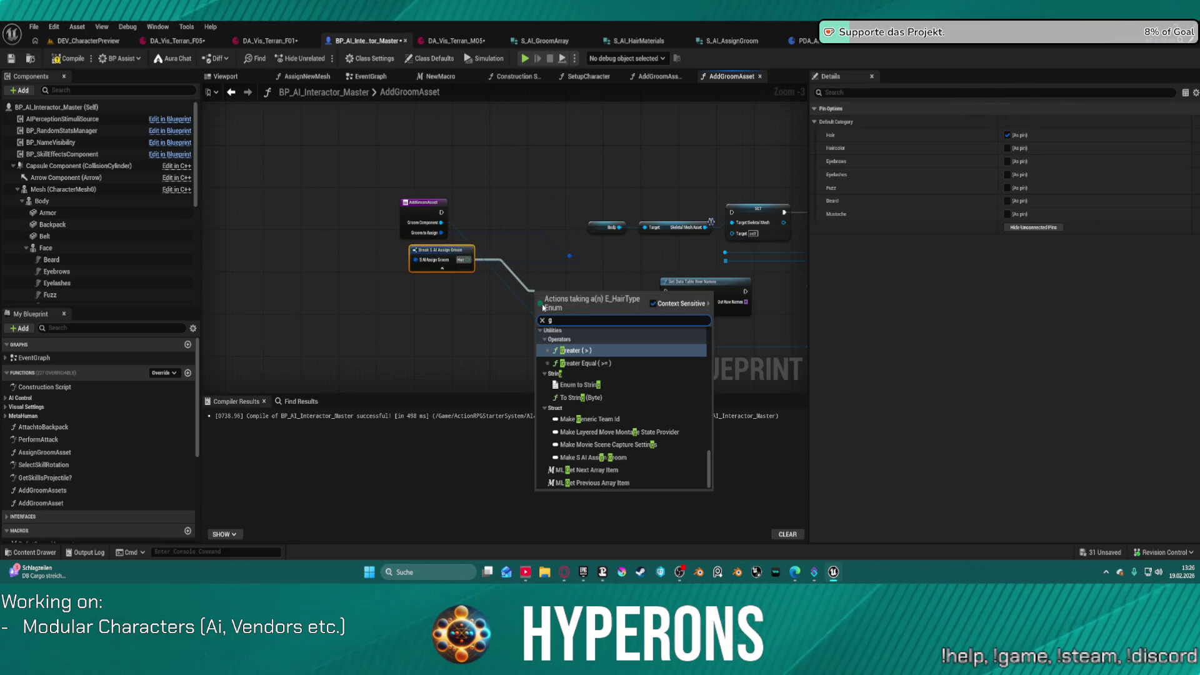
key(BackSpace)
key(BackSpace)
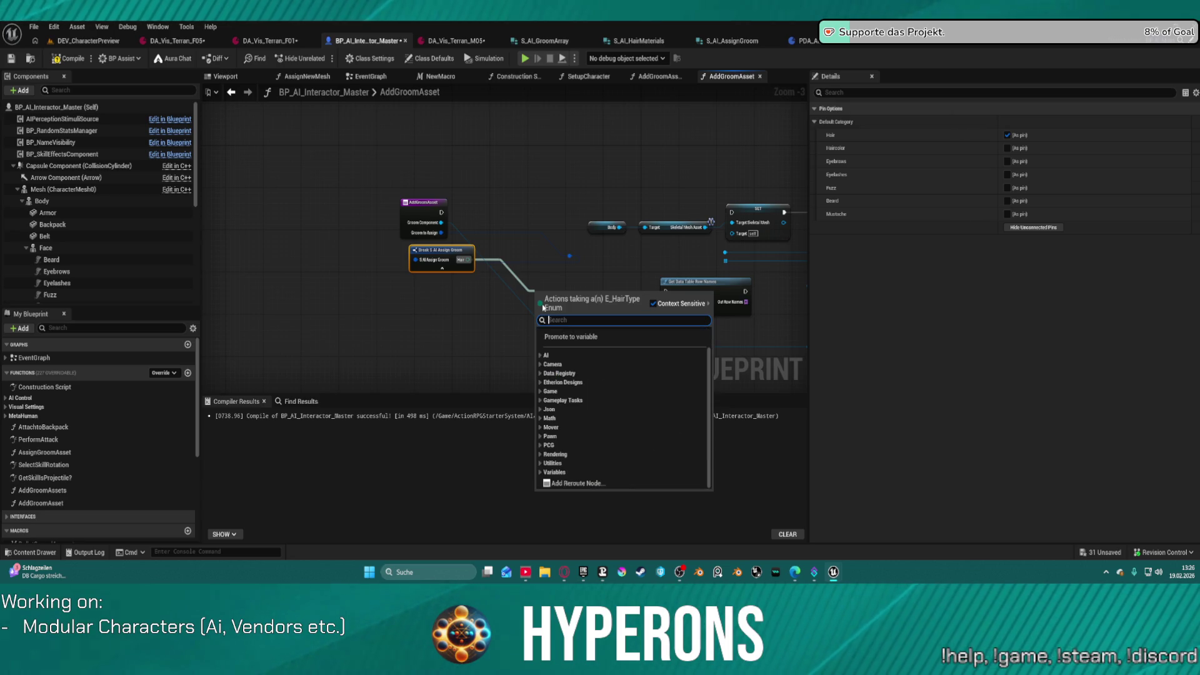
text(equa)
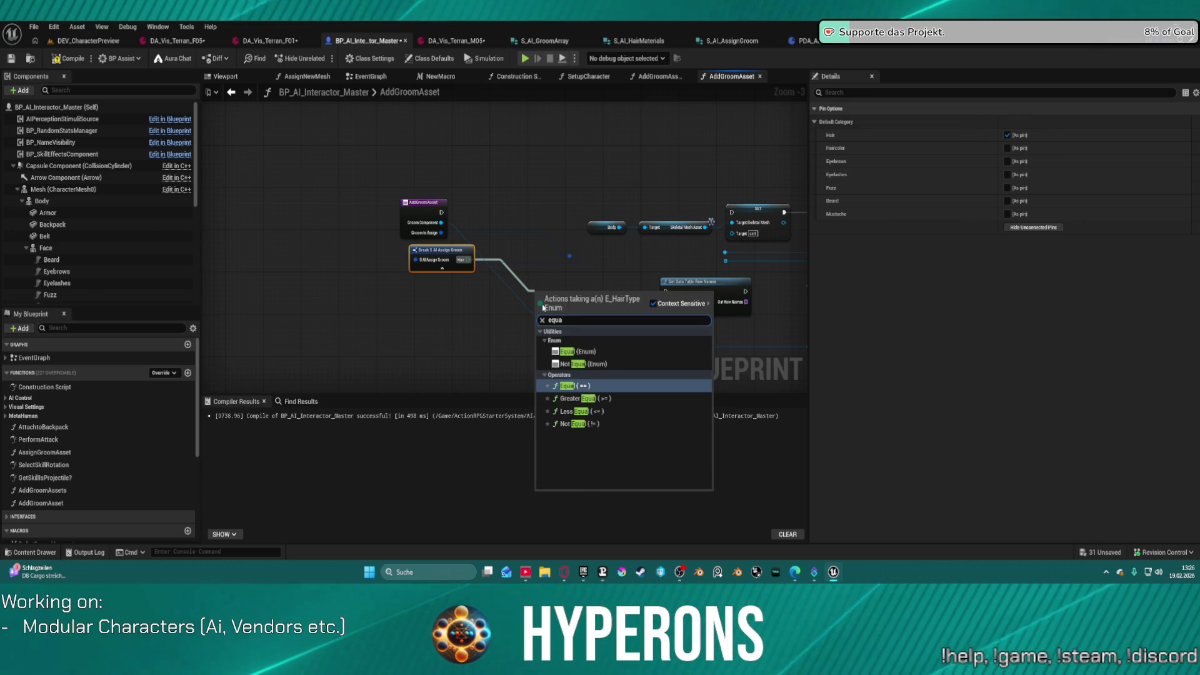
click(570, 351)
scroll(634, 302, up, 2)
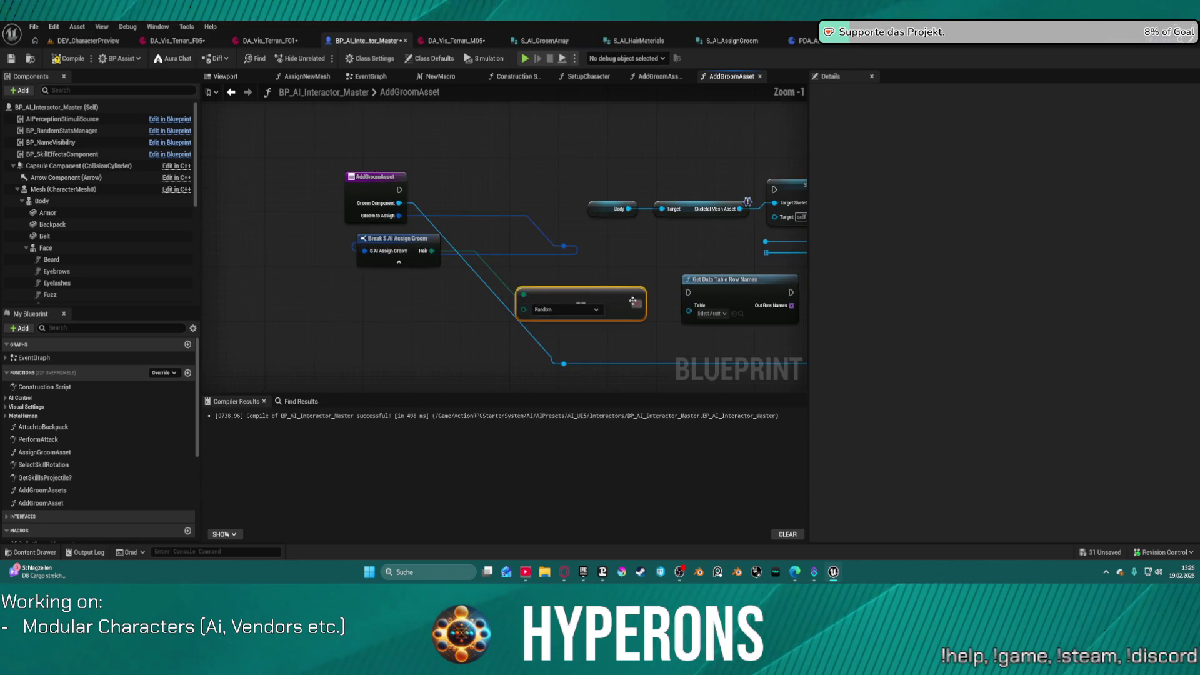
Step: Place a Branch node after the Hair Equal check, lining up the entry, break and Random nodes before it
click(622, 347)
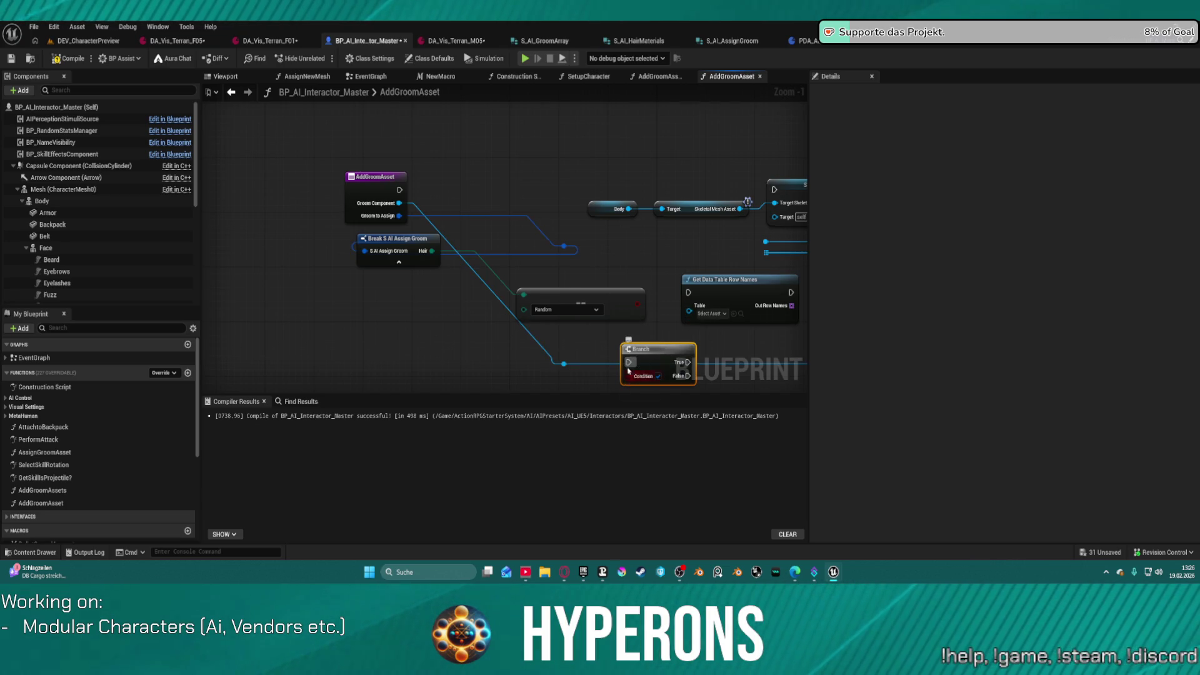
mouse_move(630, 362)
mouse_down()
mouse_move(600, 325)
mouse_move(399, 189)
mouse_up()
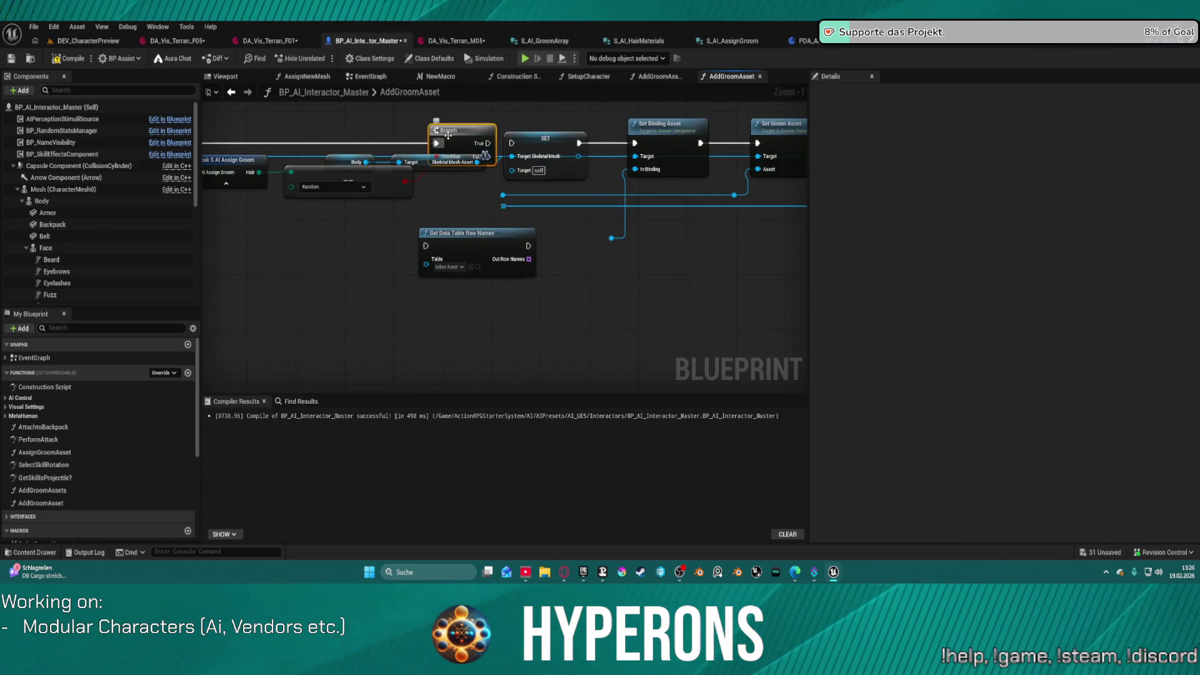
drag(327, 161, 597, 303)
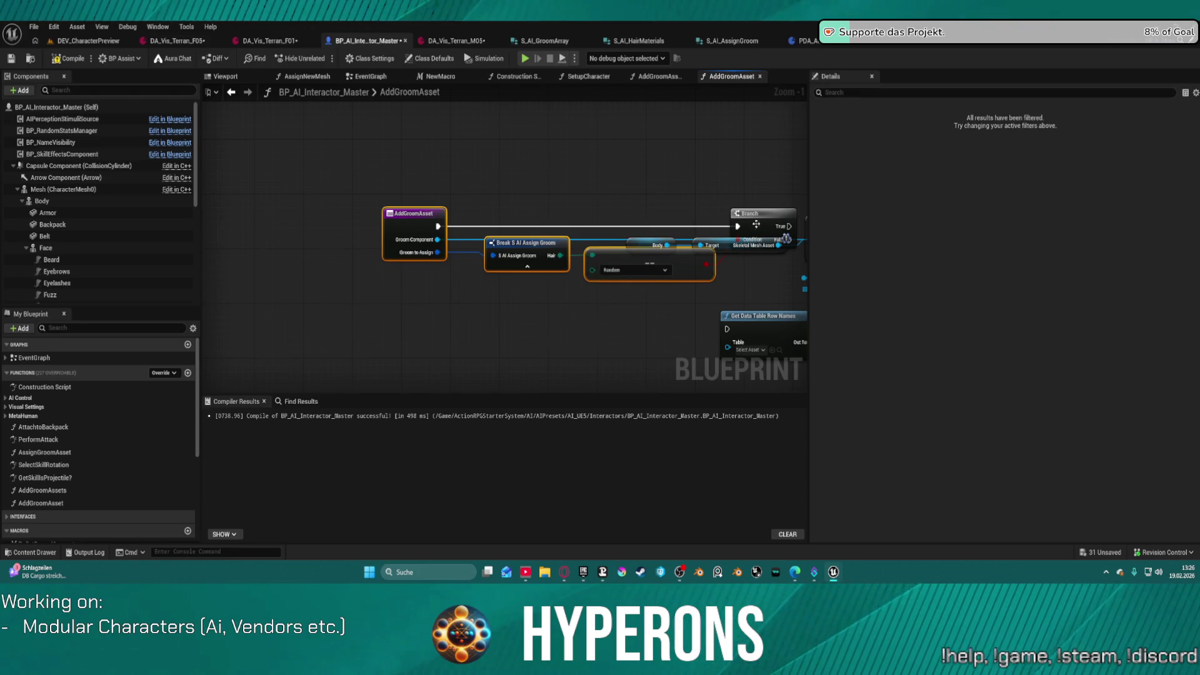
mouse_move(756, 224)
mouse_down()
mouse_move(707, 207)
mouse_move(400, 228)
mouse_move(398, 283)
mouse_up()
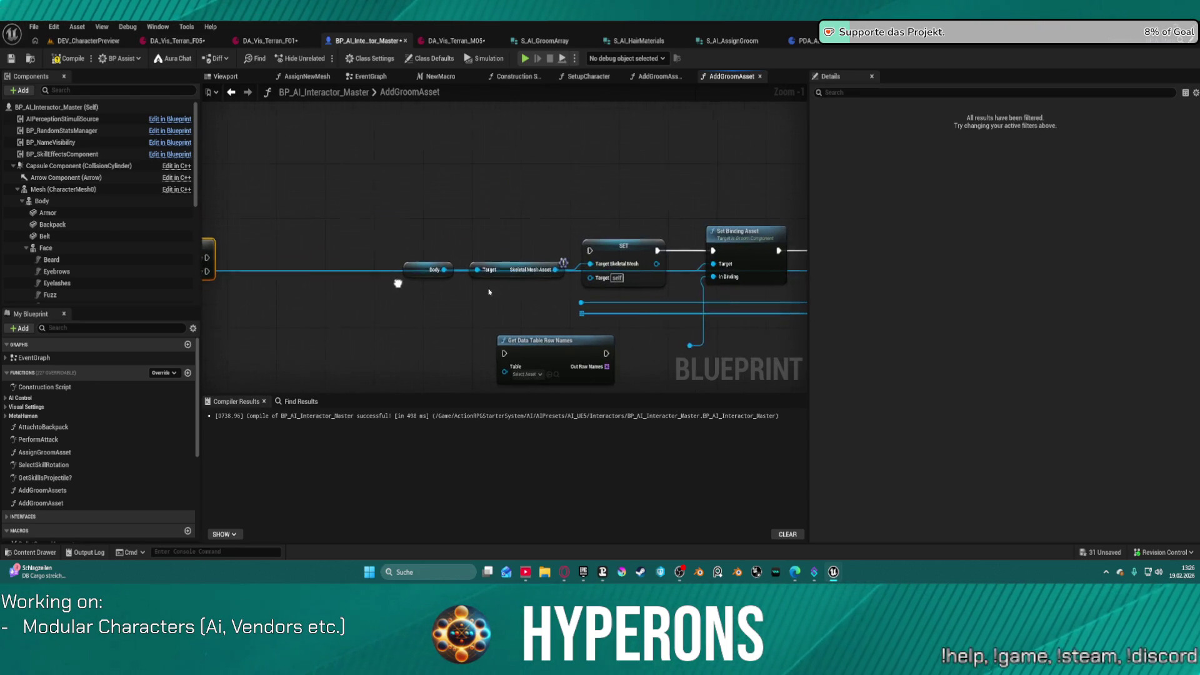
Step: Connect the Branch True output to Get Data Table Row Names' execution input
drag(560, 338, 349, 161)
mouse_move(474, 234)
mouse_down()
mouse_move(556, 175)
mouse_move(564, 153)
mouse_up()
drag(670, 166, 570, 145)
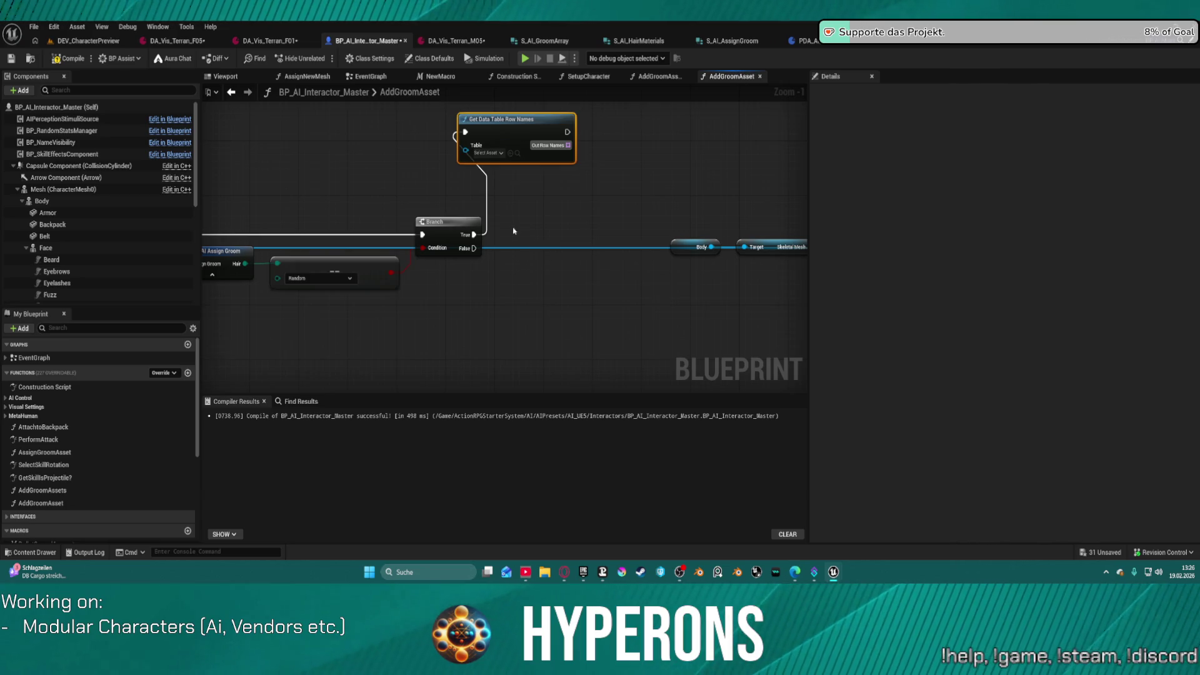